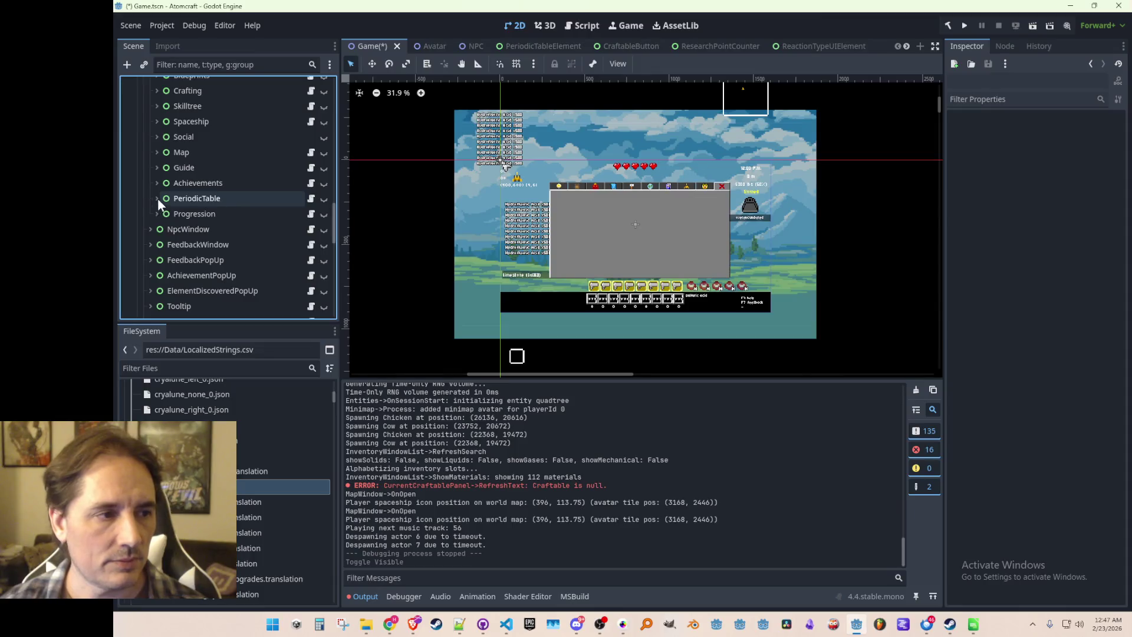
# - Copy the BG node from under Progression
pyautogui.click(157, 213)
pyautogui.click(198, 233)
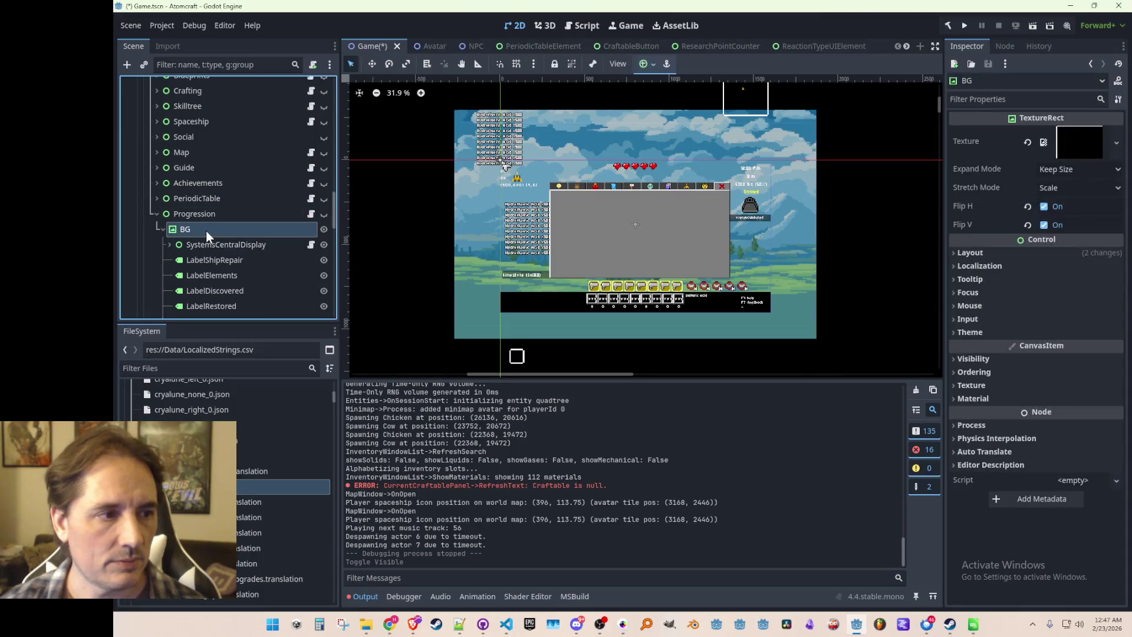
pyautogui.rightClick(206, 230)
pyautogui.click(246, 320)
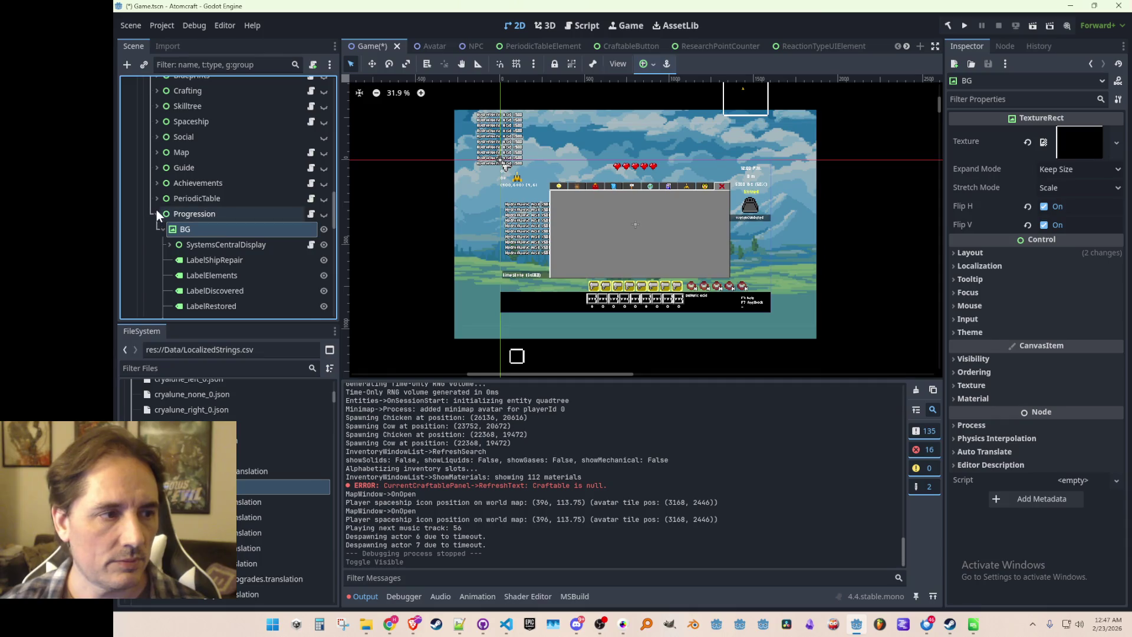
pyautogui.click(157, 213)
# - Paste the BG copy under Map and move it to be Map's first child
pyautogui.click(157, 152)
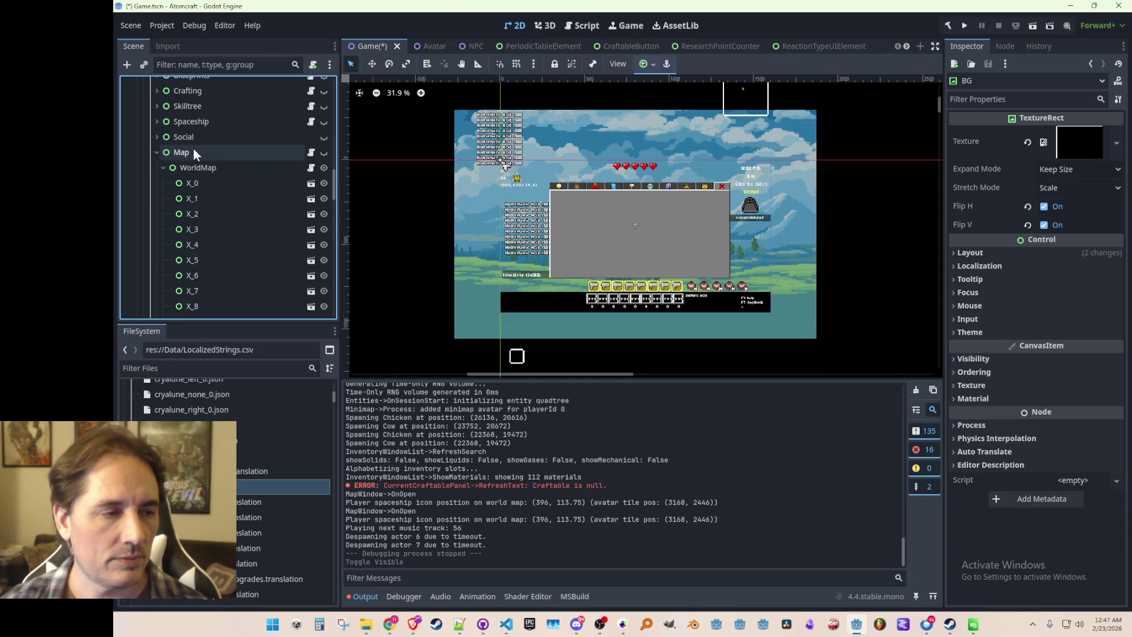
pyautogui.click(163, 167)
pyautogui.click(185, 152)
pyautogui.rightClick(186, 154)
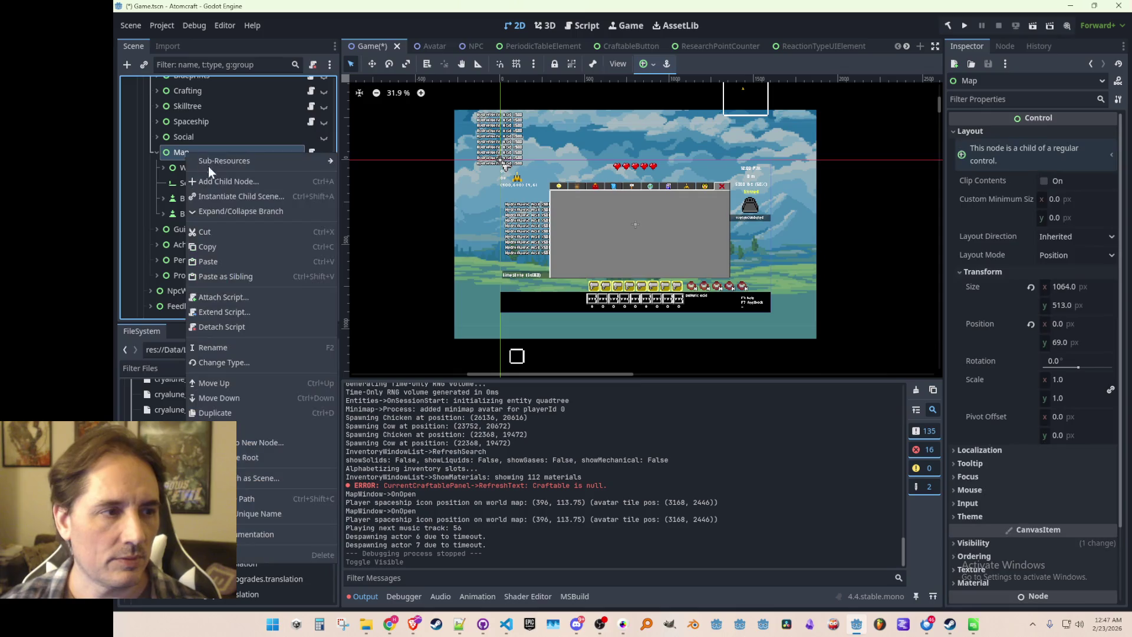
pyautogui.click(219, 261)
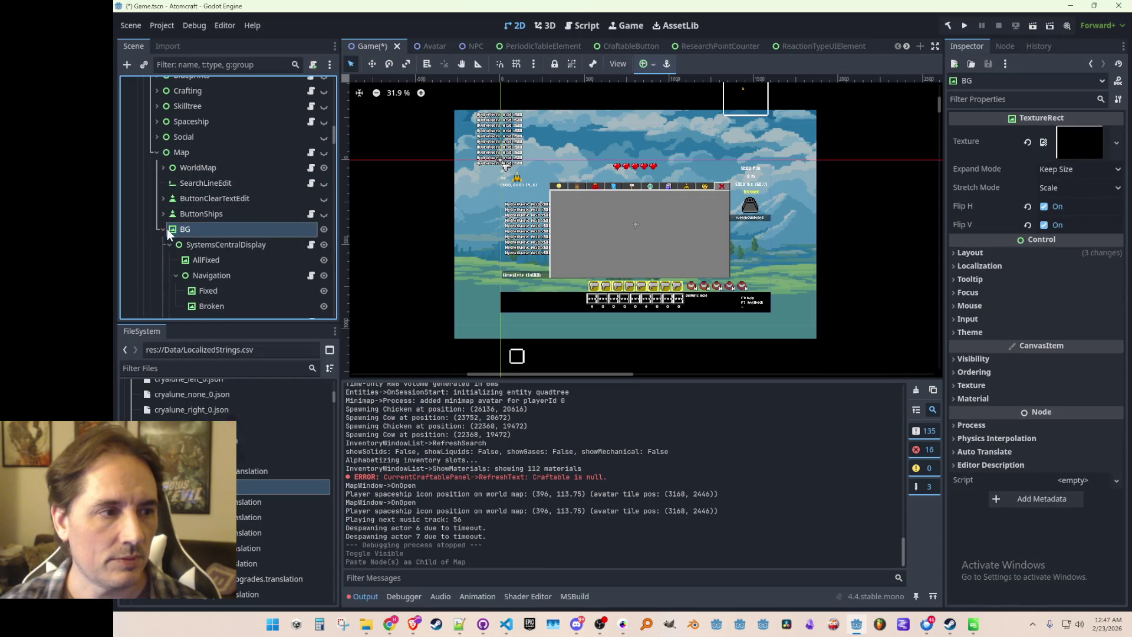
pyautogui.moveTo(196, 186); pyautogui.dragTo(196, 163)
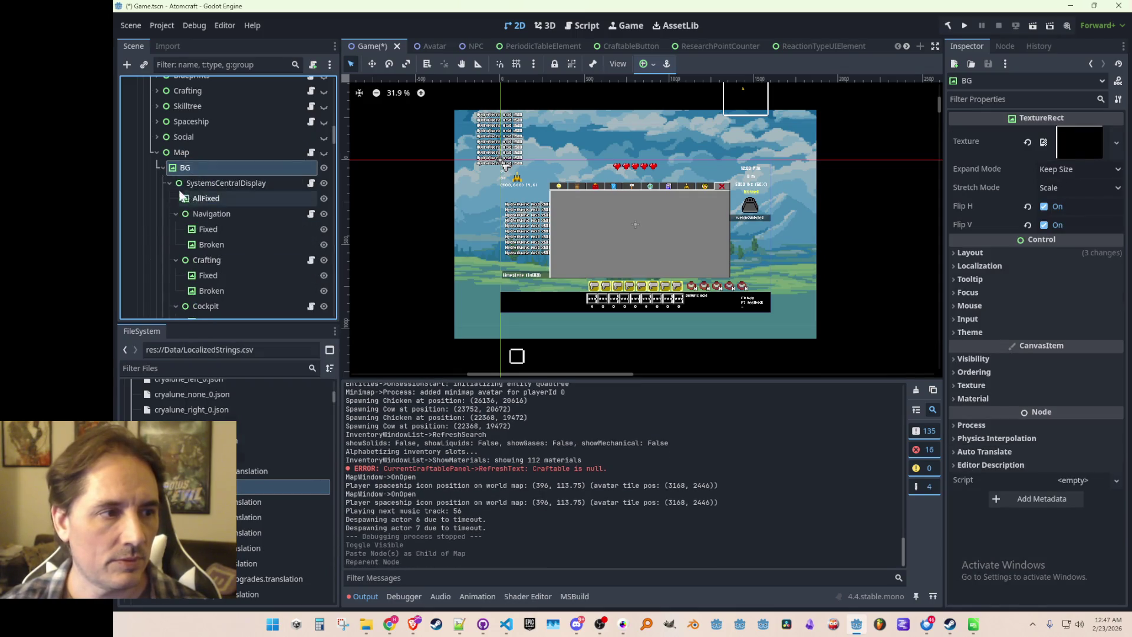
# - Delete all nine child nodes from the pasted BG
pyautogui.click(170, 183)
pyautogui.click(170, 260)
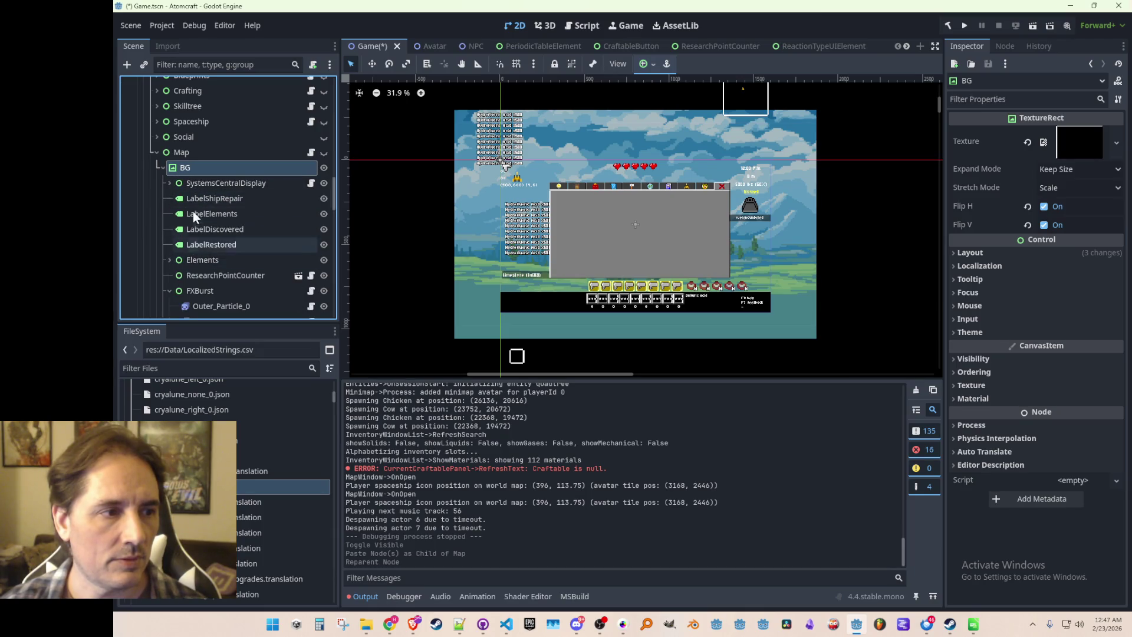
pyautogui.click(170, 291)
pyautogui.scroll(-3, 183, 243)
pyautogui.click(221, 246)
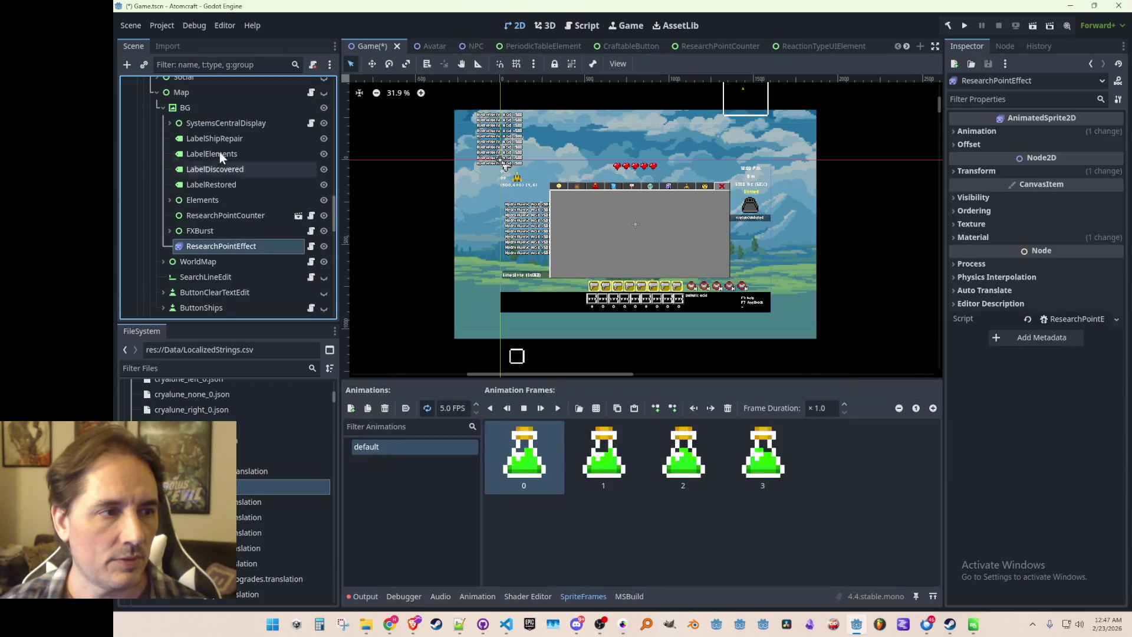
pyautogui.keyDown('shift'); pyautogui.click(226, 129); pyautogui.keyUp('shift')
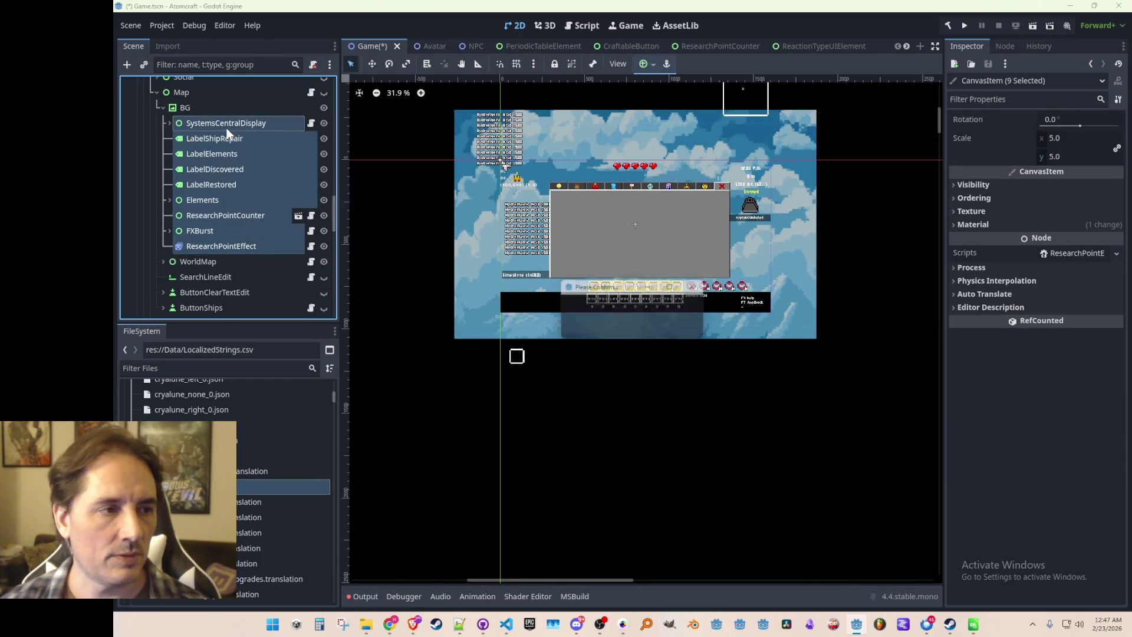
pyautogui.press('Delete')
pyautogui.scroll(3, 219, 169)
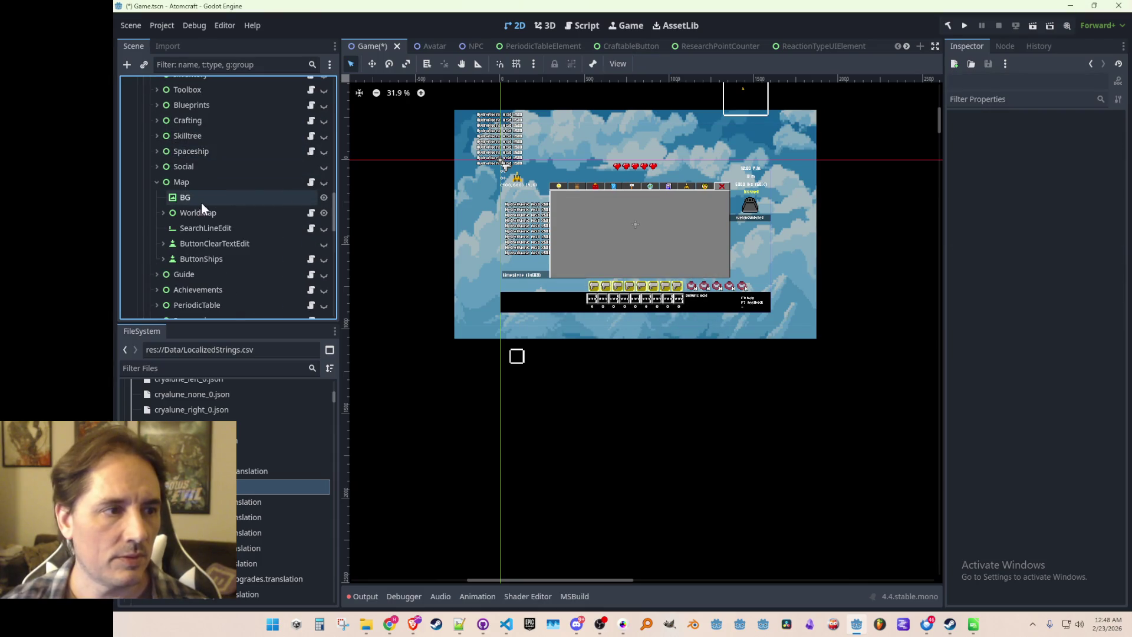
# - Show Map and shift its BG backdrop right and down in Move mode
pyautogui.click(324, 182)
pyautogui.scroll(5, 655, 257)
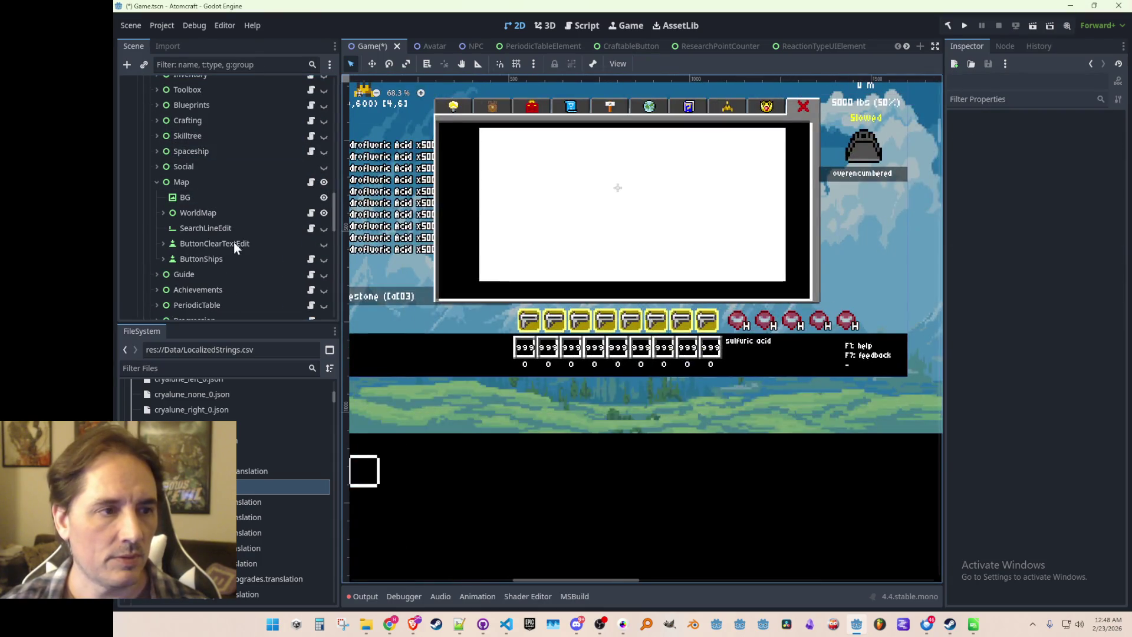
pyautogui.click(202, 197)
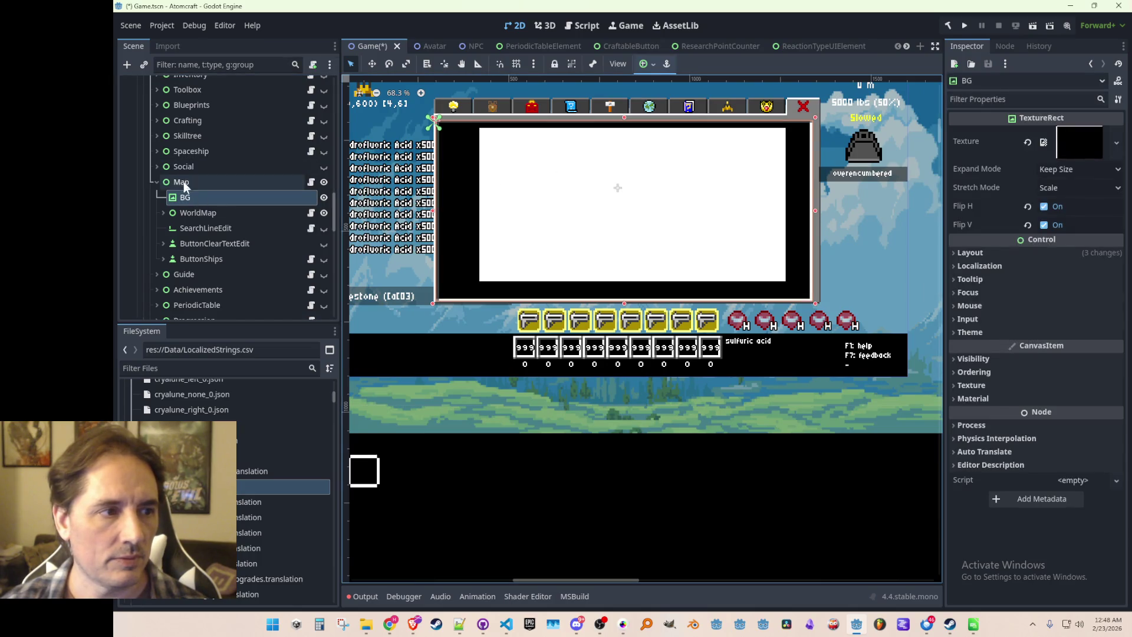
pyautogui.click(372, 64)
pyautogui.scroll(5, 465, 131)
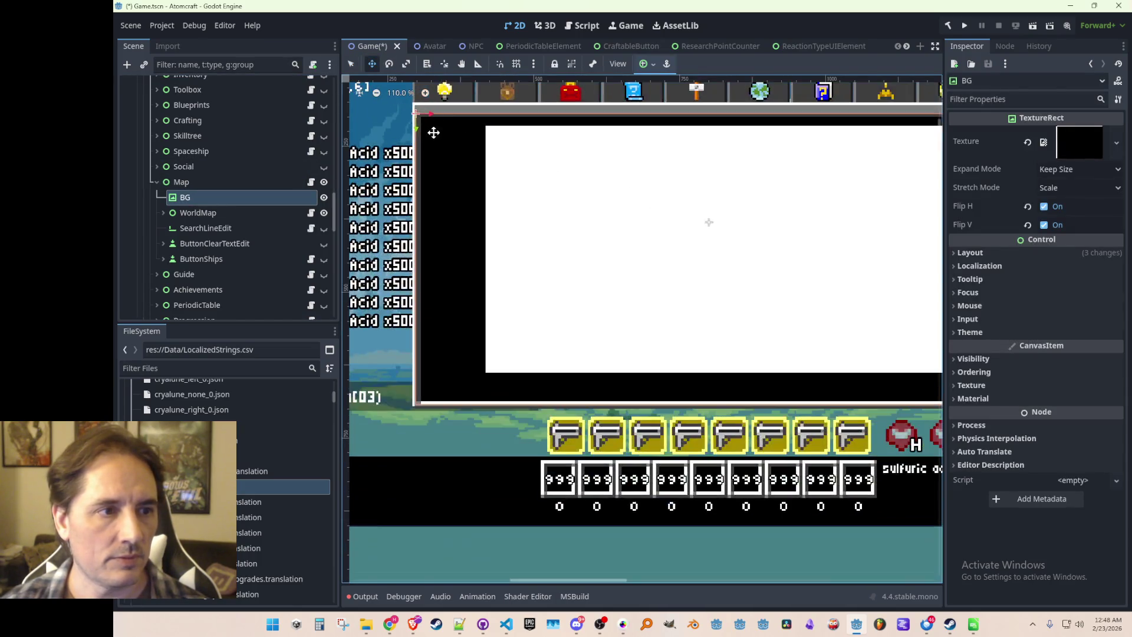
pyautogui.scroll(2, 442, 189)
pyautogui.moveTo(442, 186)
pyautogui.mouseDown()
pyautogui.moveTo(478, 193)
pyautogui.moveTo(454, 166)
pyautogui.moveTo(457, 141)
pyautogui.moveTo(459, 156)
pyautogui.mouseUp()
# - Resize BG by its bottom-right corner to fit inside the hub window frame
pyautogui.scroll(6, 466, 177)
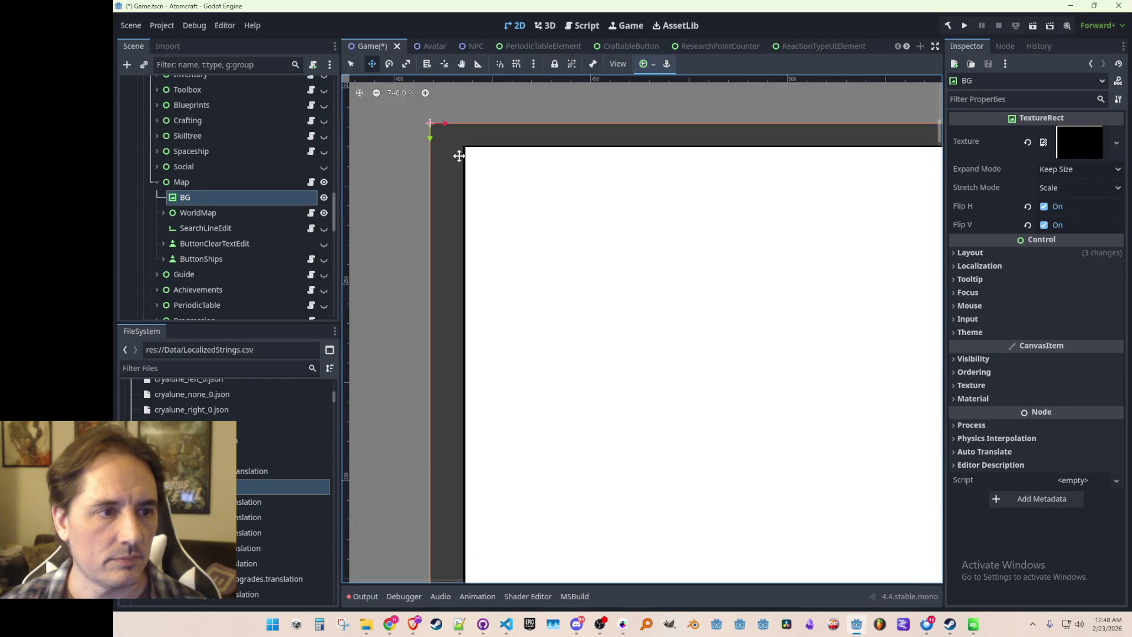
pyautogui.scroll(-15, 459, 155)
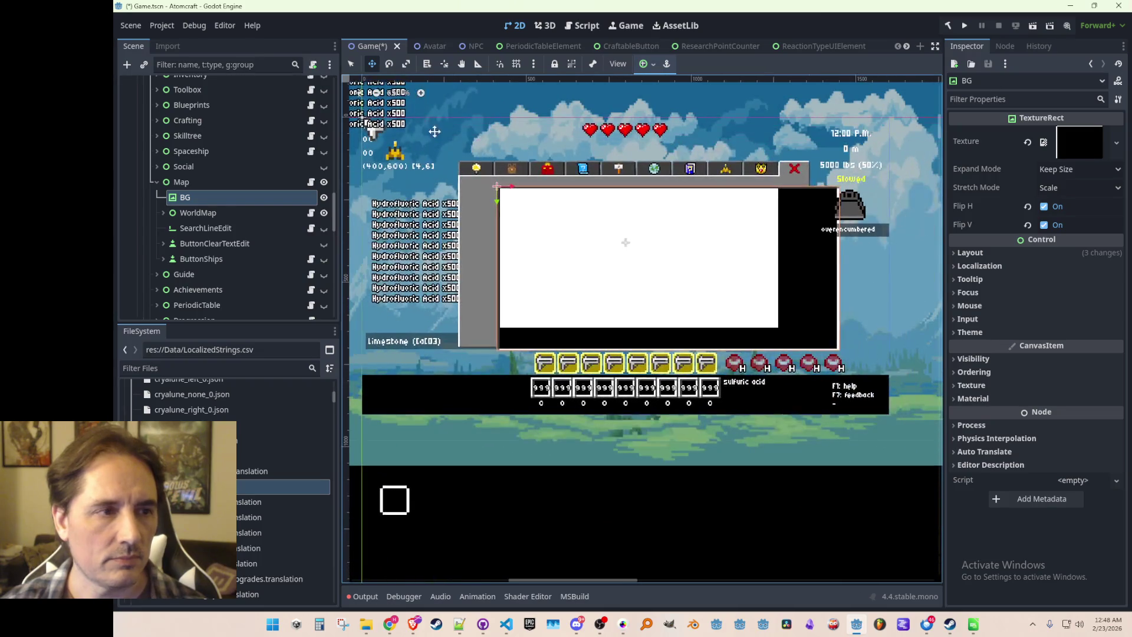
pyautogui.scroll(4, 796, 316)
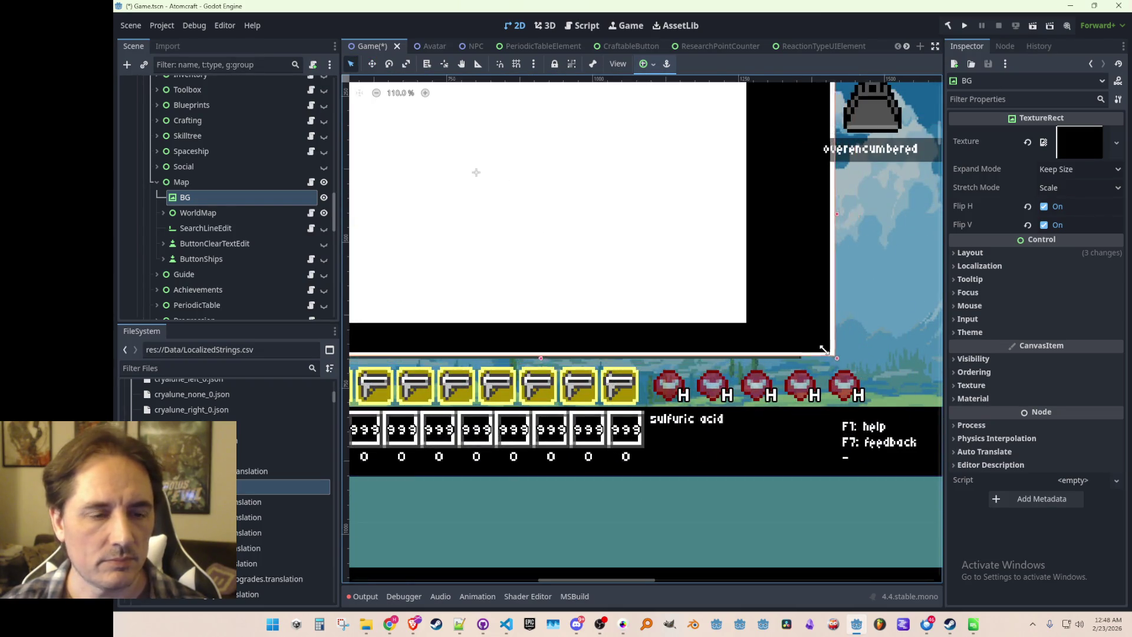
pyautogui.scroll(10, 779, 328)
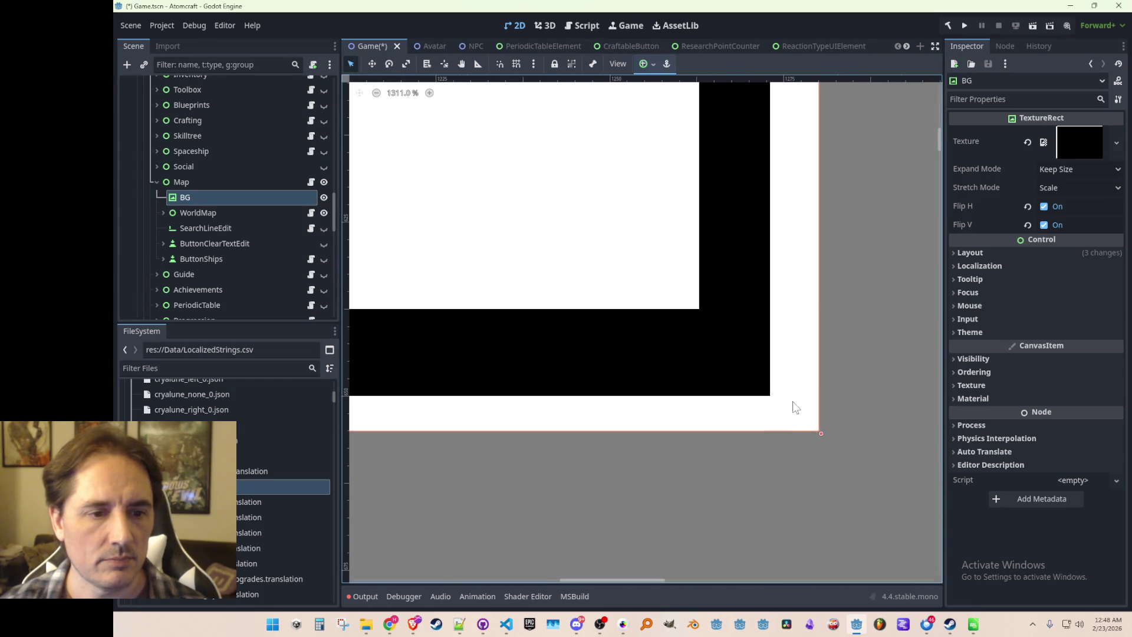
pyautogui.moveTo(820, 431); pyautogui.dragTo(750, 348)
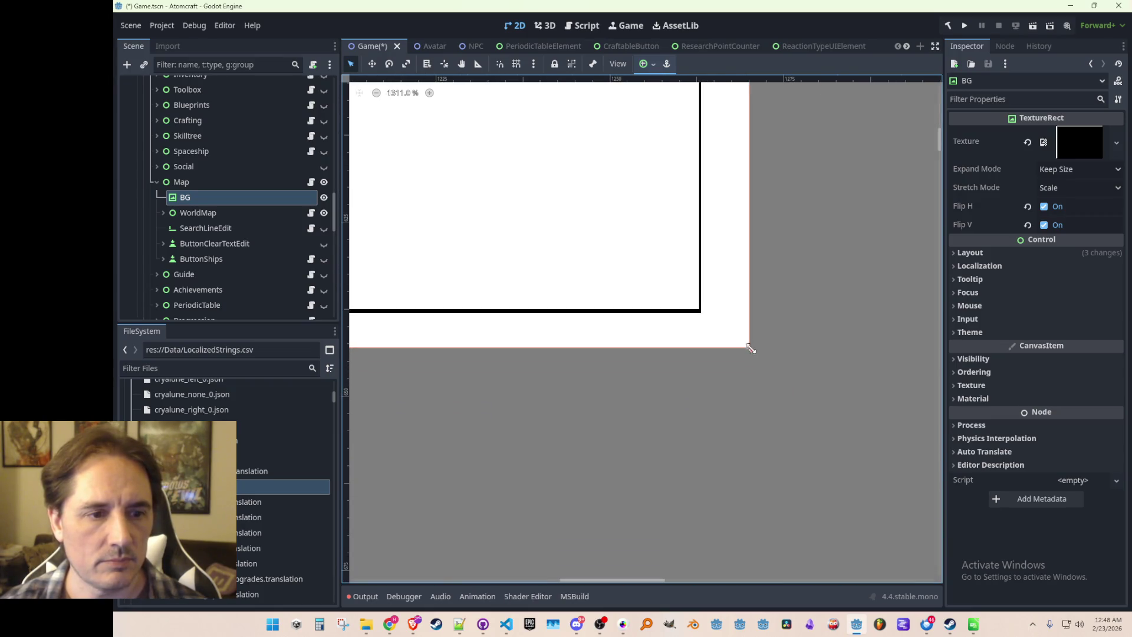
pyautogui.scroll(-16, 752, 348)
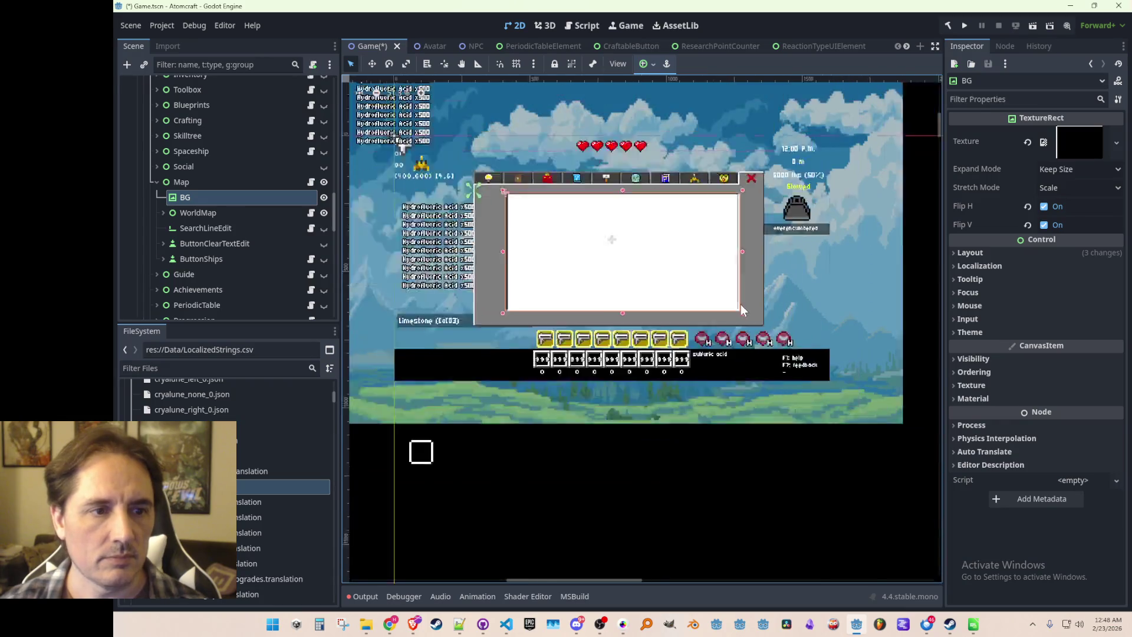
# - Check the fitted backdrop and save Game.tscn
pyautogui.click(731, 389)
pyautogui.scroll(4, 678, 304)
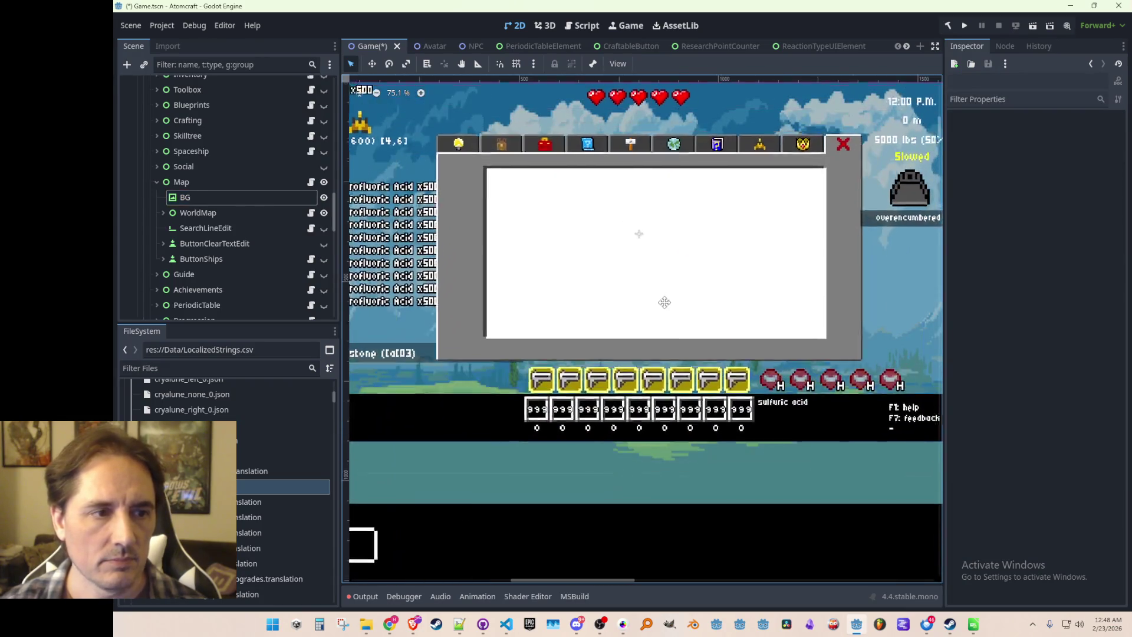
pyautogui.scroll(4, 669, 310)
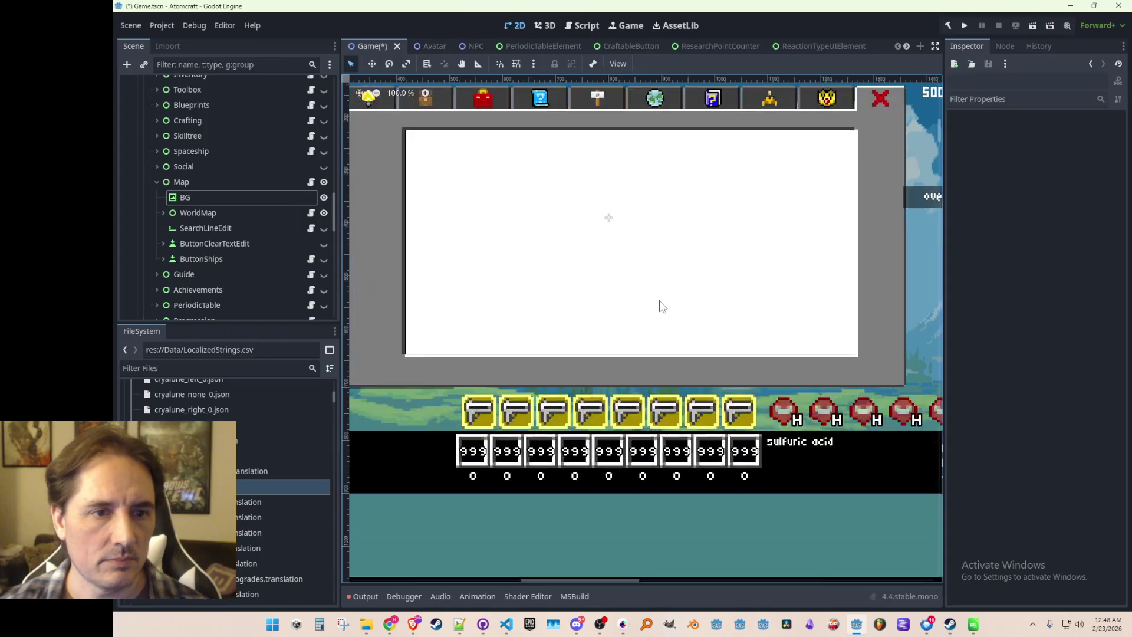
pyautogui.scroll(1, 736, 243)
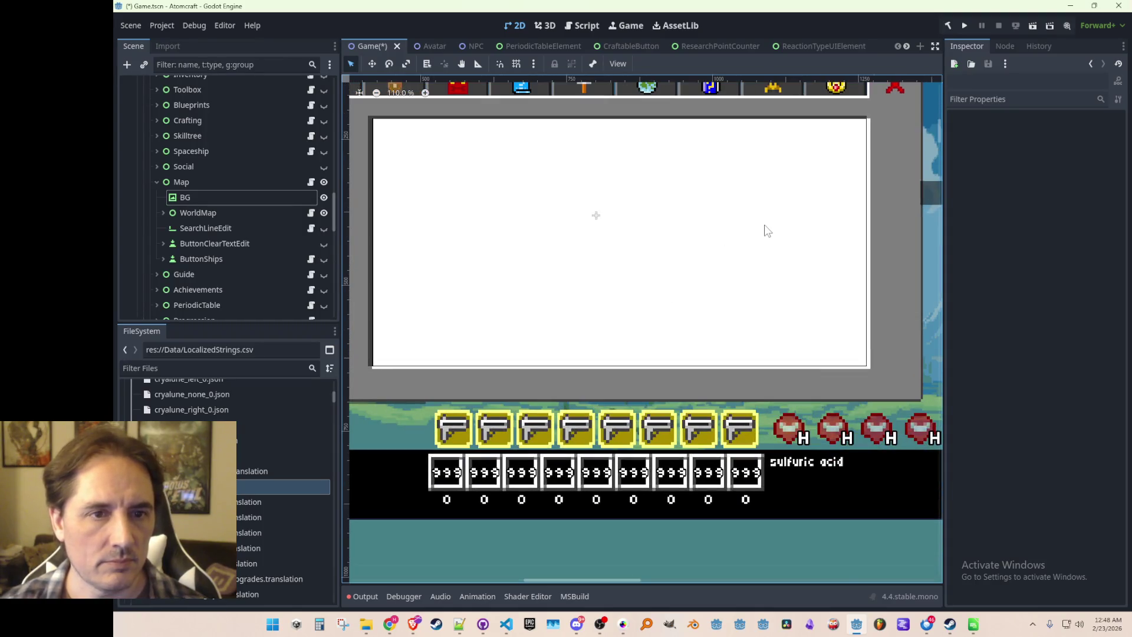
pyautogui.scroll(3, 764, 230)
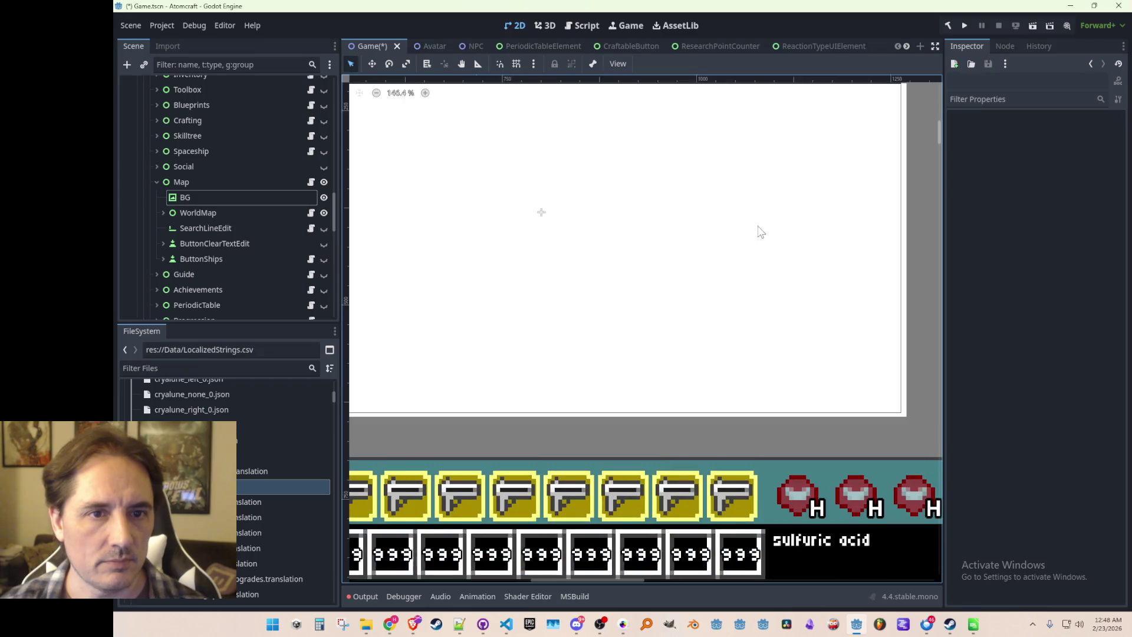
pyautogui.scroll(-5, 737, 236)
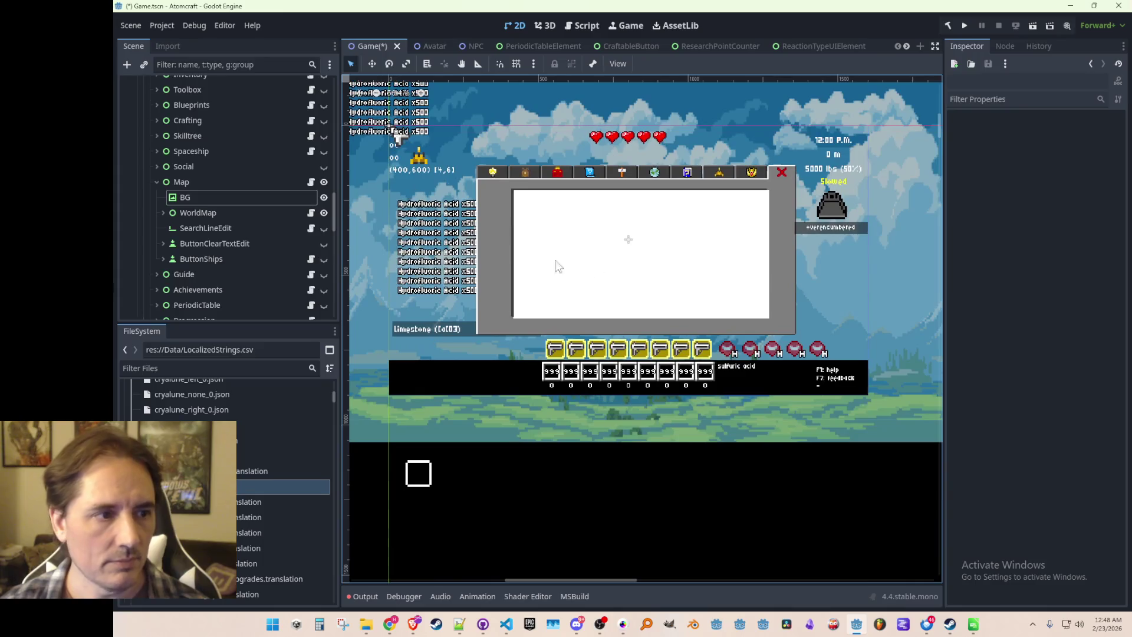
pyautogui.hotkey('ctrl', 's')
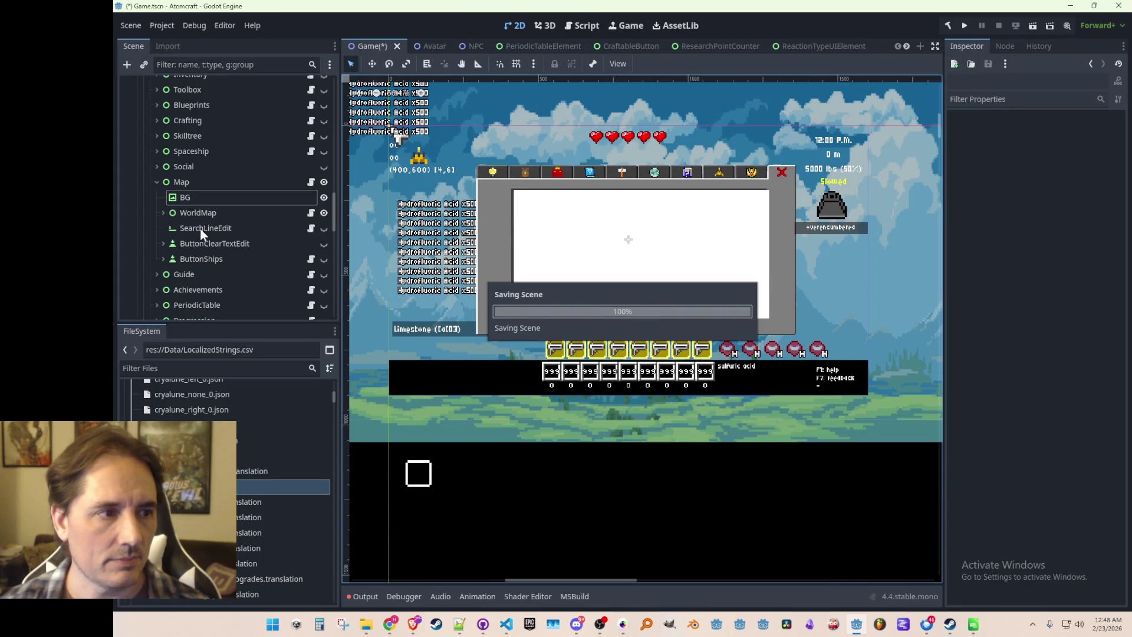
# - Hide and collapse the Map and HubWindow nodes again
pyautogui.click(204, 182)
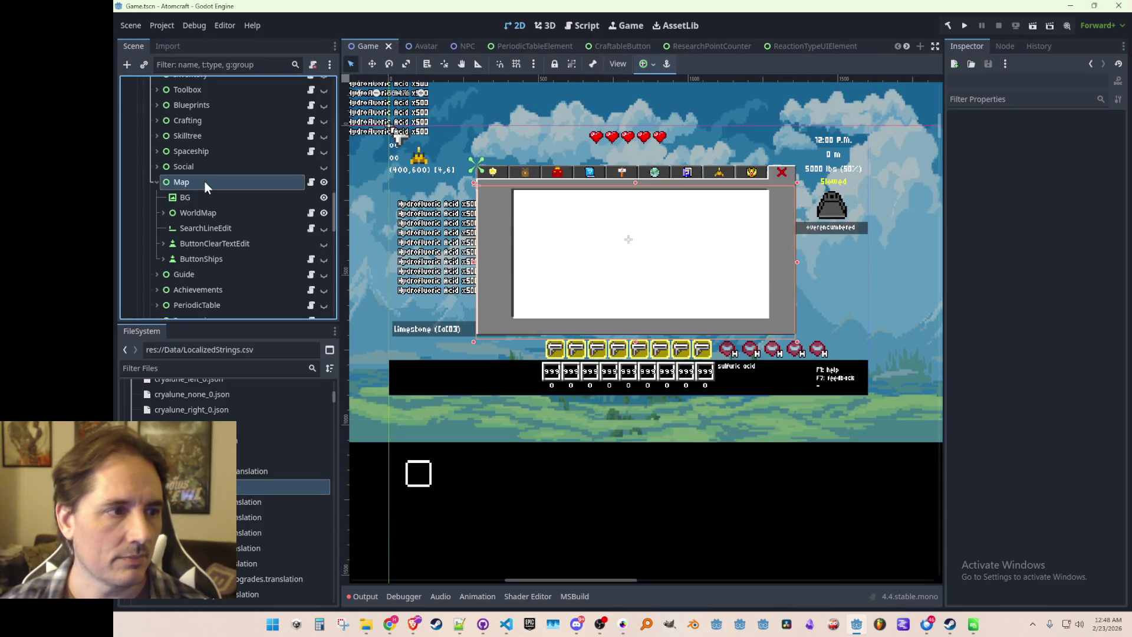
pyautogui.click(323, 182)
pyautogui.click(155, 181)
pyautogui.scroll(3, 227, 211)
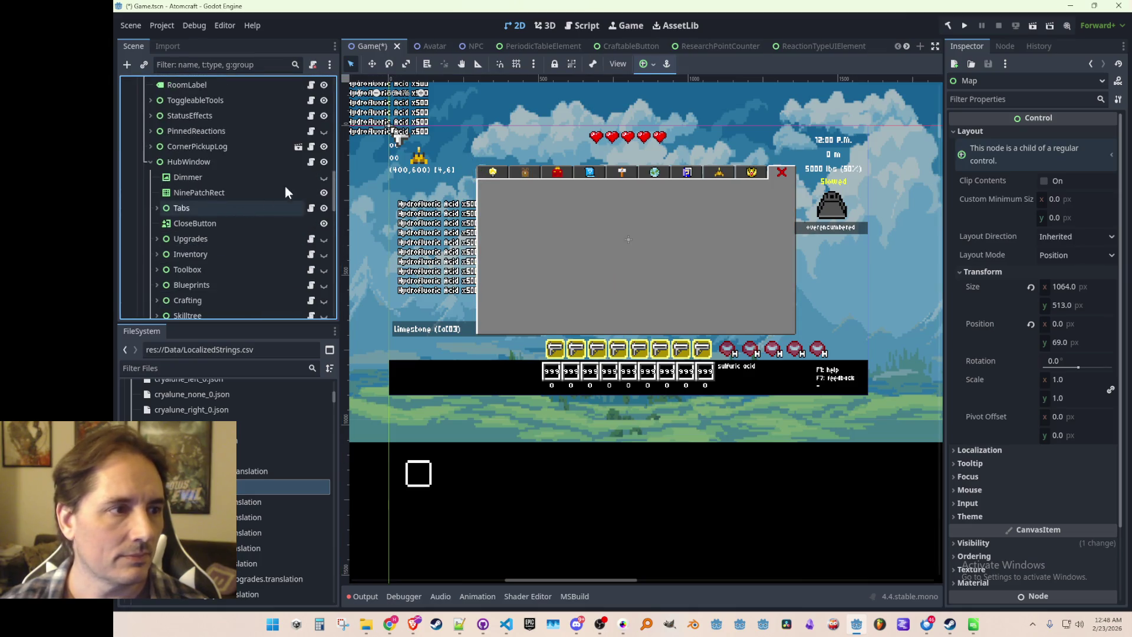
pyautogui.click(323, 162)
pyautogui.click(150, 162)
pyautogui.scroll(-2, 573, 260)
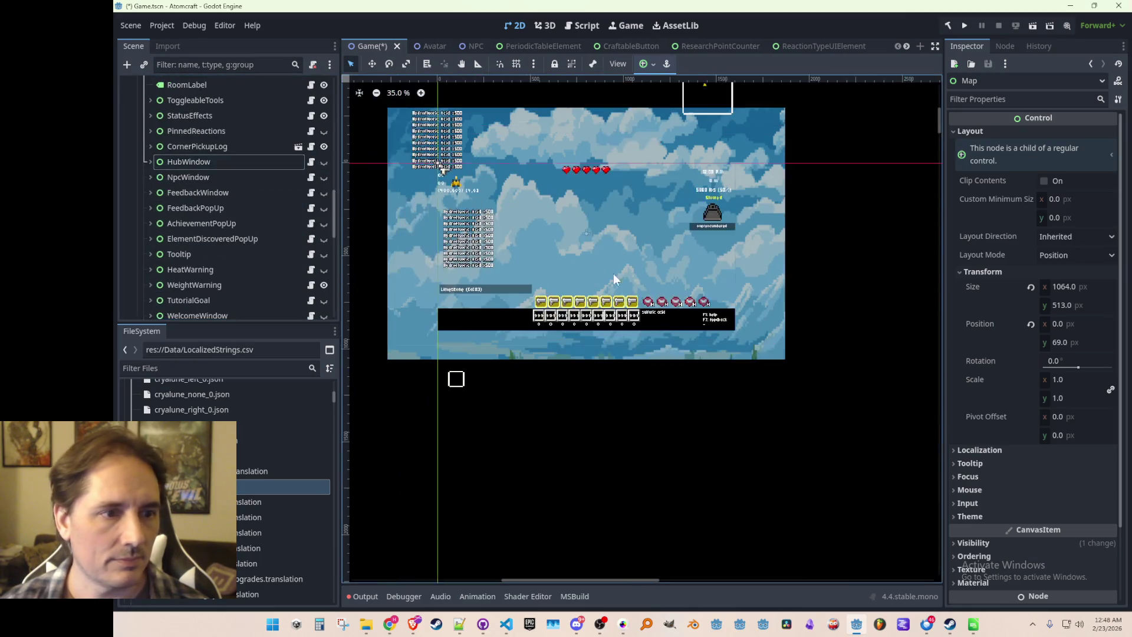
# - Save the scene and launch the game with Run Project
pyautogui.click(561, 361)
pyautogui.scroll(-3, 556, 306)
pyautogui.scroll(1, 618, 259)
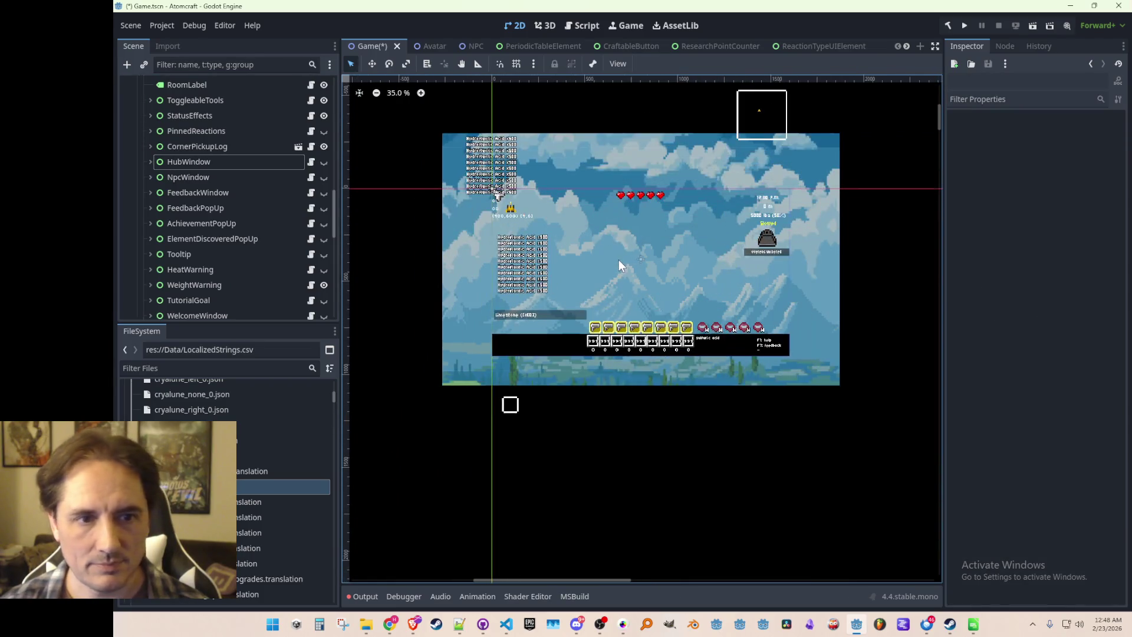
pyautogui.hotkey('ctrl', 's')
pyautogui.click(963, 26)
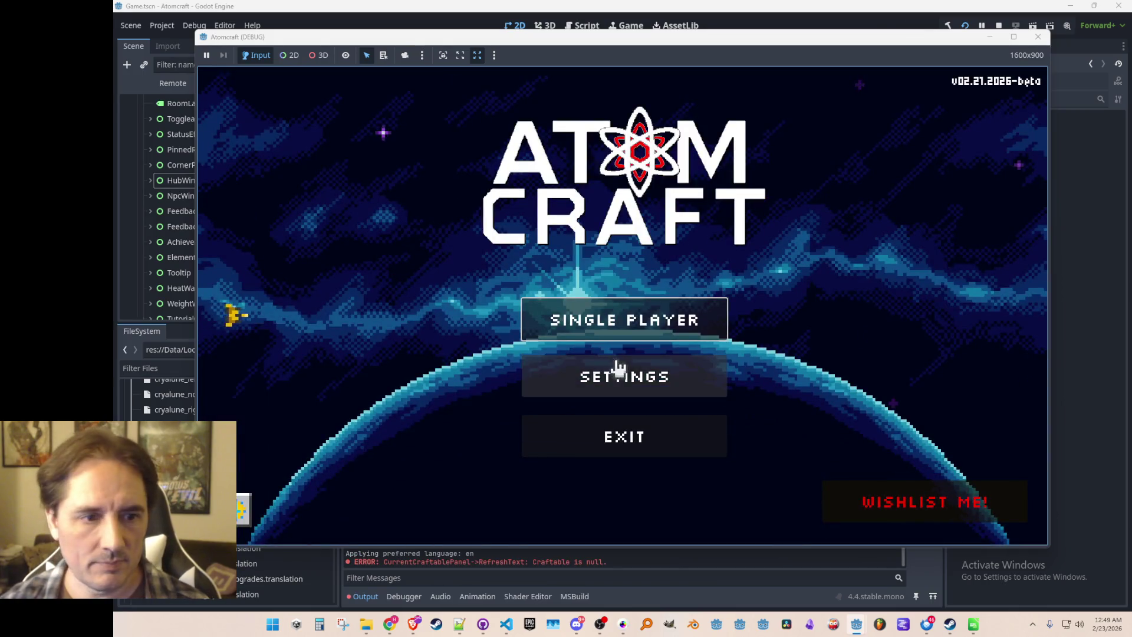
# - Start a single-player game with a player profile in the Enchanted Vista world
pyautogui.click(623, 317)
pyautogui.scroll(-3, 626, 219)
pyautogui.click(562, 360)
pyautogui.click(595, 326)
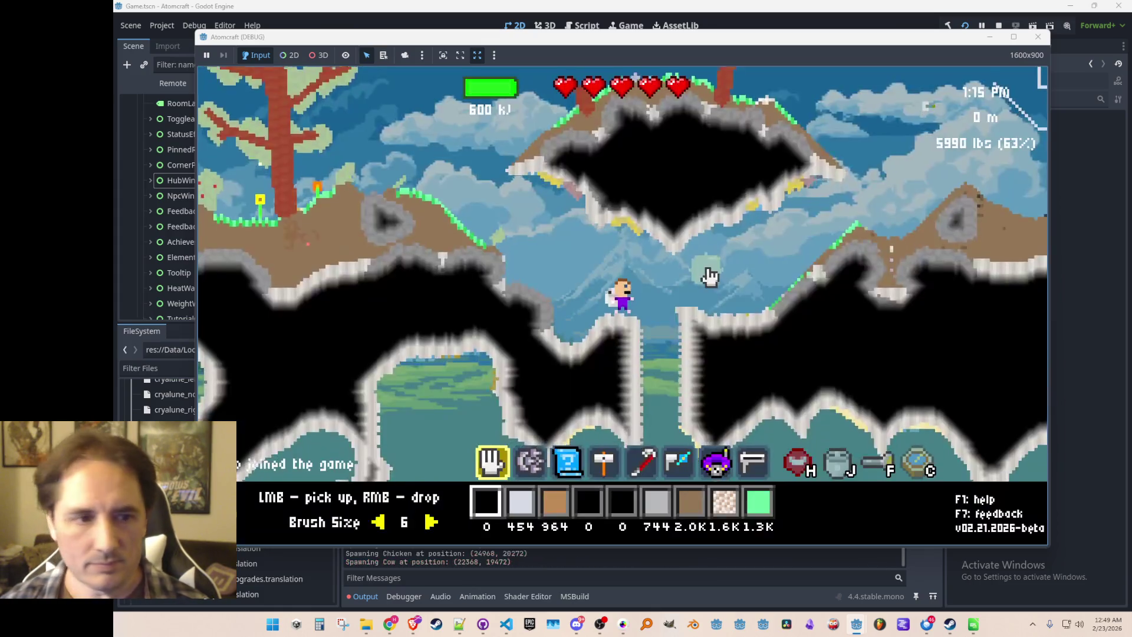
# - Check the ship icon on the inventory Map tab, browse other pages, then stop the game
pyautogui.press('i')
pyautogui.click(669, 152)
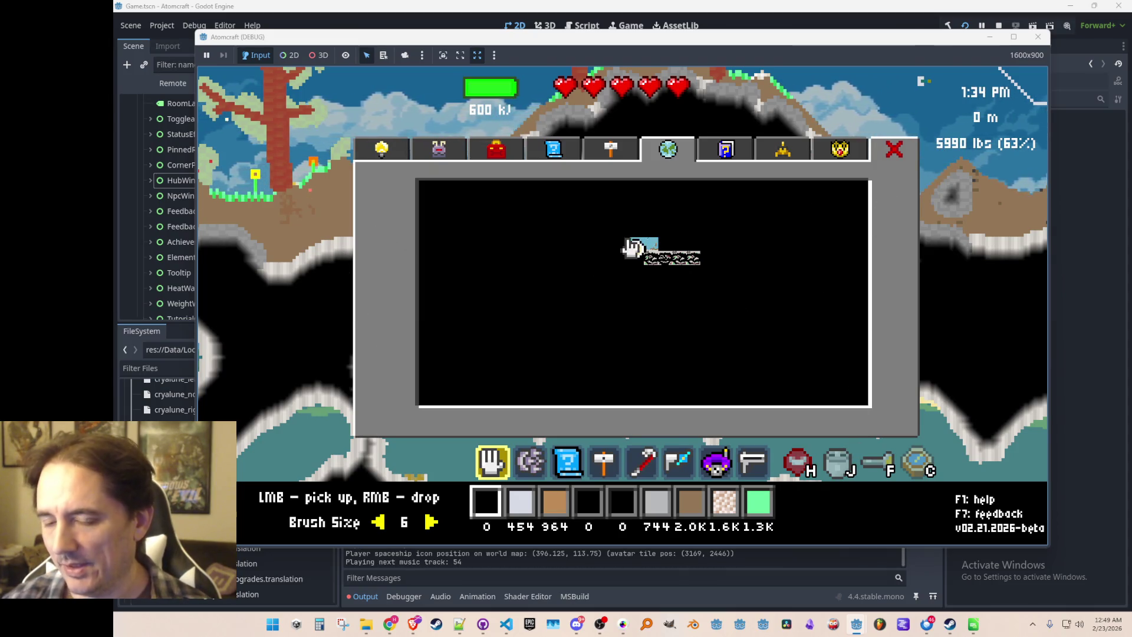
pyautogui.click(743, 155)
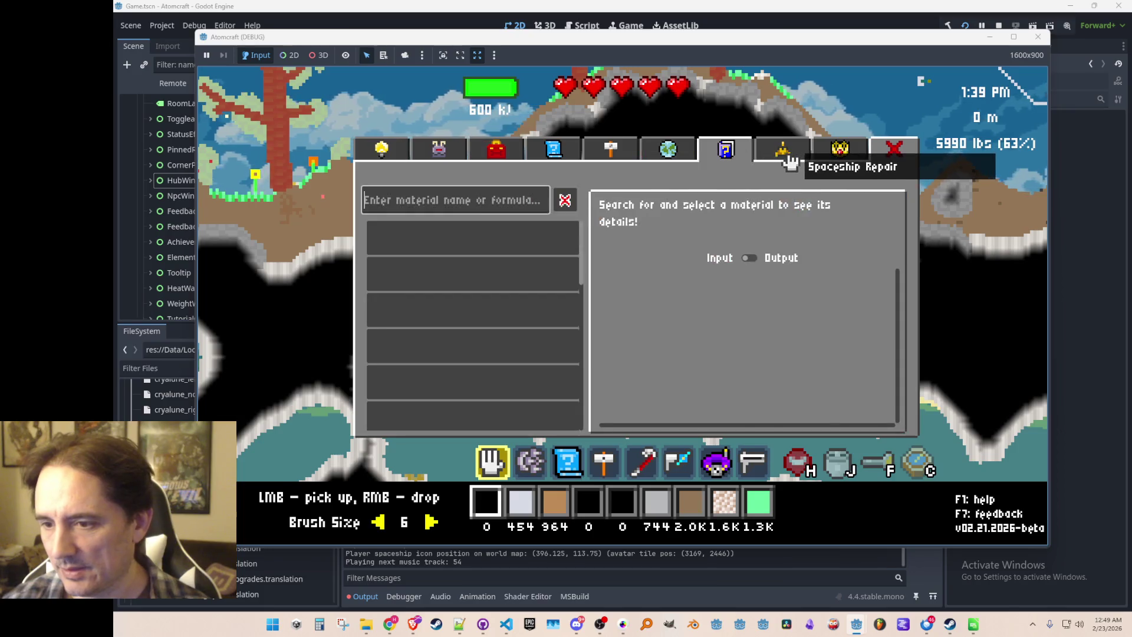
pyautogui.click(793, 158)
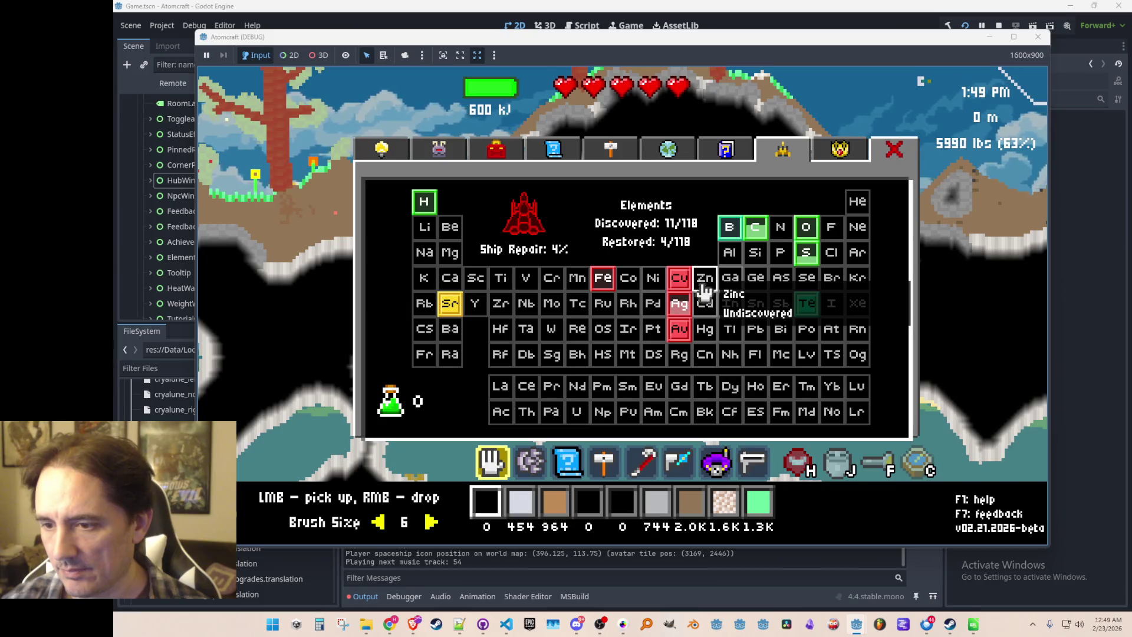
pyautogui.click(688, 165)
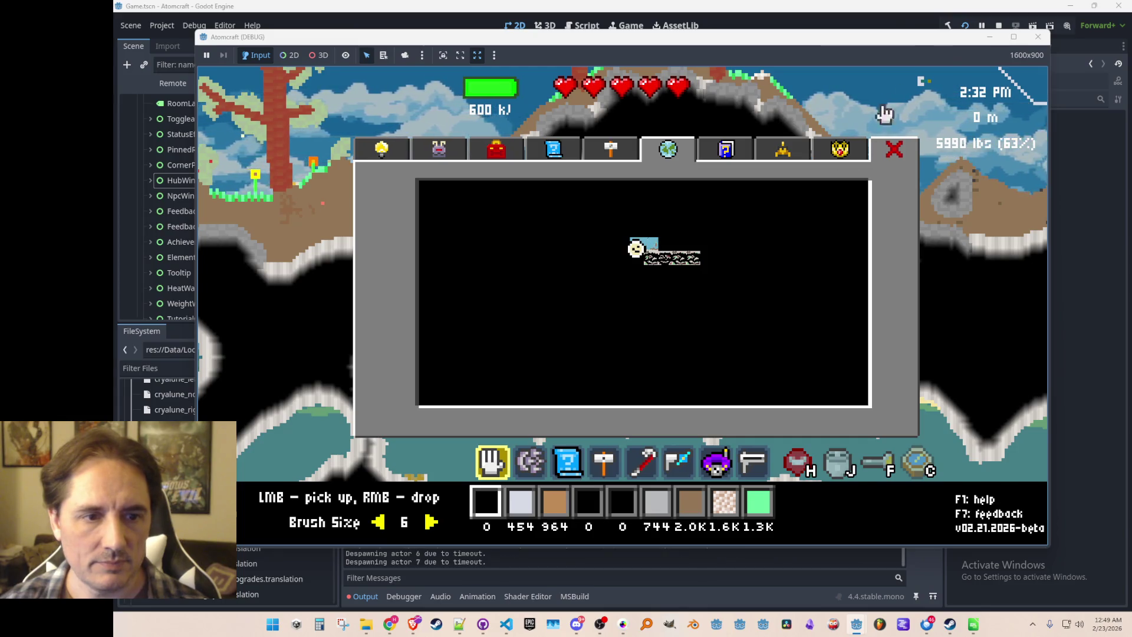
pyautogui.click(998, 25)
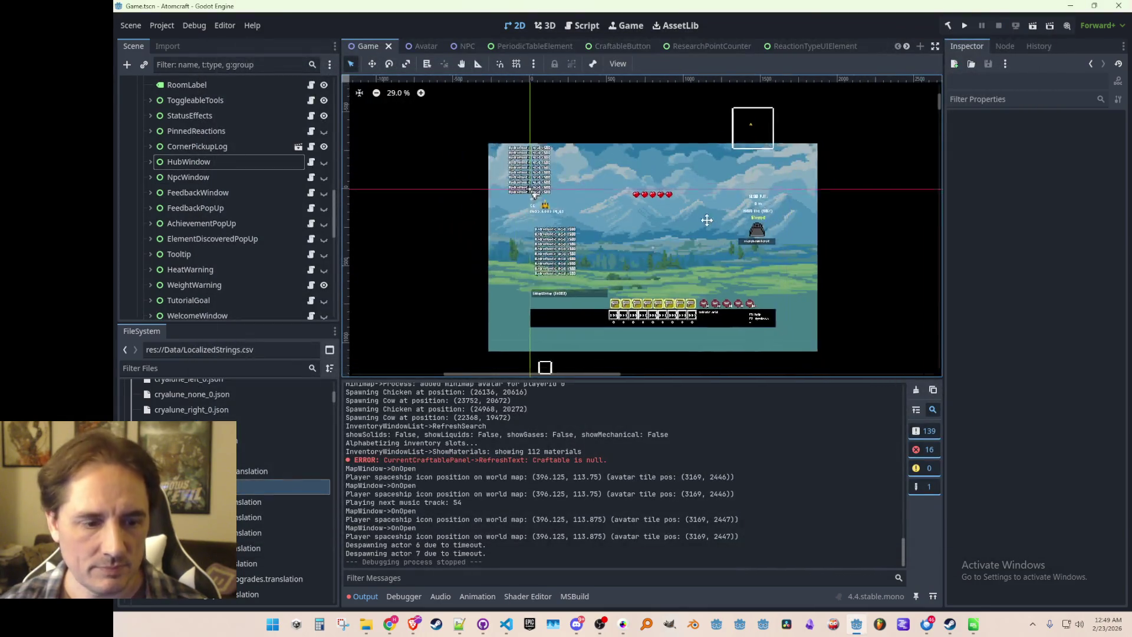
pyautogui.scroll(1, 707, 220)
# - Pan Pro Motion NG's sprite sheet to the ship icon row and pick Brush Grab (B)
pyautogui.click(623, 624)
pyautogui.scroll(2, 607, 348)
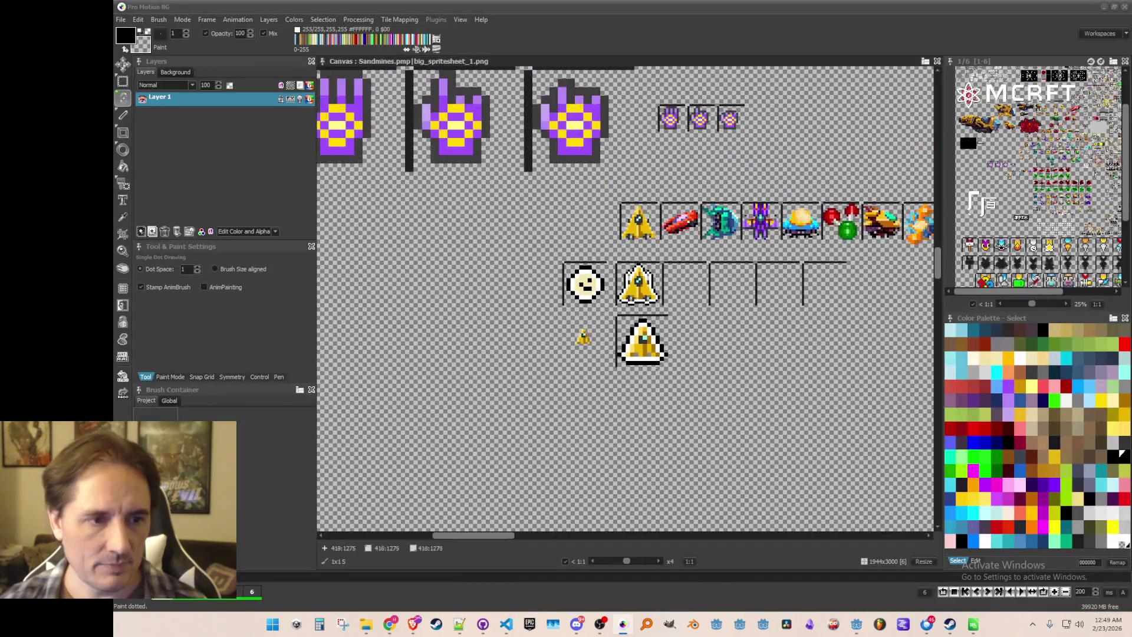
pyautogui.hscroll(2, 607, 348)
pyautogui.press('b')
pyautogui.hscroll(2, 633, 333)
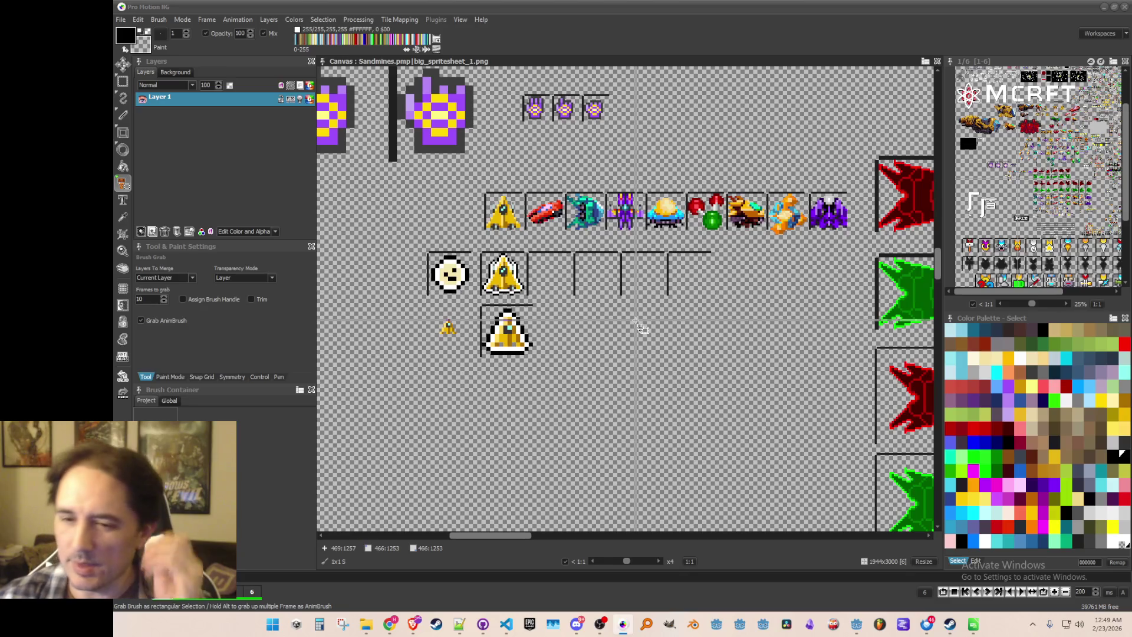
pyautogui.click(506, 624)
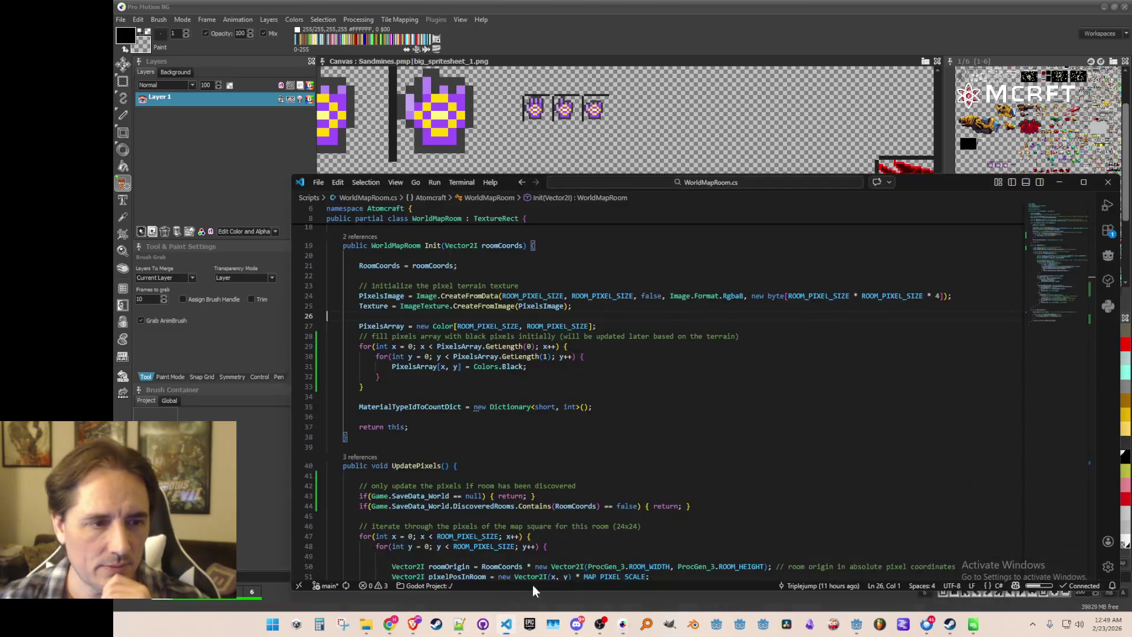
# - Open SaveData_World.cs via quick search for 'World' and scroll to the NPC methods
pyautogui.hotkey('ctrl', 'p')
pyautogui.write('World')
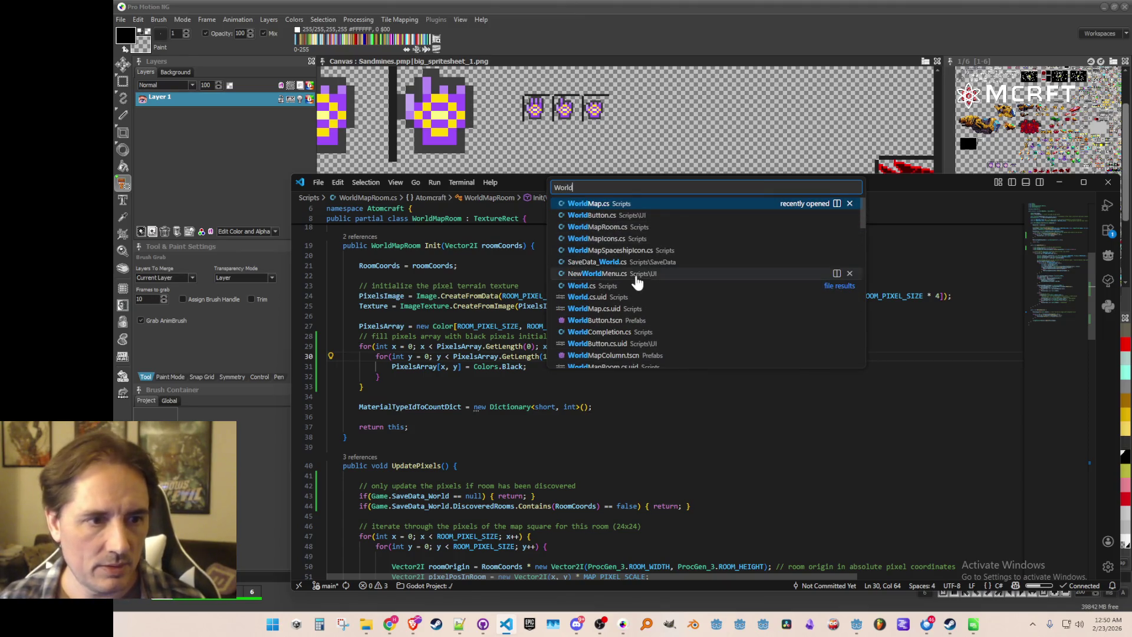
pyautogui.click(636, 261)
pyautogui.click(353, 358)
pyautogui.moveTo(1055, 371); pyautogui.dragTo(1042, 335)
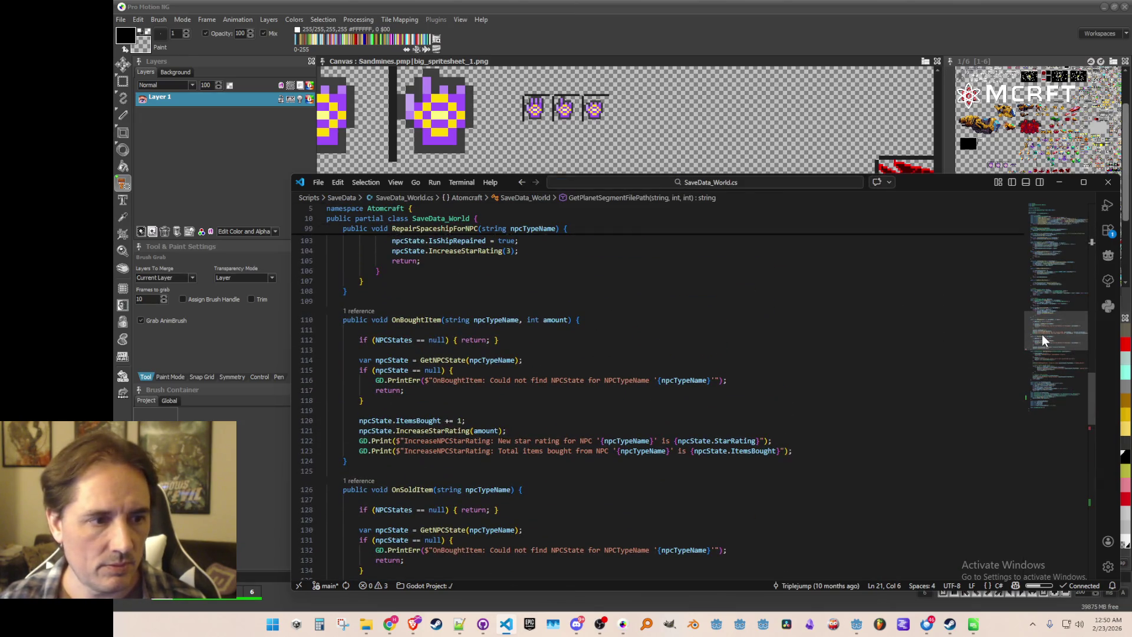
# - Follow NPCStates to its declaration, then go to the SaveData_NPCState definition
pyautogui.rightClick(403, 341)
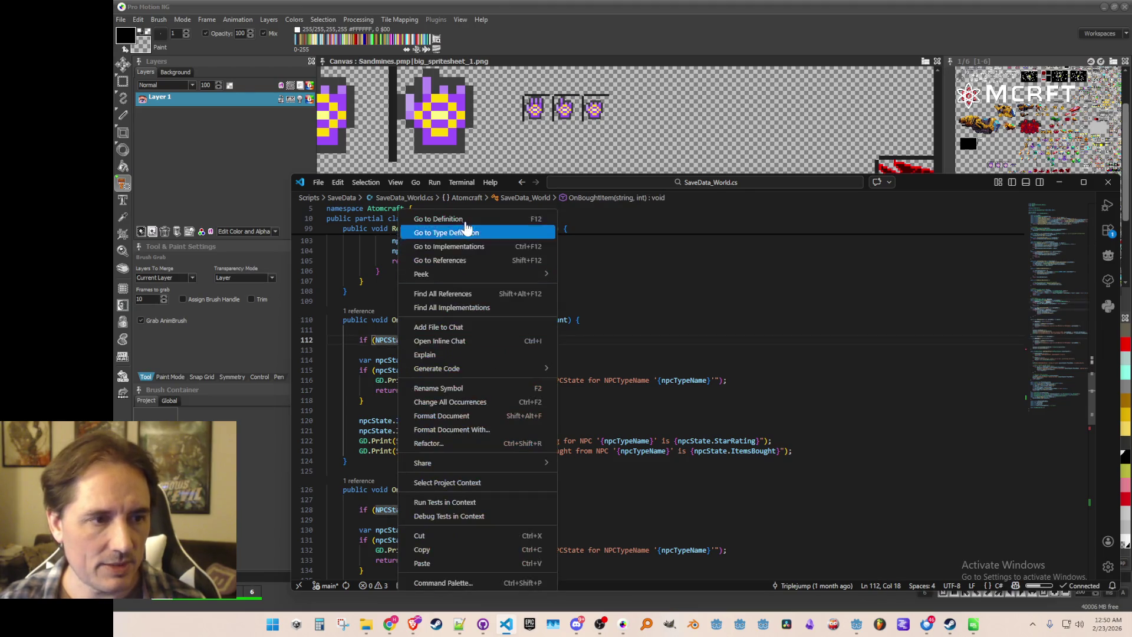
pyautogui.click(424, 219)
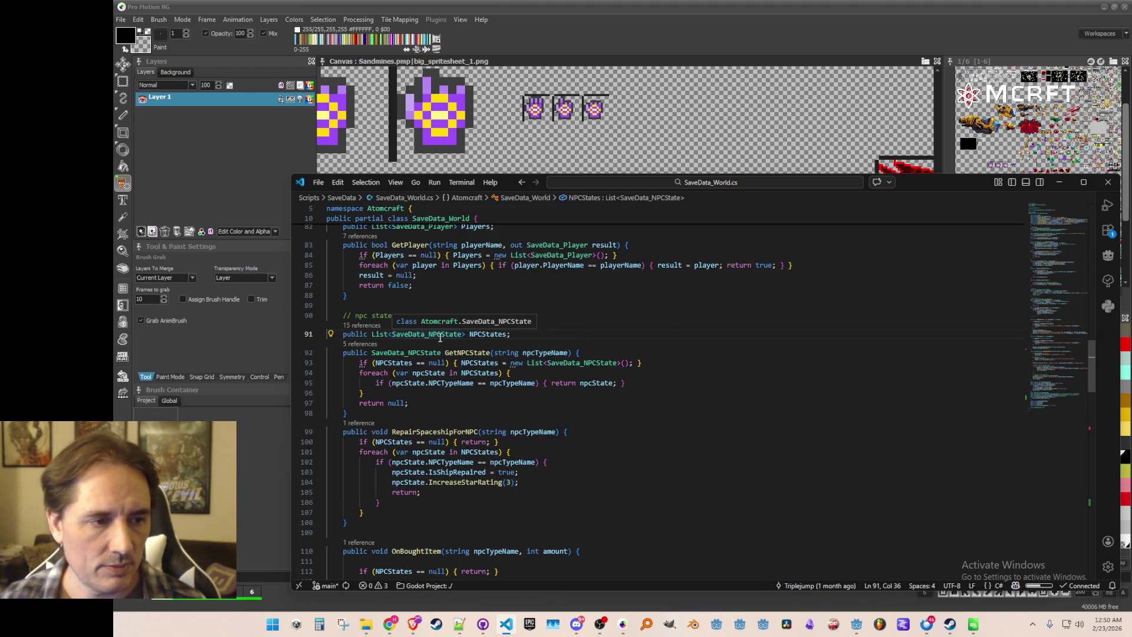
pyautogui.click(369, 326)
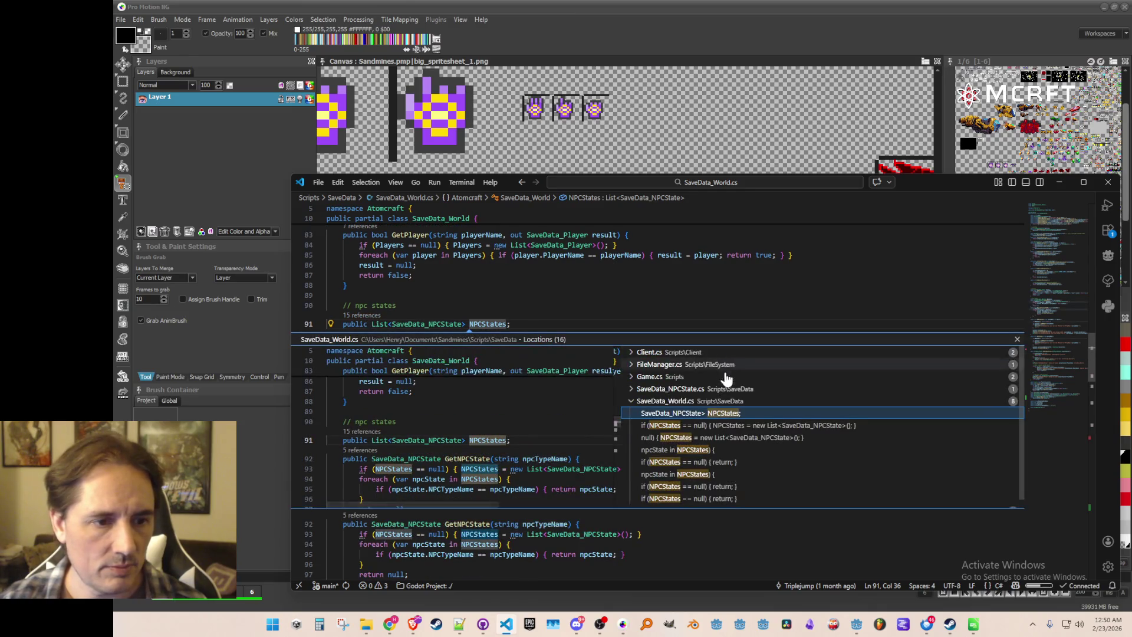
pyautogui.press('Escape')
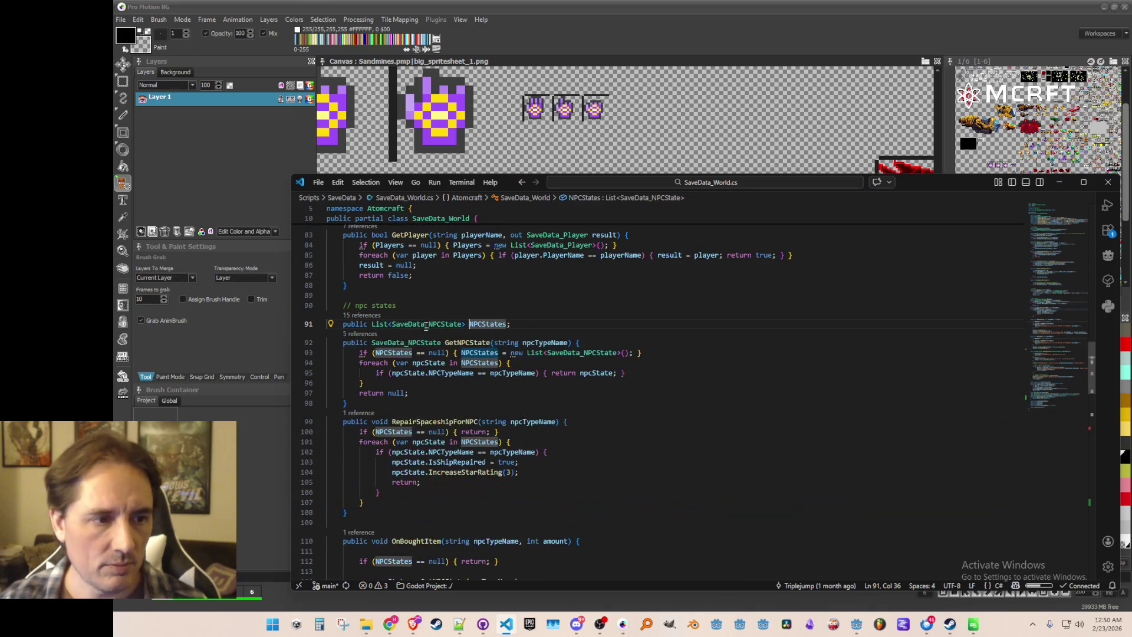
pyautogui.rightClick(429, 325)
pyautogui.click(494, 222)
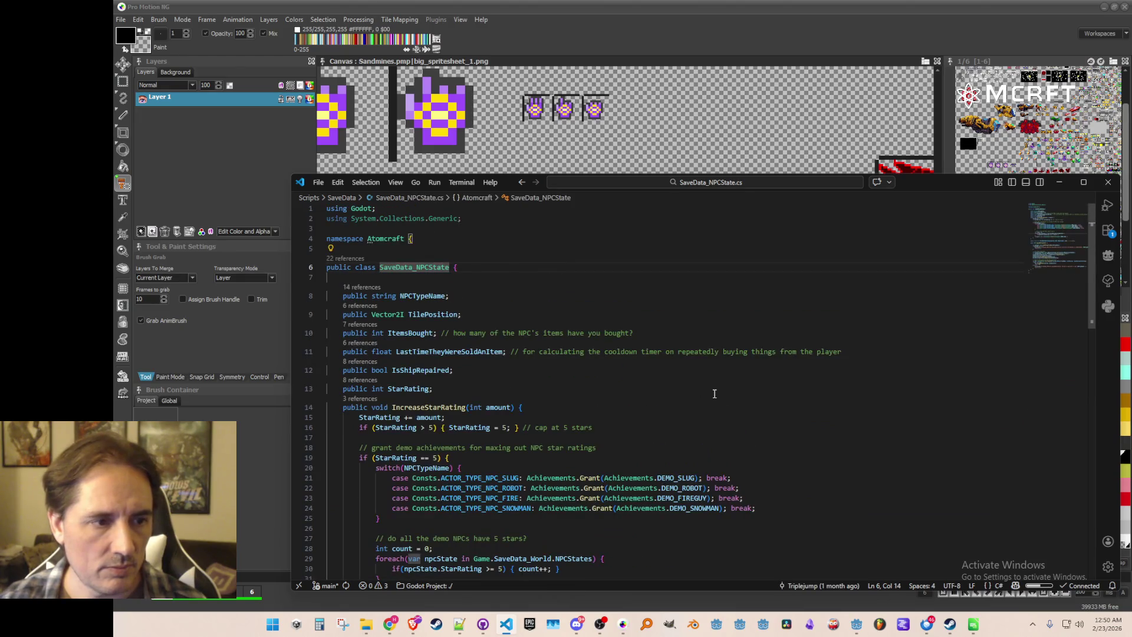
# - Inspect the TilePosition and NPCTypeName fields, then raise the YouTube window and nudge it upward
pyautogui.click(481, 309)
pyautogui.click(466, 316)
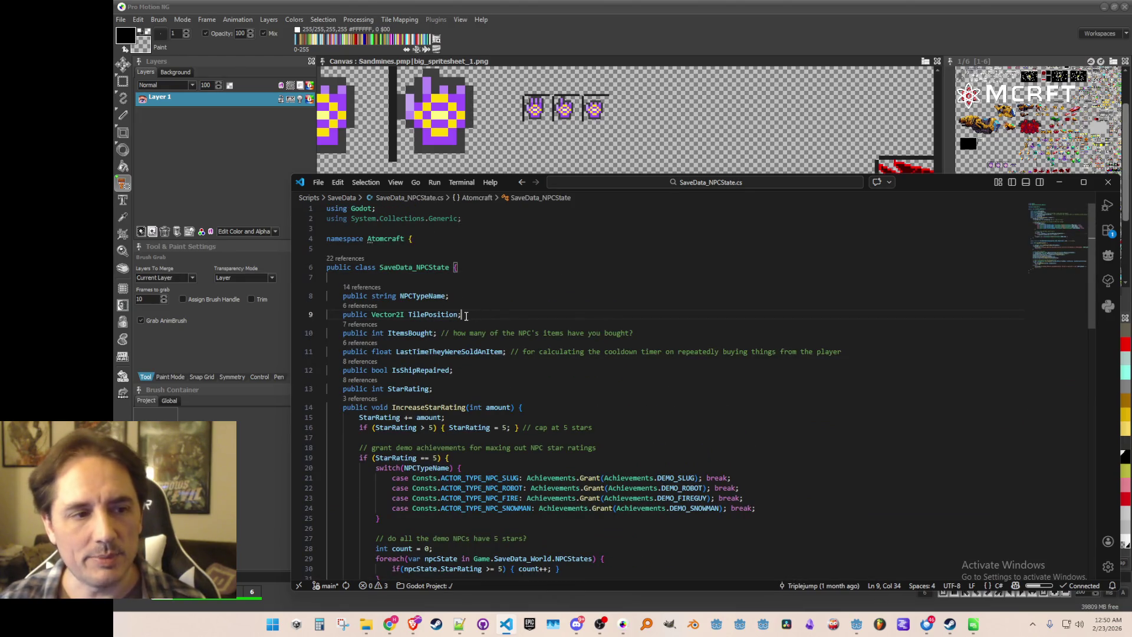
pyautogui.scroll(-1, 769, 333)
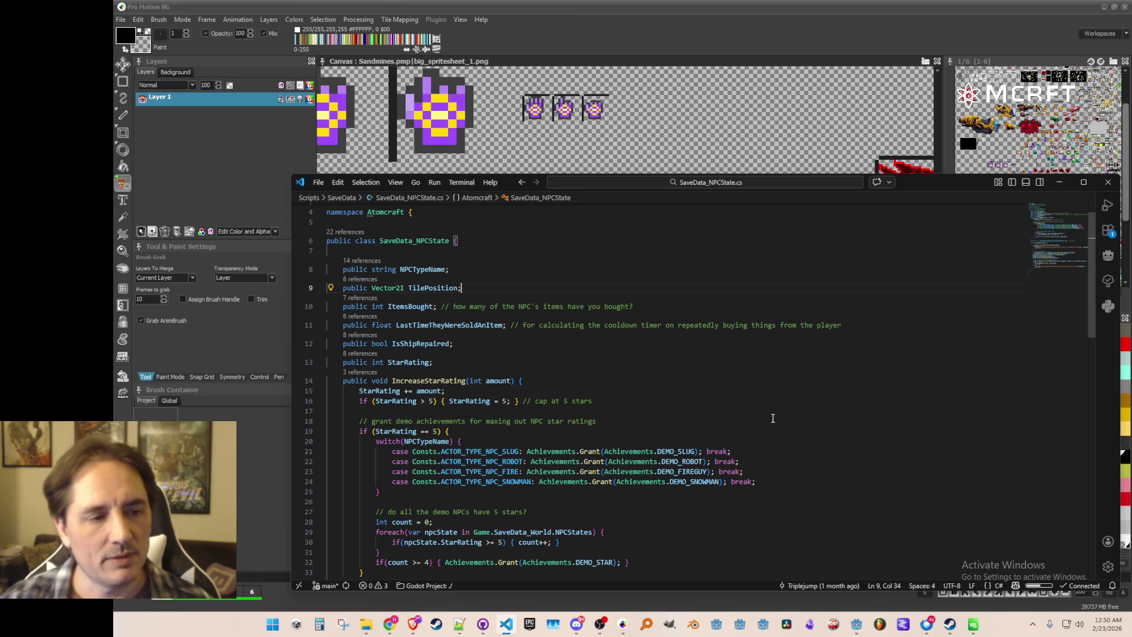
pyautogui.scroll(-1, 769, 407)
pyautogui.scroll(1, 737, 374)
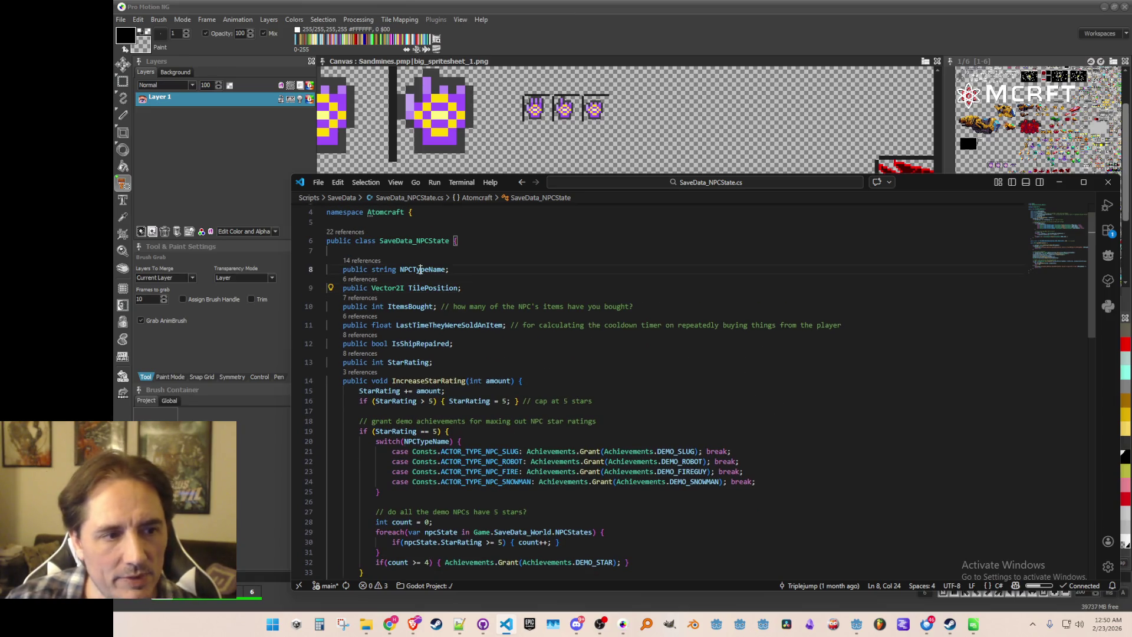
pyautogui.click(475, 269)
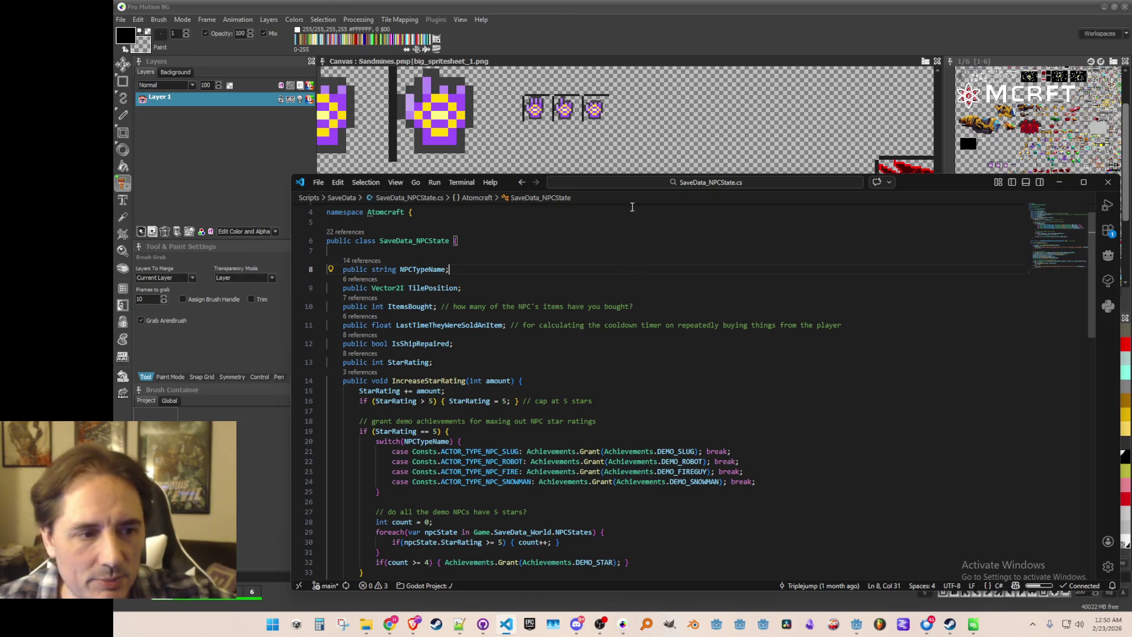
pyautogui.hotkey('alt', 'Tab')
pyautogui.moveTo(928, 77); pyautogui.dragTo(936, 49)
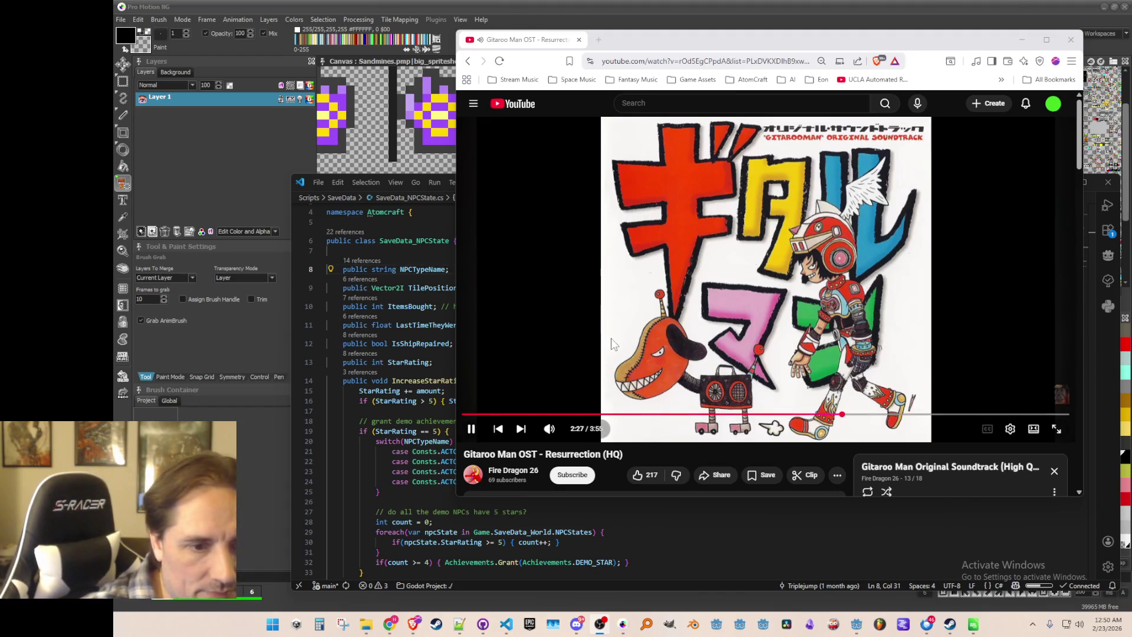
# - Scroll through the Gitaroo Man playlist, then pause the 21st Century Boy track
pyautogui.scroll(-3, 654, 319)
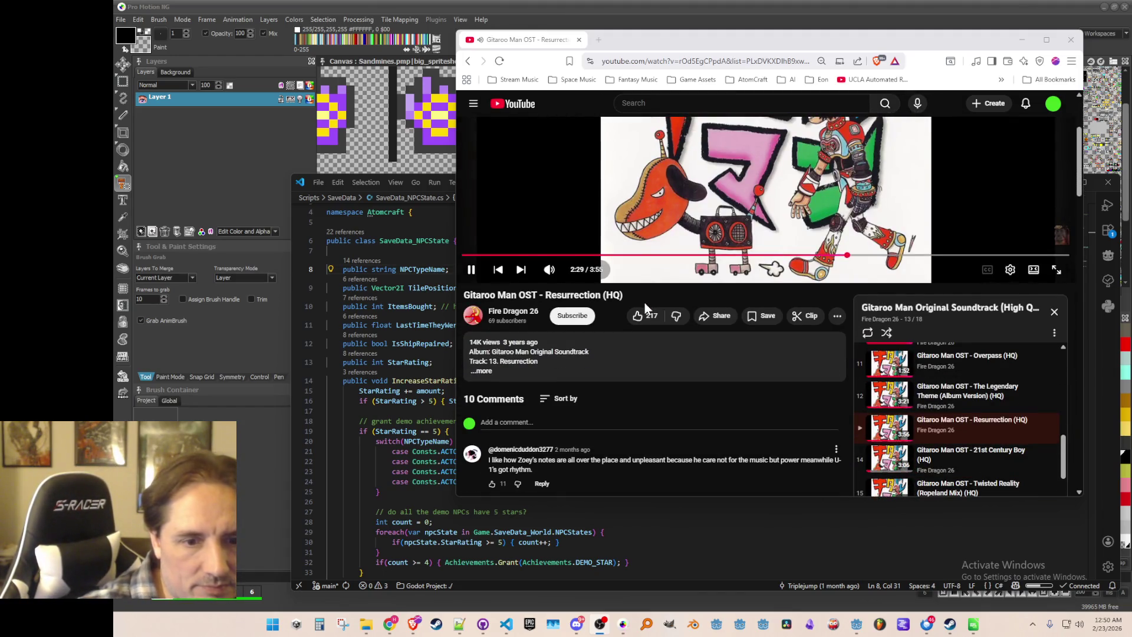
pyautogui.scroll(3, 645, 302)
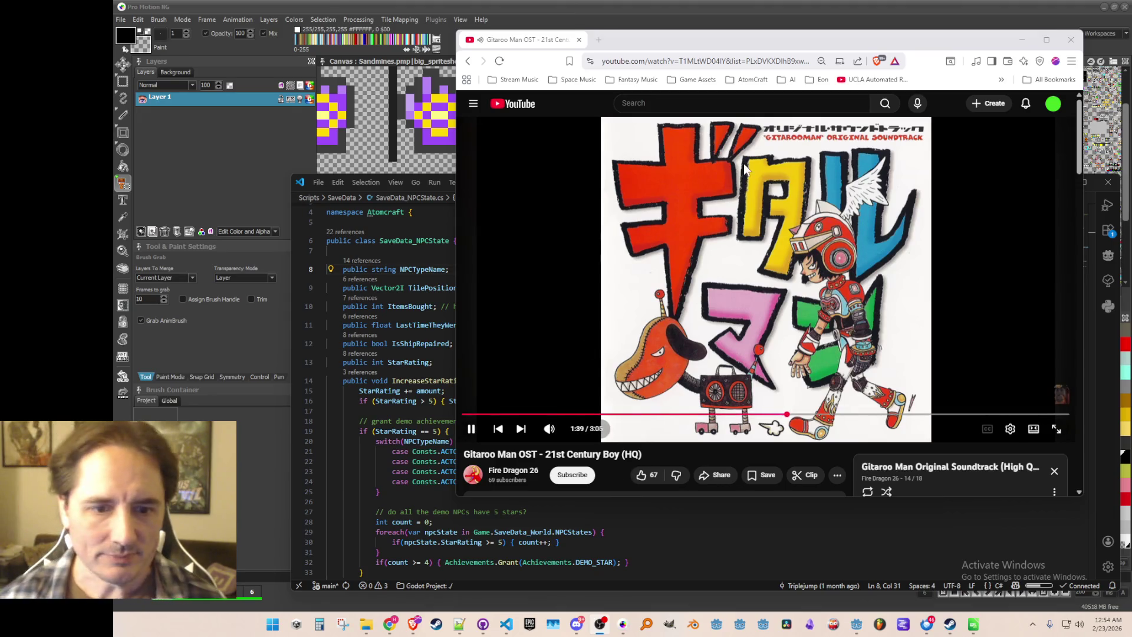
pyautogui.click(752, 215)
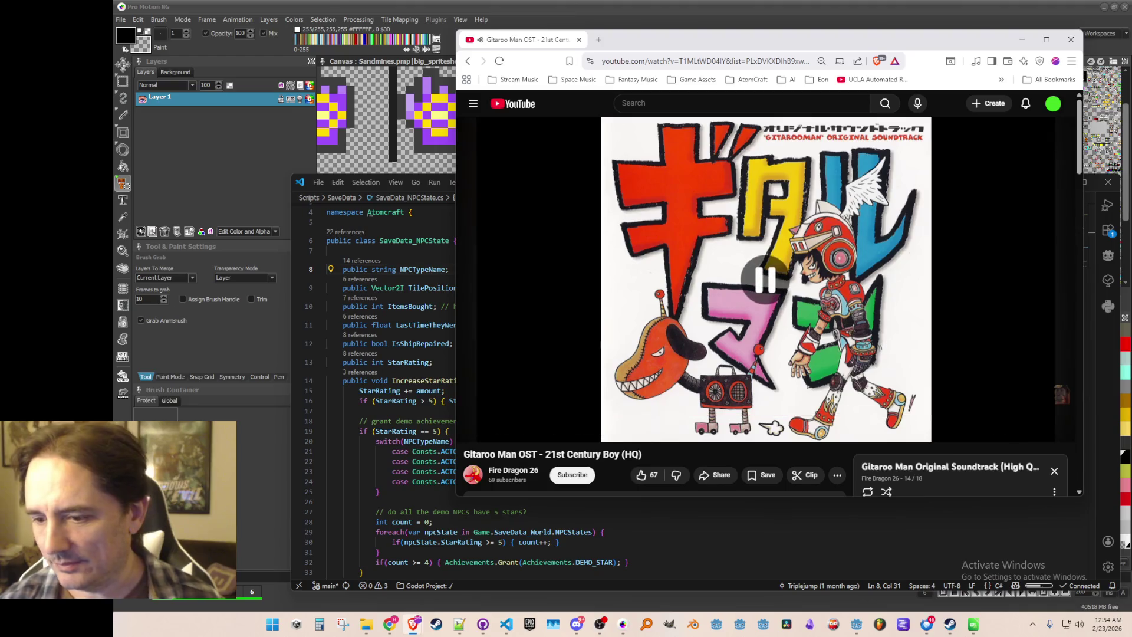
# - Minimize the YouTube browser, check the IsShipRepaired field, and return to Pro Motion NG
pyautogui.click(1070, 39)
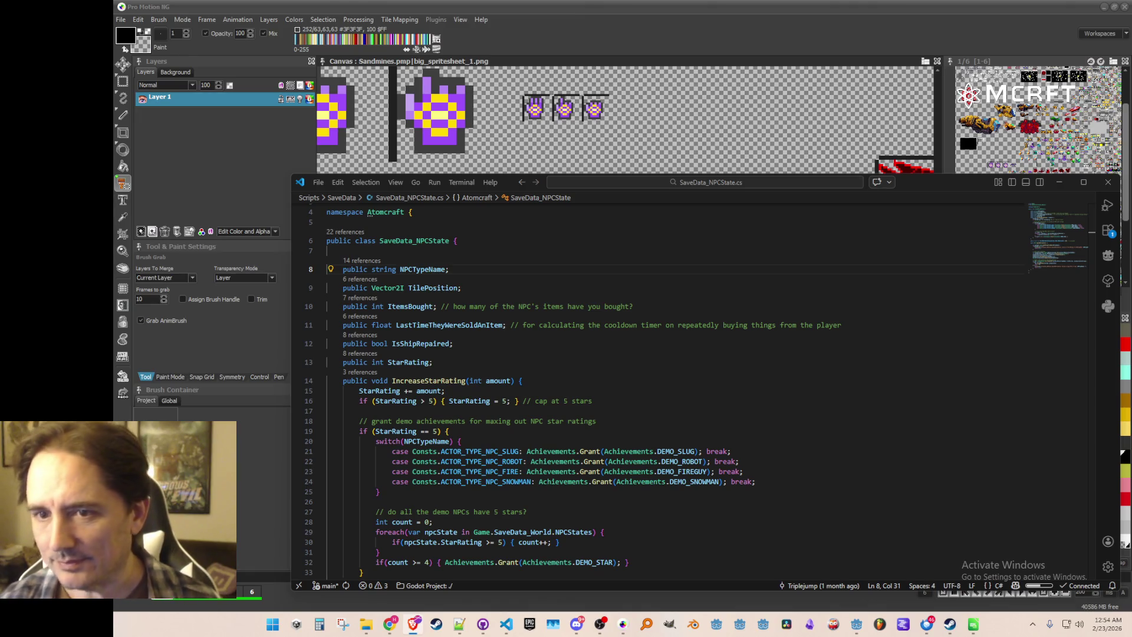
pyautogui.click(835, 348)
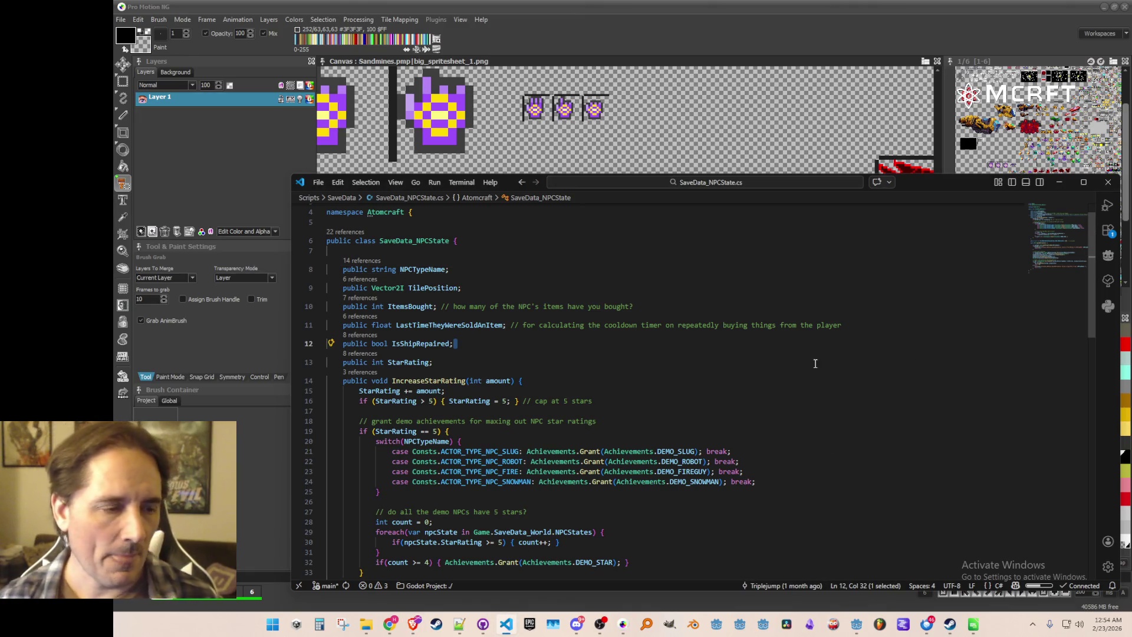
pyautogui.click(746, 37)
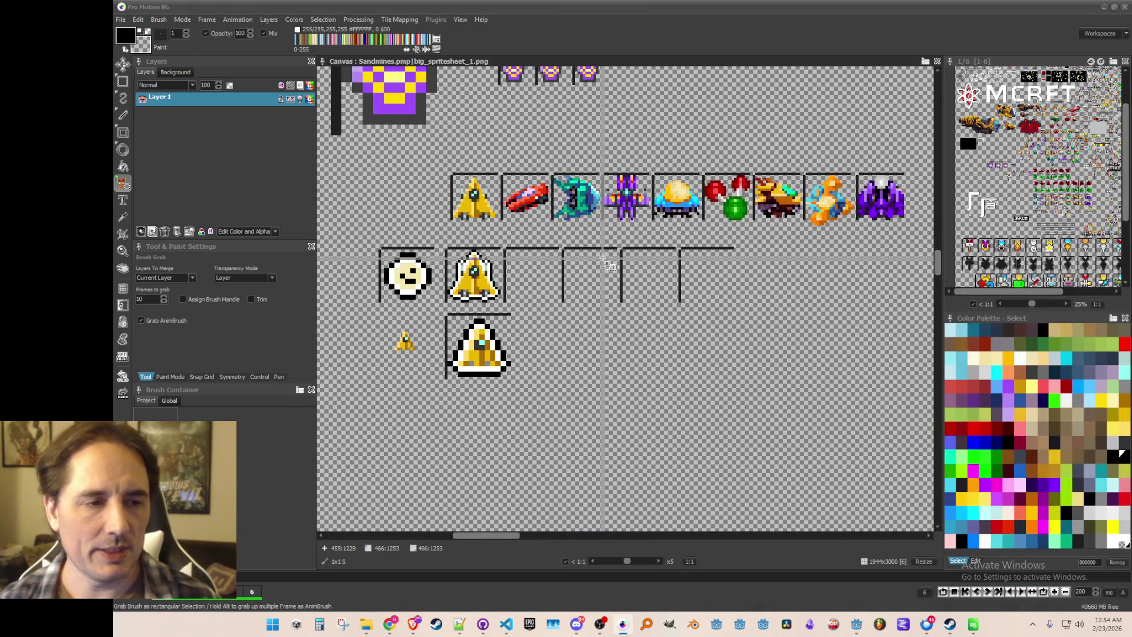
# - Capture the red car from the top ship row as a brush using Brush Grab
pyautogui.scroll(1, 536, 227)
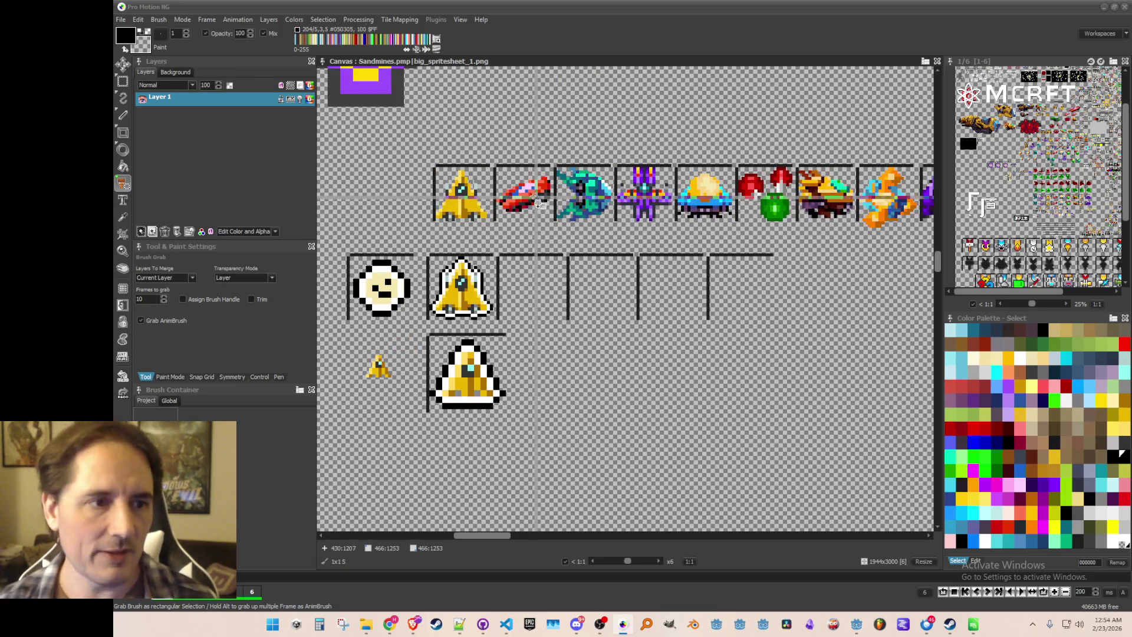
pyautogui.moveTo(495, 158)
pyautogui.mouseDown()
pyautogui.moveTo(613, 238)
pyautogui.moveTo(722, 231)
pyautogui.moveTo(671, 229)
pyautogui.mouseUp()
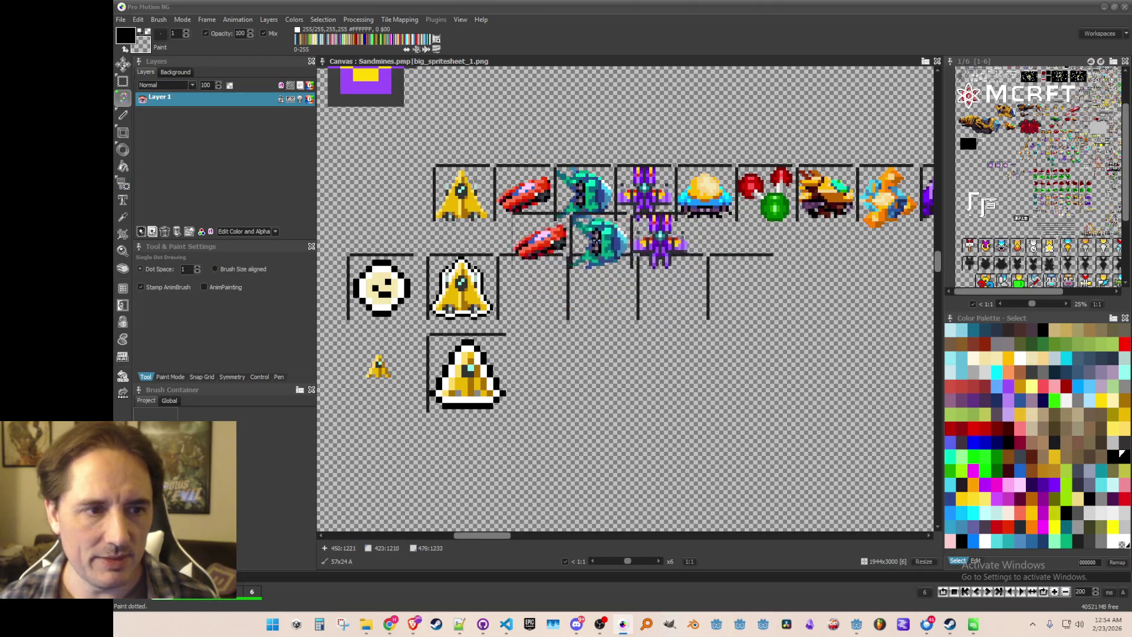
pyautogui.press('b')
pyautogui.scroll(1, 544, 254)
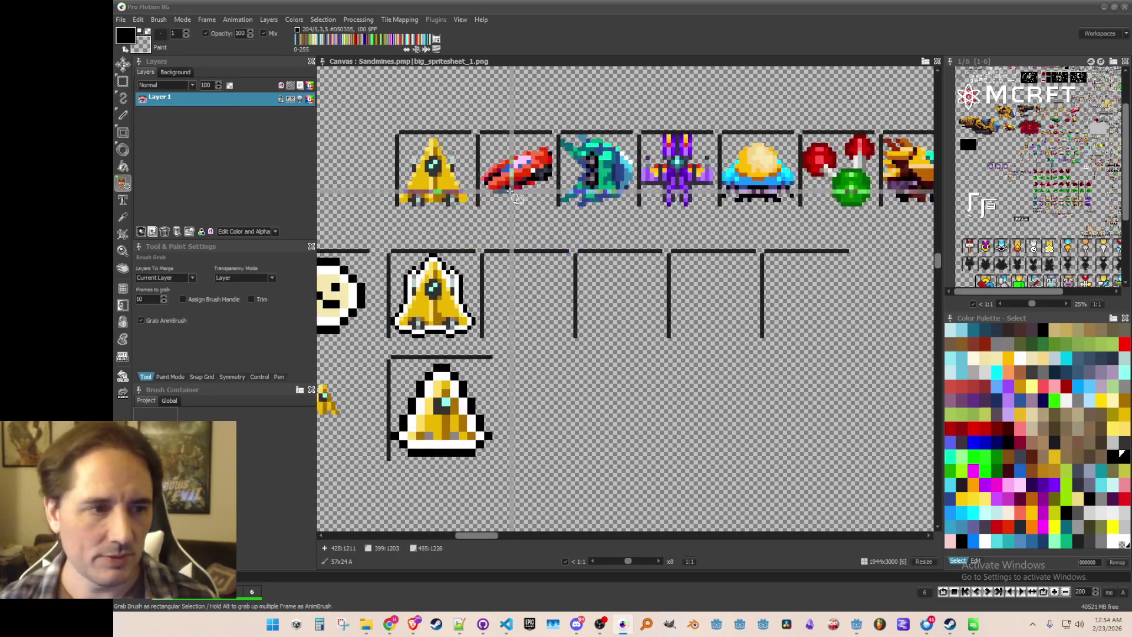
pyautogui.moveTo(489, 146); pyautogui.dragTo(554, 222)
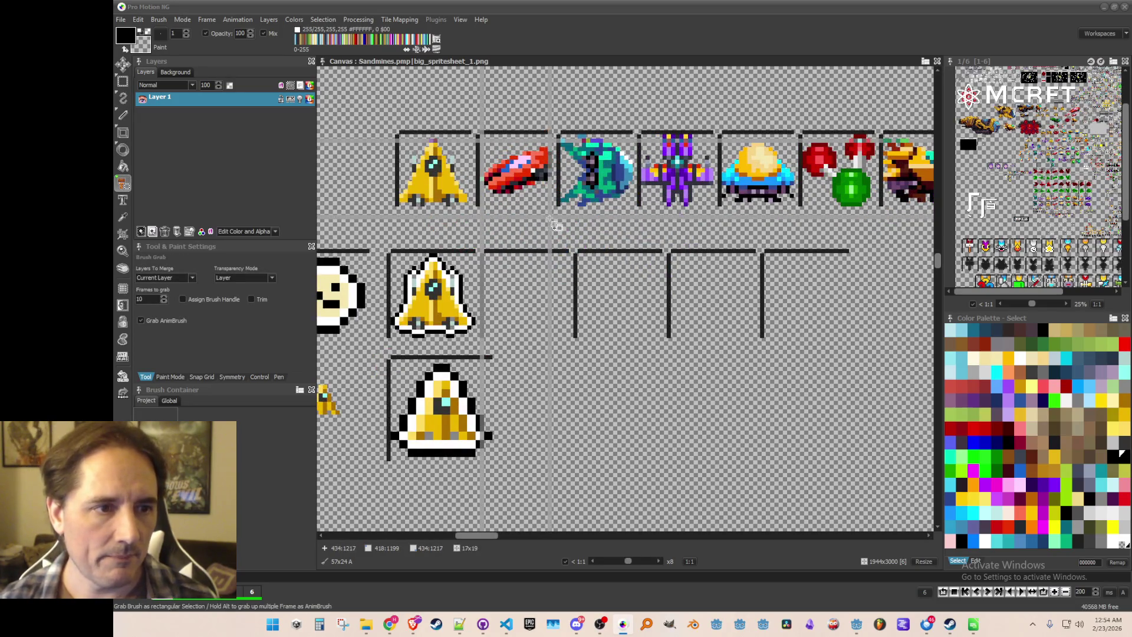
pyautogui.moveTo(486, 139); pyautogui.dragTo(554, 211)
# - Finish the red car brush at half size, then zoom while switching between Color Picker and freehand drawing
pyautogui.click(516, 299)
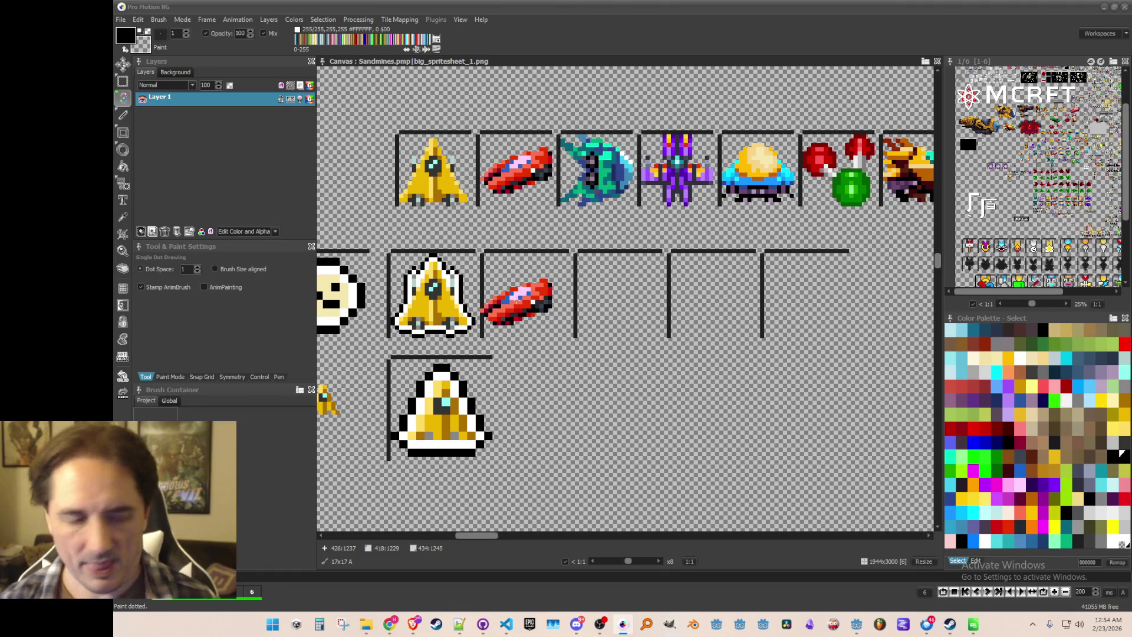
pyautogui.press('h')
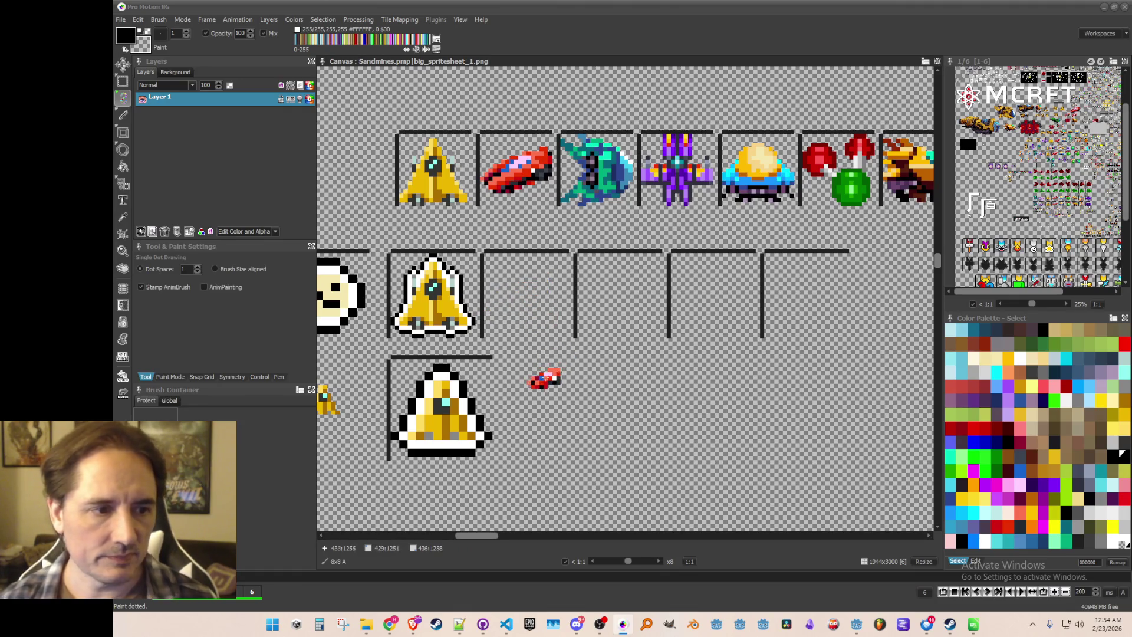
pyautogui.scroll(2, 545, 379)
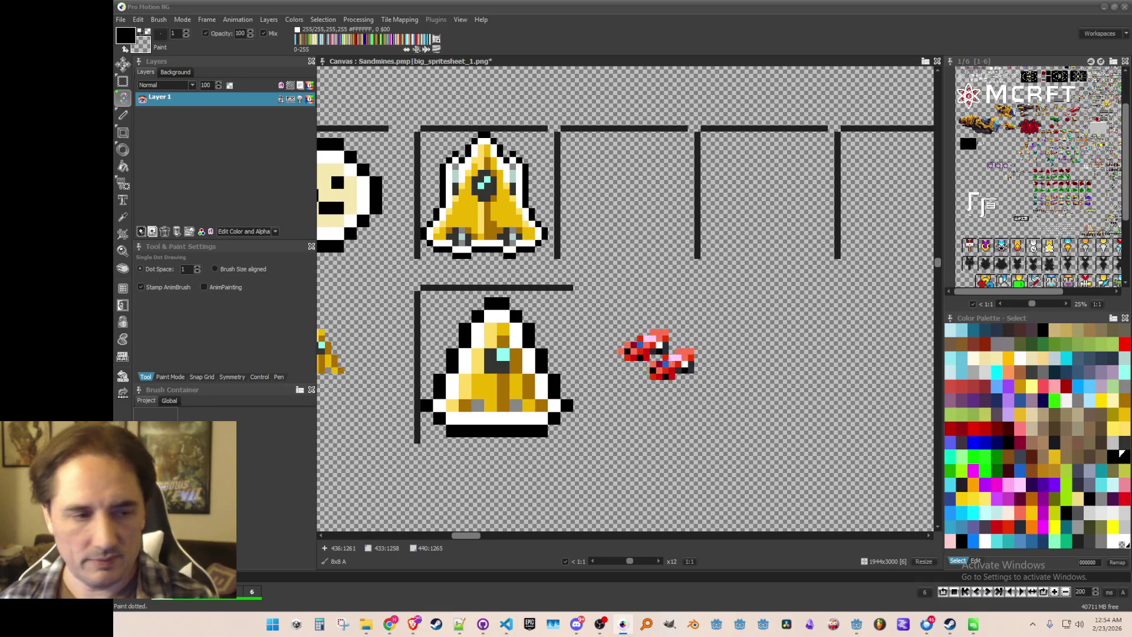
pyautogui.press(',')
pyautogui.scroll(1, 645, 351)
pyautogui.press('.')
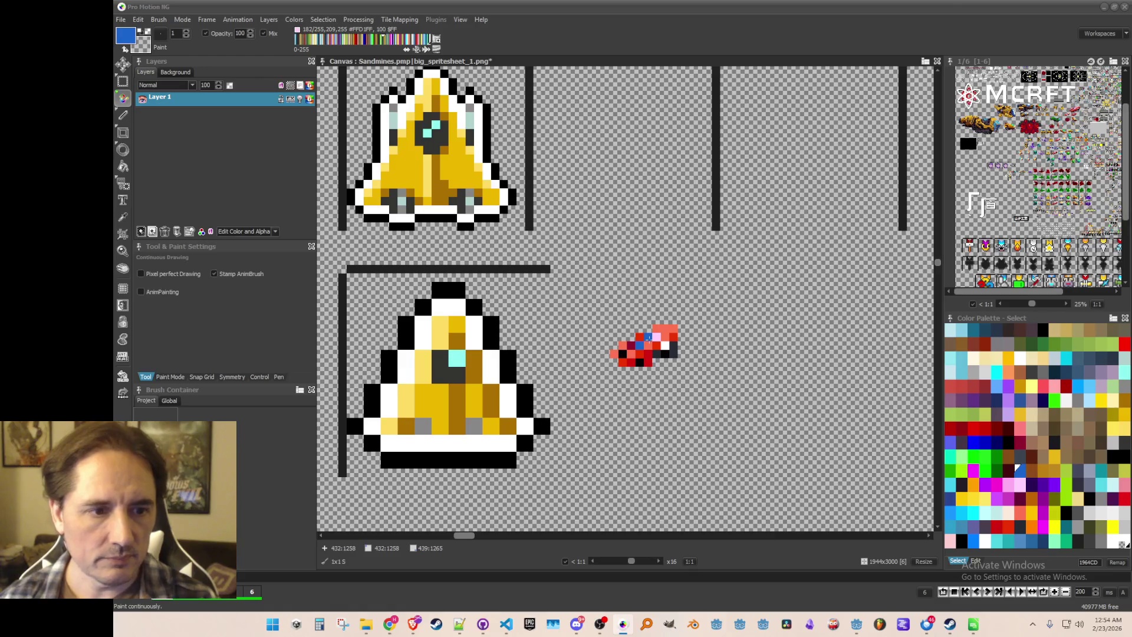
pyautogui.press(',')
pyautogui.scroll(-2, 687, 339)
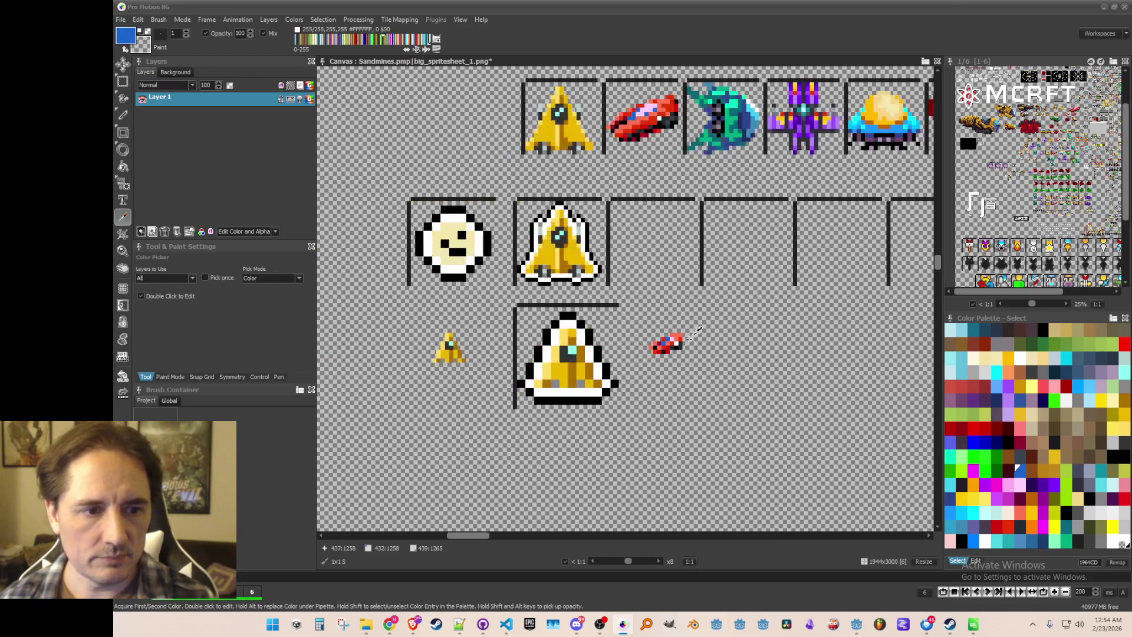
pyautogui.scroll(1, 694, 333)
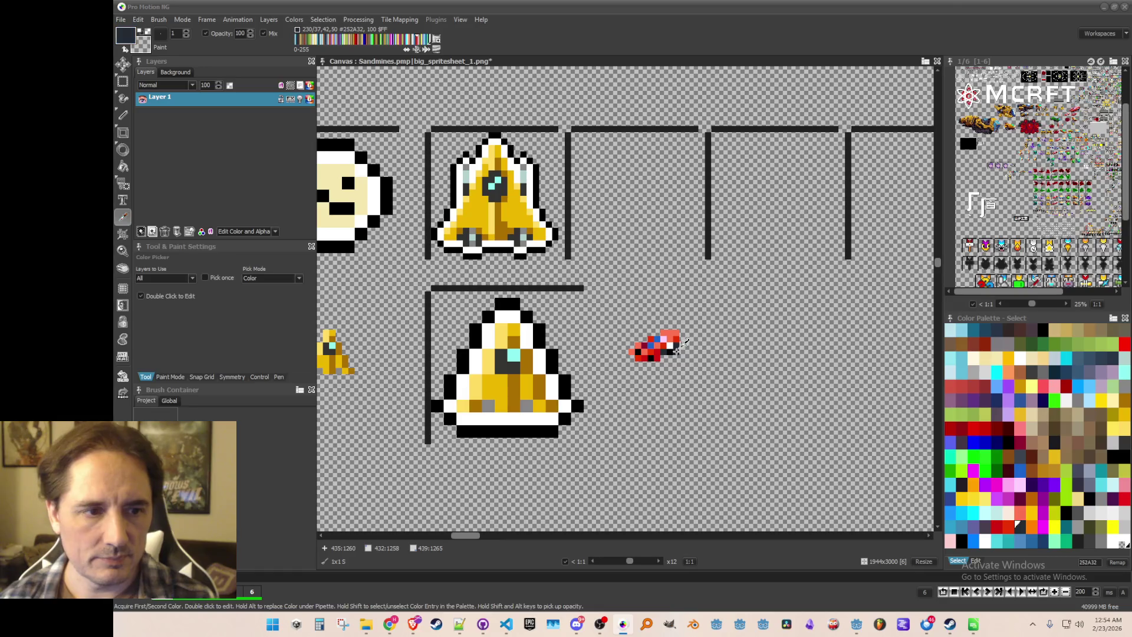
# - Sample a light red from the car sprite as the paint colour, dismissing the shortcut prompt
pyautogui.press('.')
pyautogui.press(',')
pyautogui.scroll(-2, 690, 348)
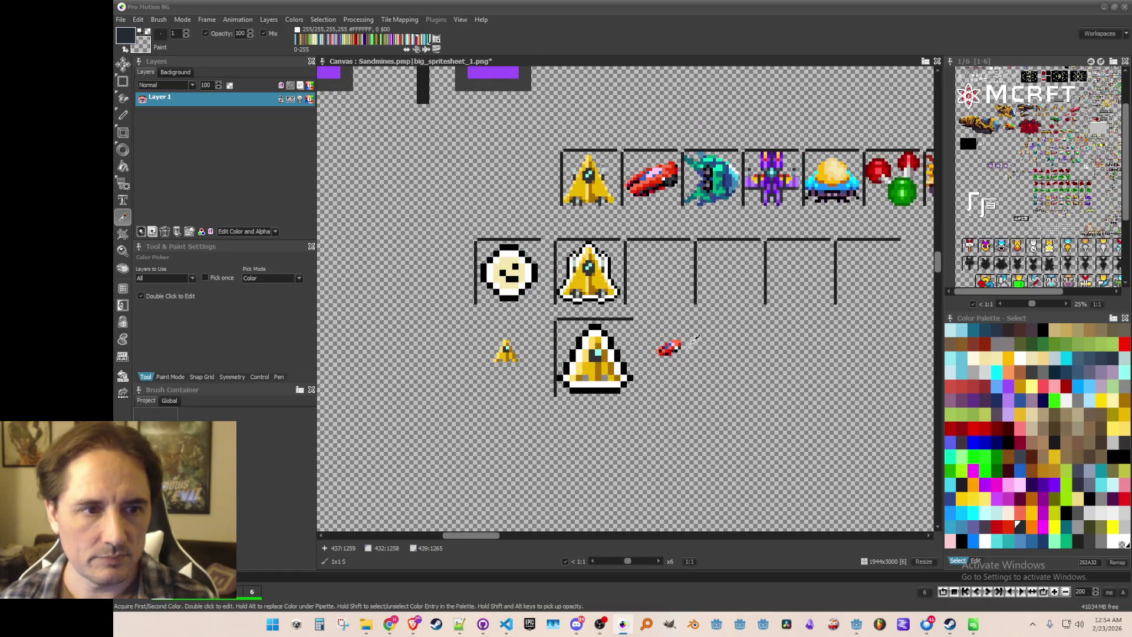
pyautogui.scroll(1, 687, 346)
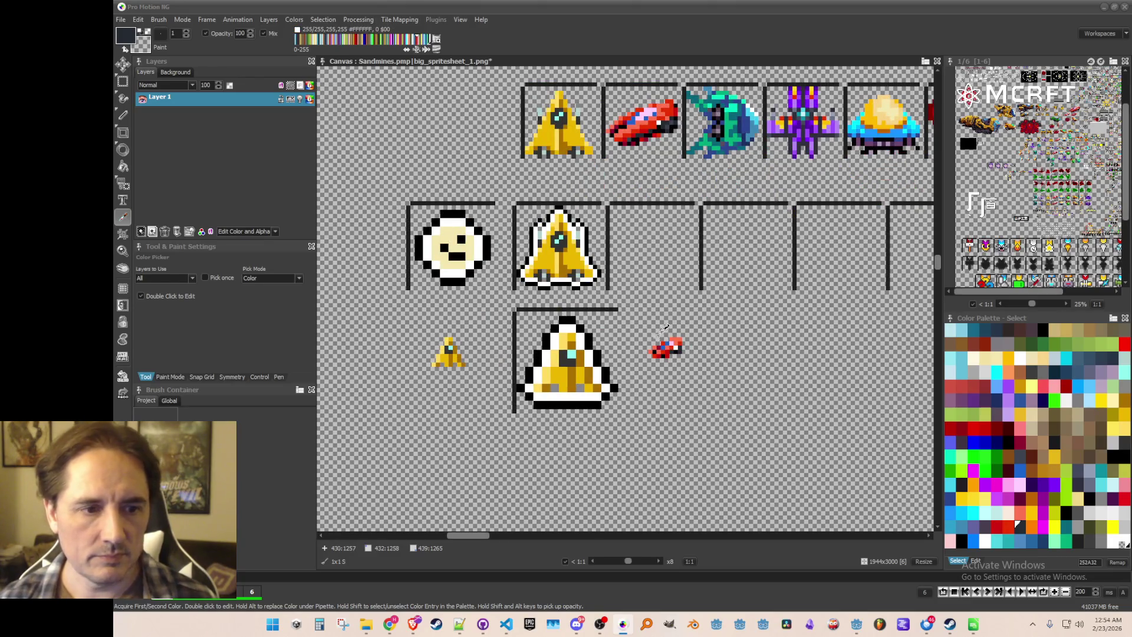
pyautogui.scroll(1, 644, 350)
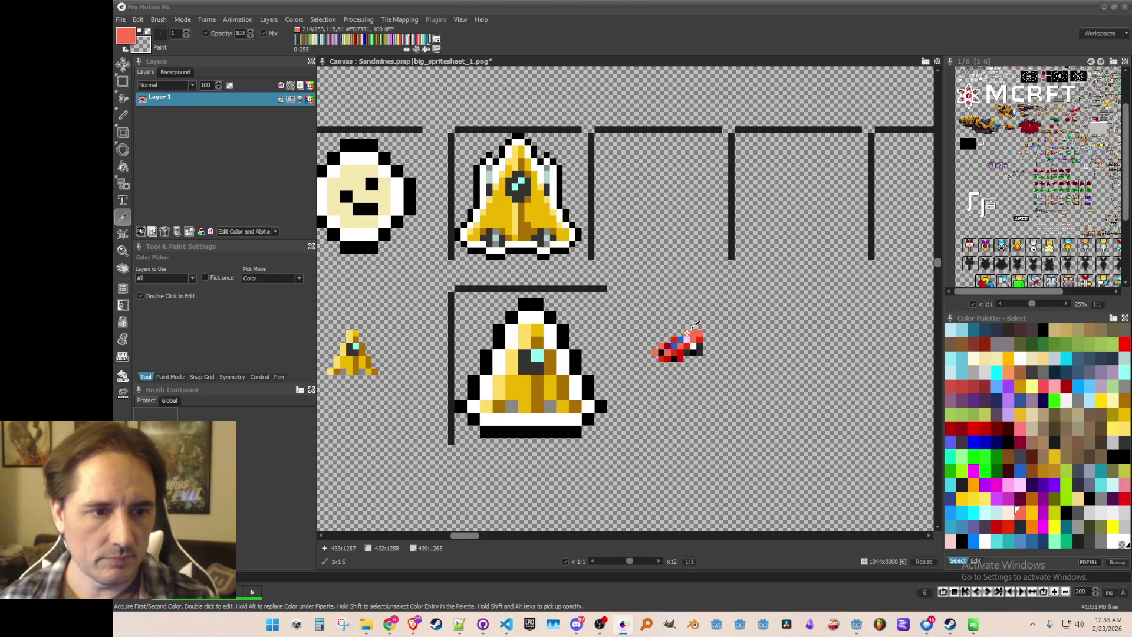
pyautogui.press('d')
pyautogui.press(',')
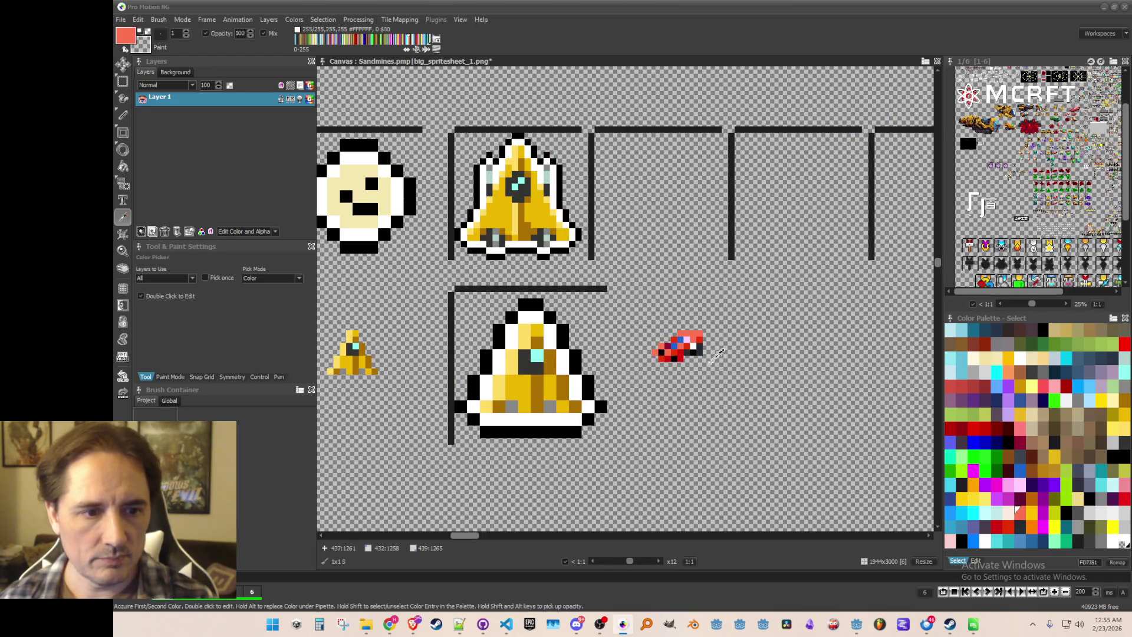
pyautogui.scroll(-1, 716, 356)
pyautogui.scroll(1, 715, 369)
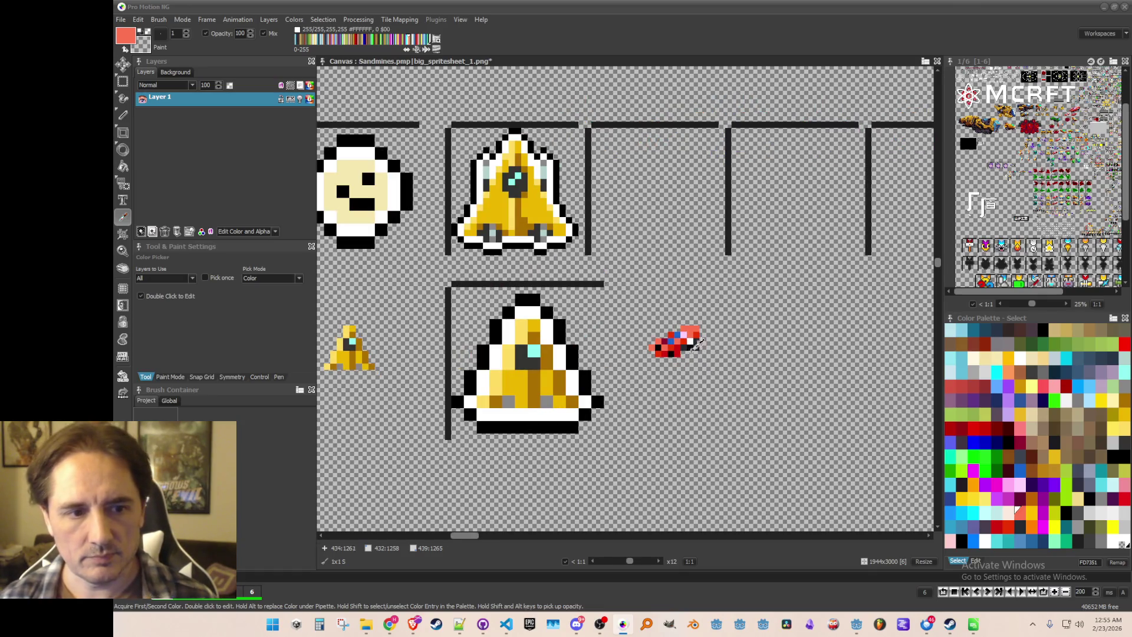
pyautogui.press('m')
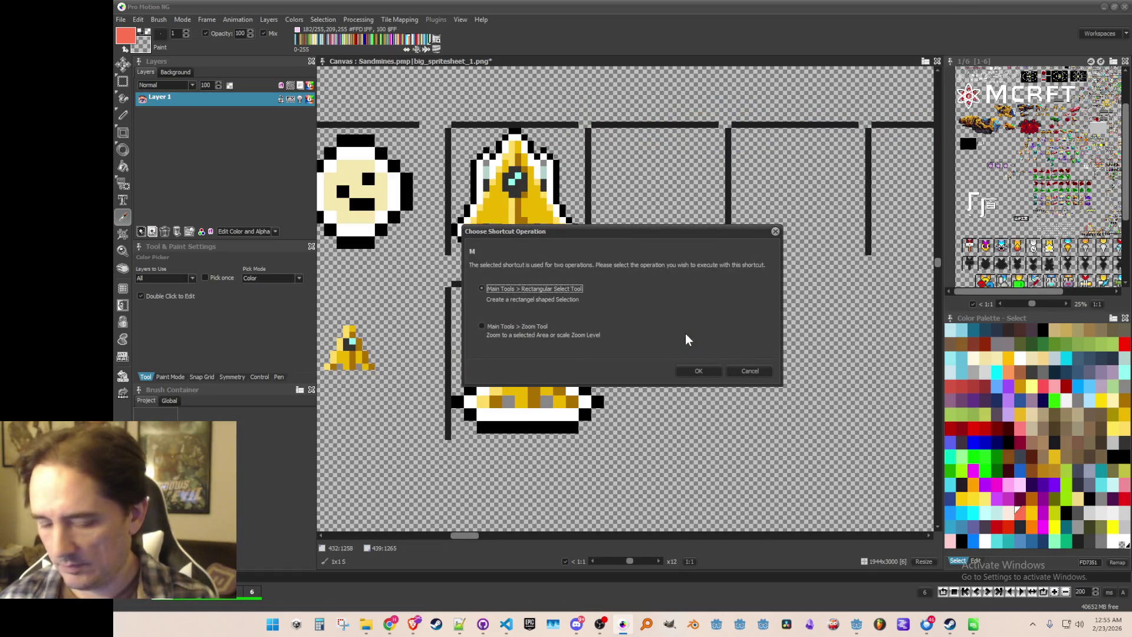
pyautogui.click(738, 370)
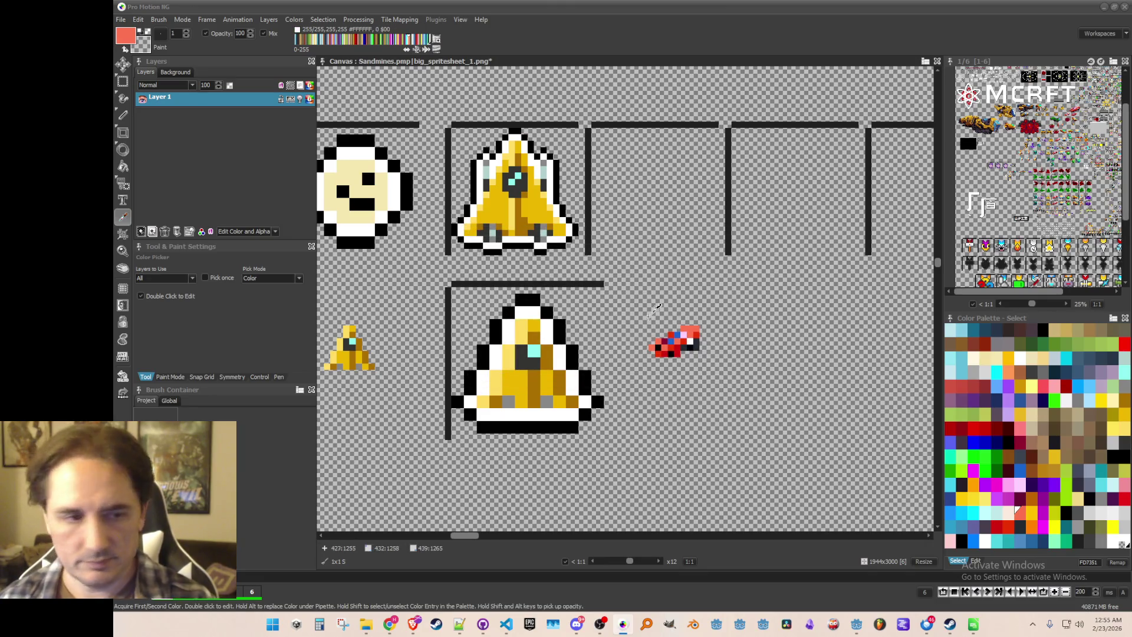
# - Draw a short white line on the small red car
pyautogui.press('d')
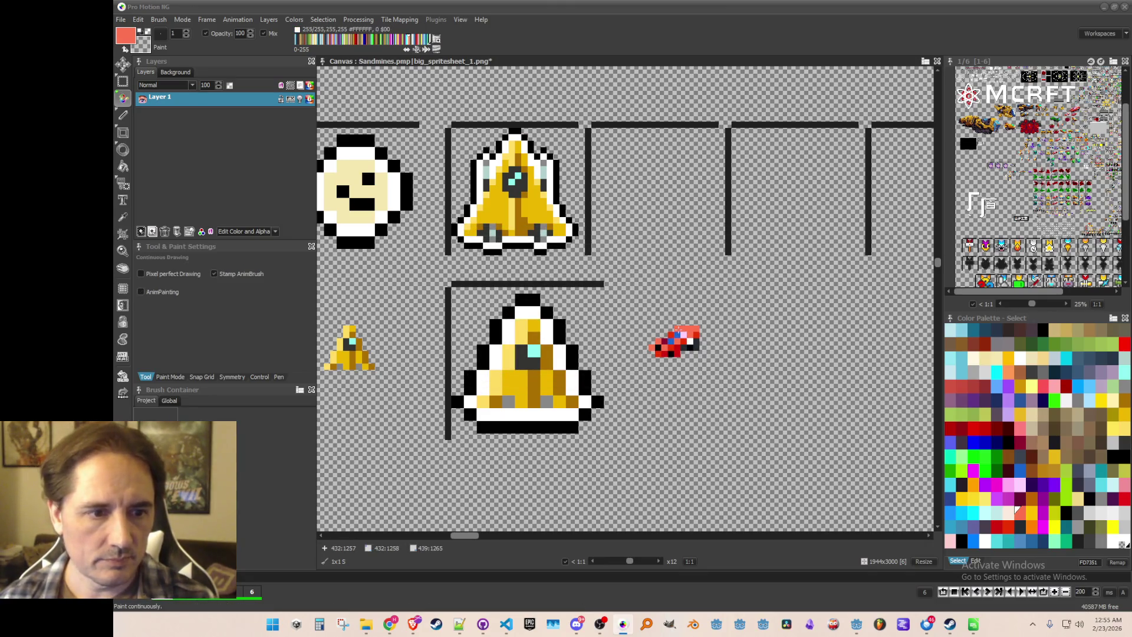
pyautogui.press('k')
pyautogui.click(562, 414)
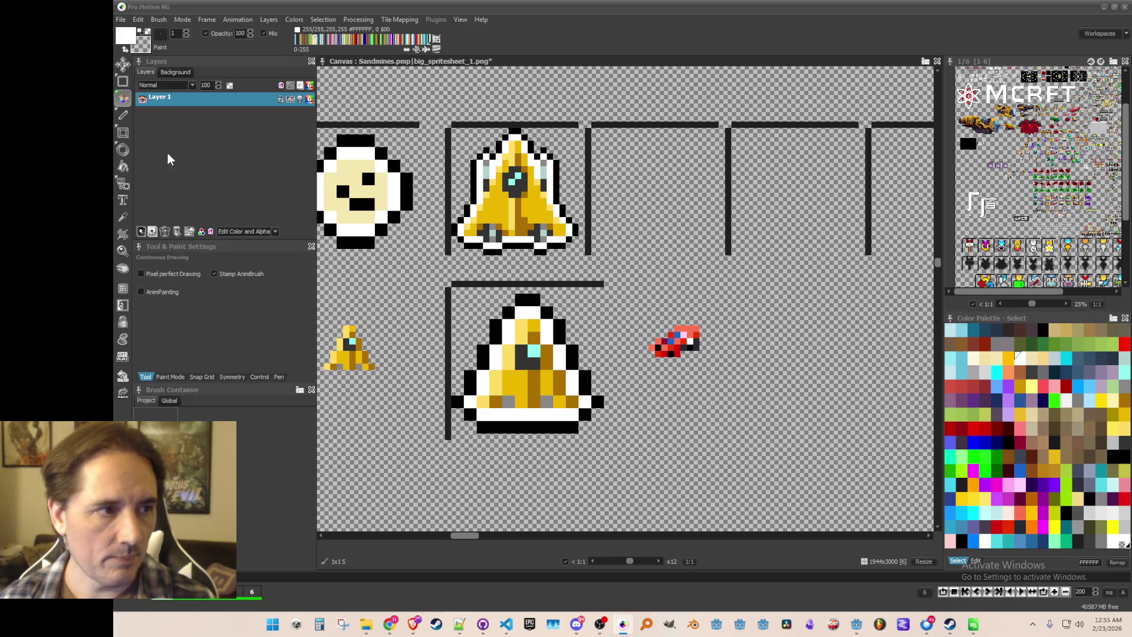
pyautogui.click(123, 118)
pyautogui.moveTo(674, 339)
pyautogui.mouseDown()
pyautogui.moveTo(698, 323)
pyautogui.moveTo(703, 357)
pyautogui.moveTo(661, 360)
pyautogui.mouseUp()
# - Outline the red car's upper-left and bottom edges in black
pyautogui.press('d')
pyautogui.press(',')
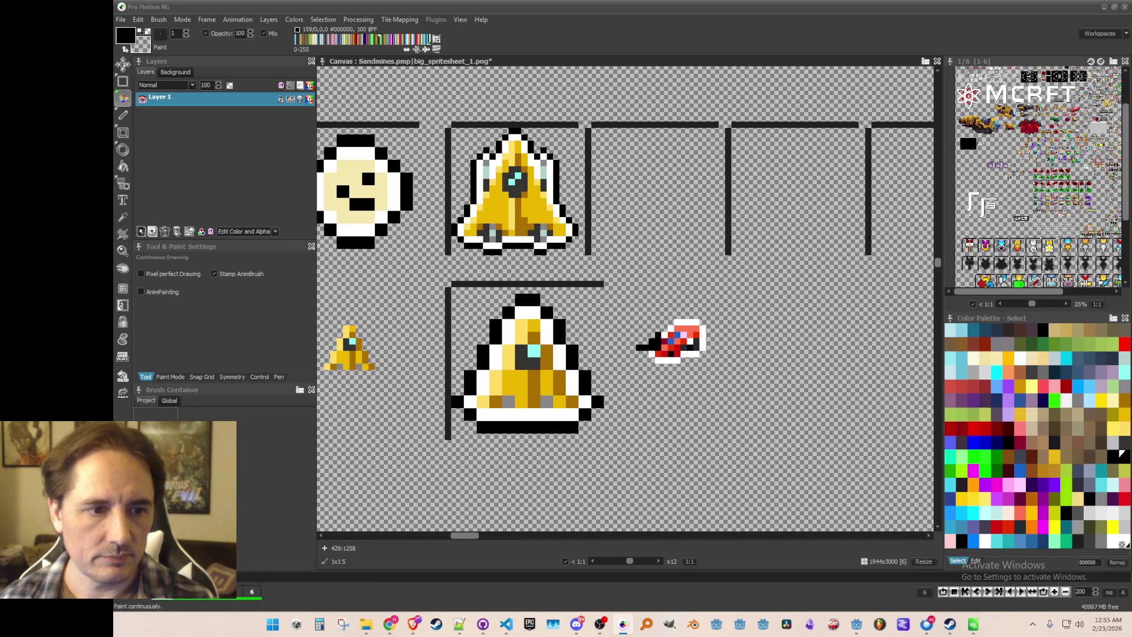
pyautogui.hotkey('ctrl', 'z')
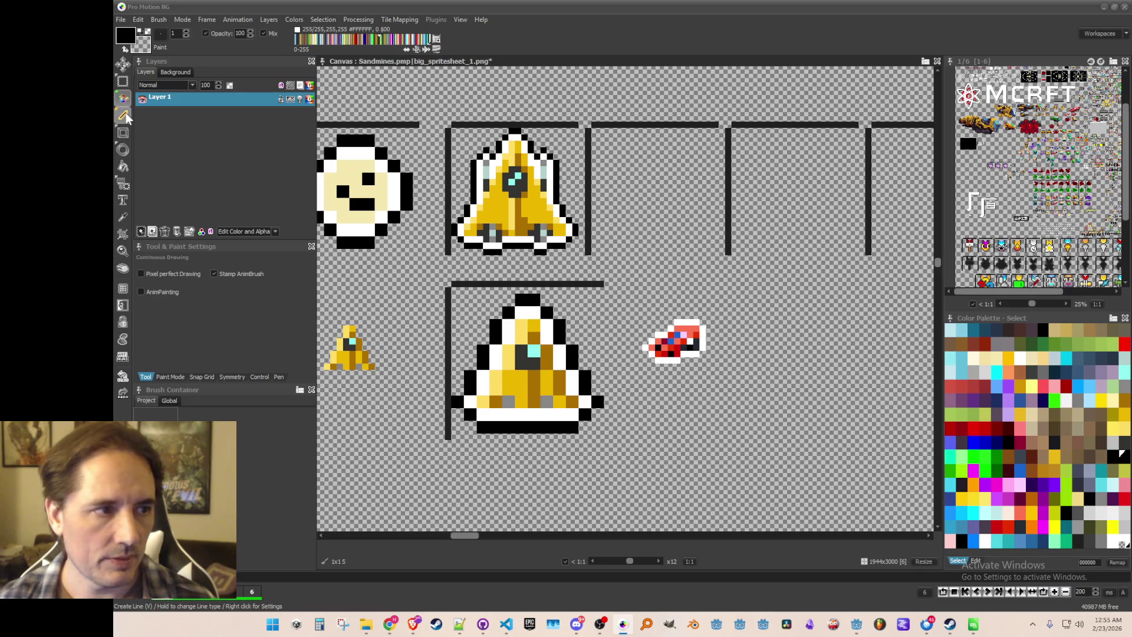
pyautogui.click(124, 114)
pyautogui.moveTo(638, 348); pyautogui.dragTo(677, 315)
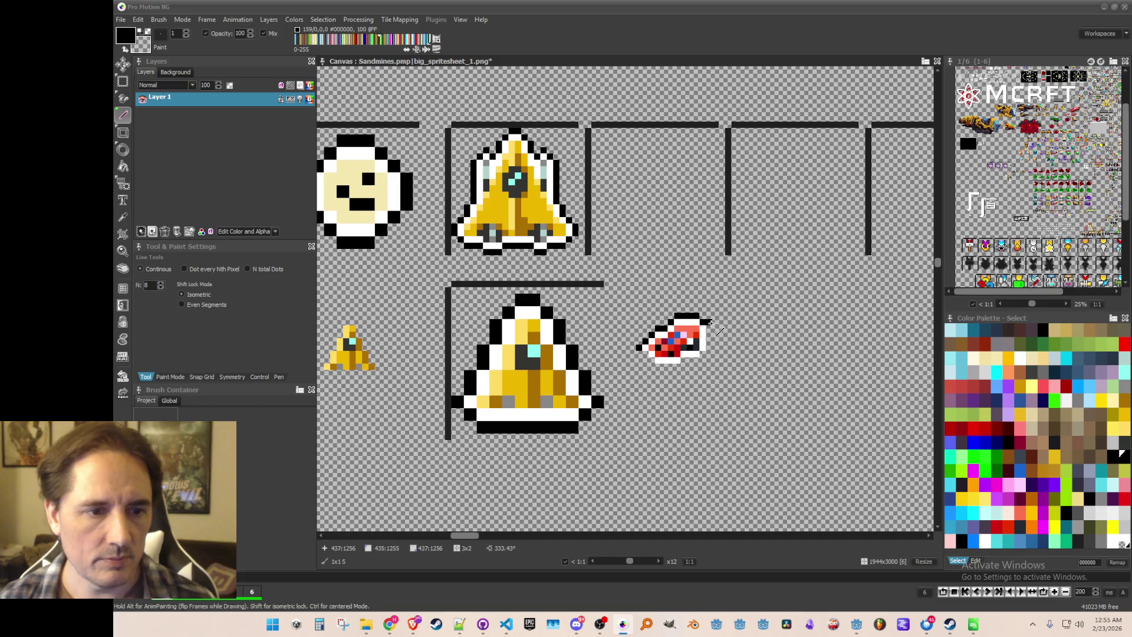
pyautogui.moveTo(708, 346); pyautogui.dragTo(702, 354)
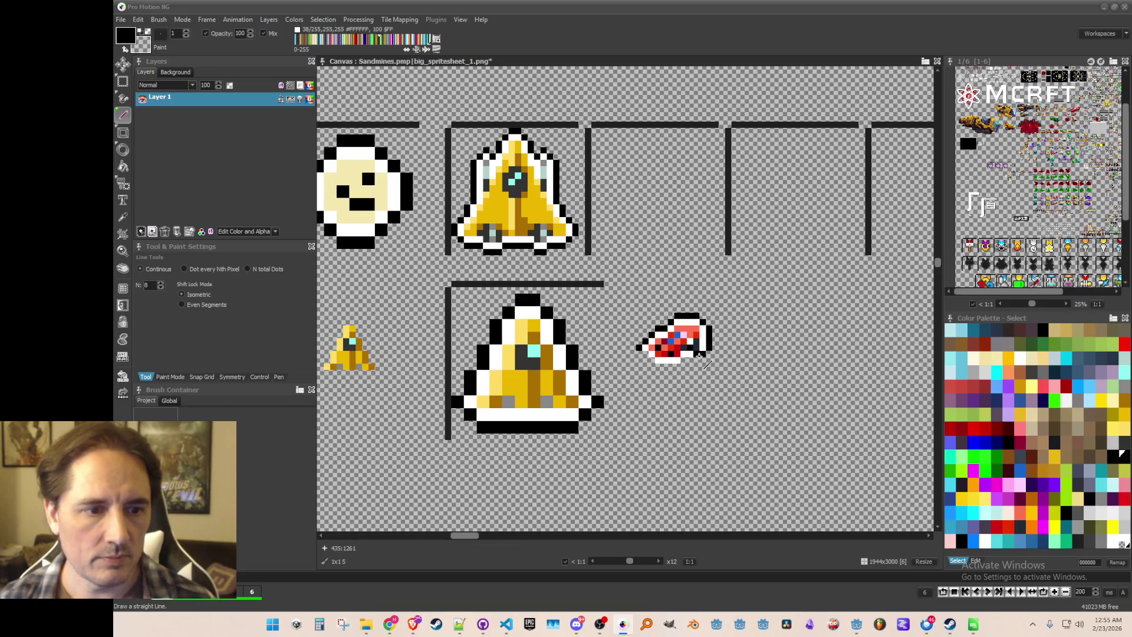
pyautogui.moveTo(676, 365); pyautogui.dragTo(657, 367)
pyautogui.scroll(-2, 659, 366)
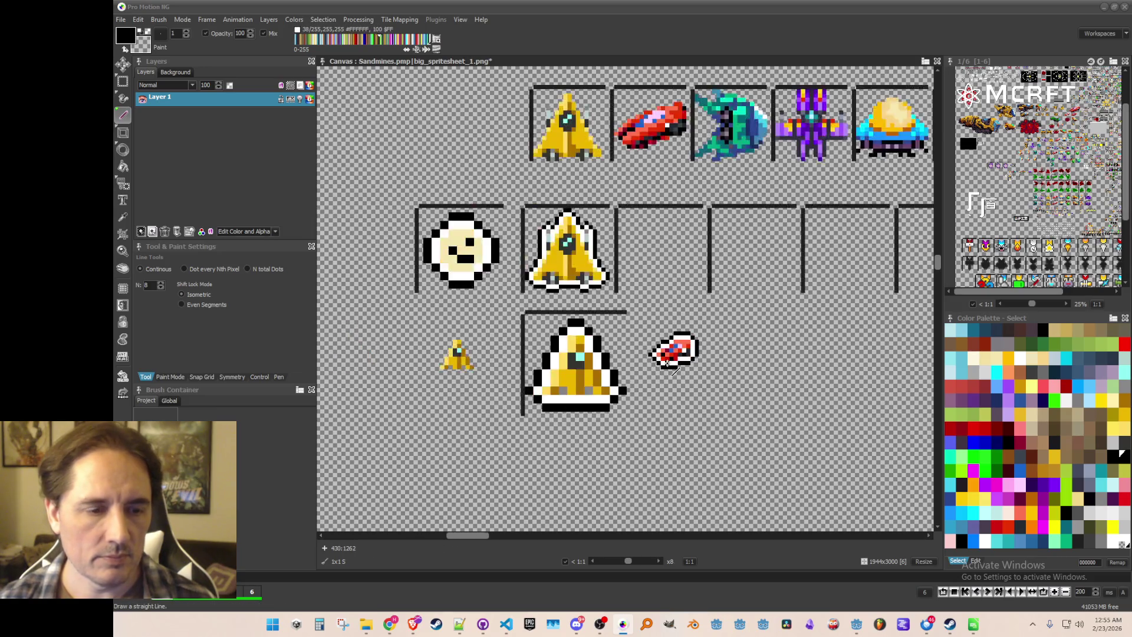
# - Capture the outlined red car as a brush, stamp a copy beside the triangle, then undo it
pyautogui.press('b')
pyautogui.scroll(1, 661, 361)
pyautogui.scroll(1, 662, 341)
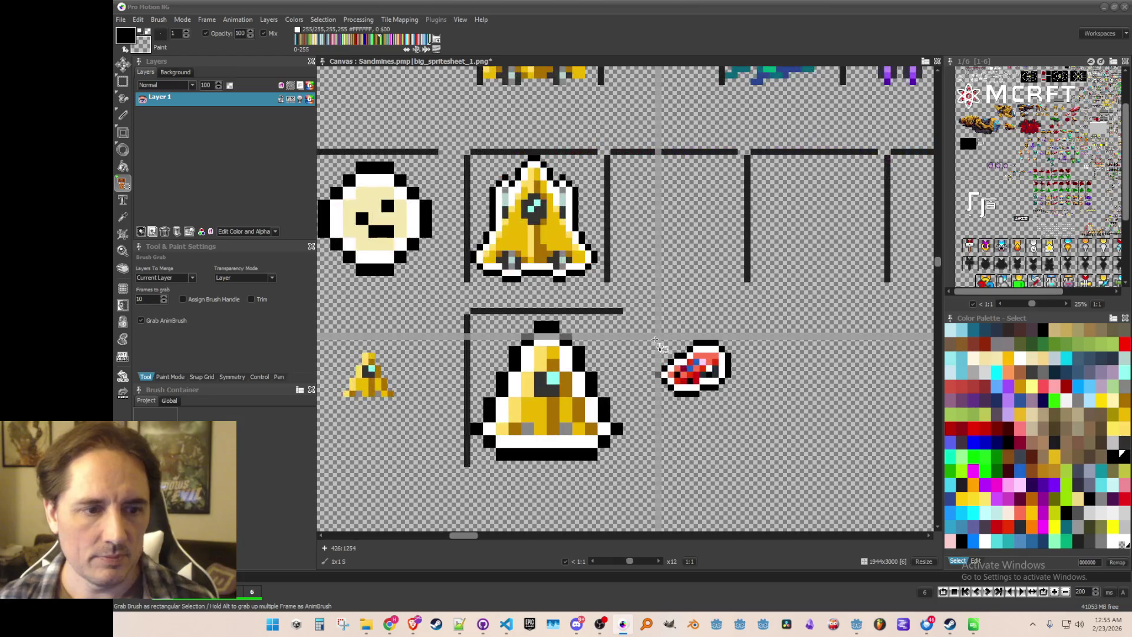
pyautogui.moveTo(657, 337); pyautogui.dragTo(736, 402)
pyautogui.scroll(-2, 704, 383)
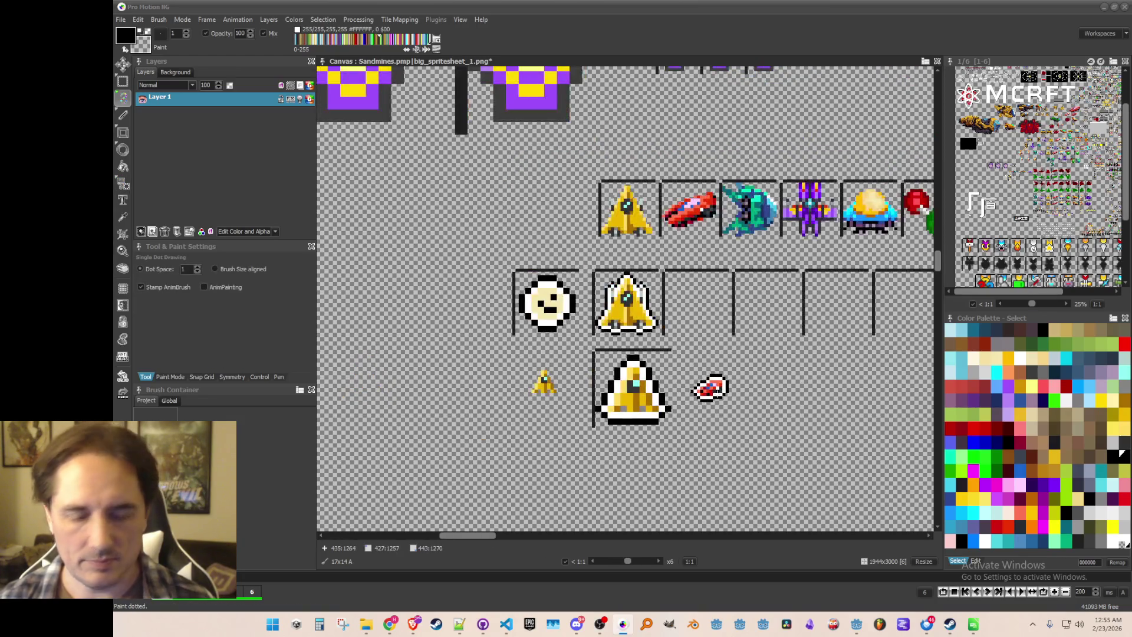
pyautogui.scroll(2, 720, 384)
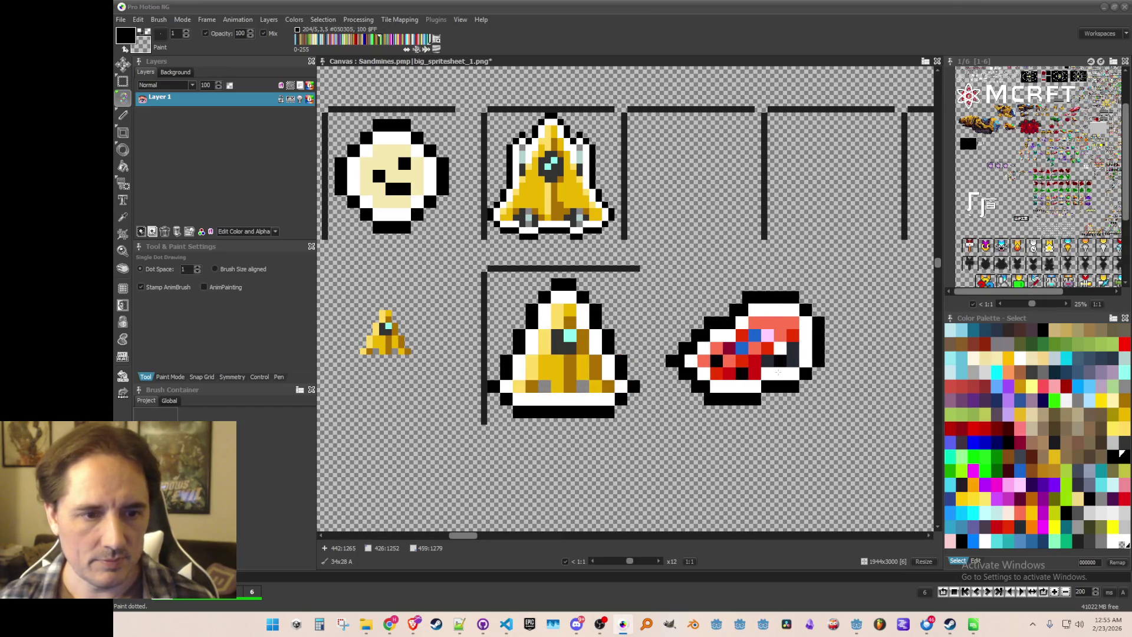
pyautogui.click(760, 359)
pyautogui.scroll(-2, 784, 419)
pyautogui.scroll(2, 787, 424)
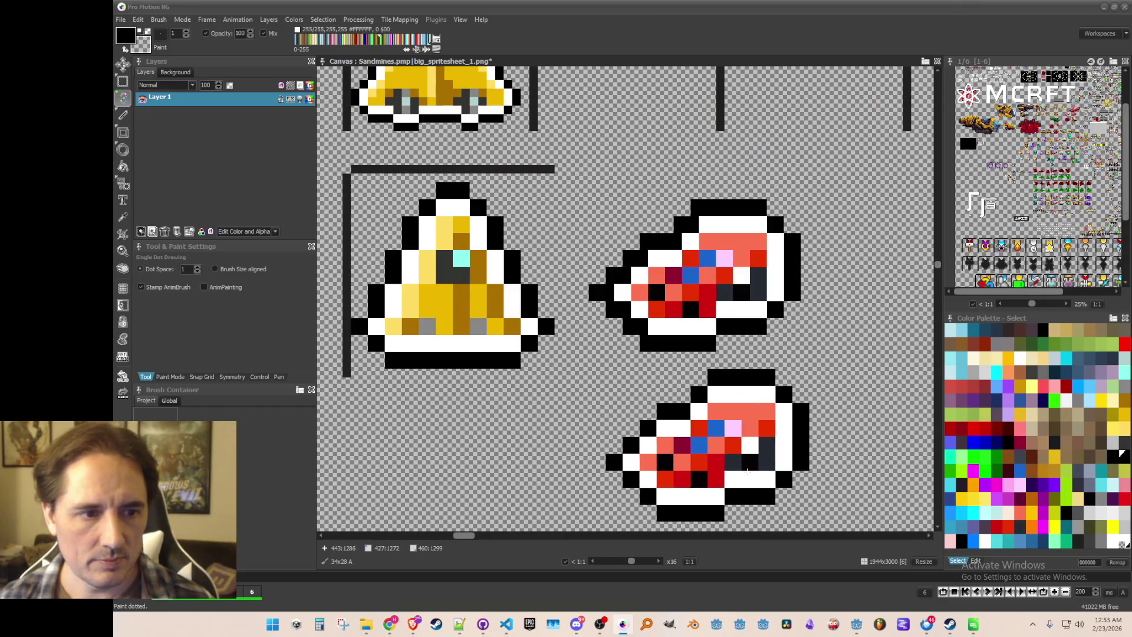
pyautogui.hotkey('ctrl', 'z')
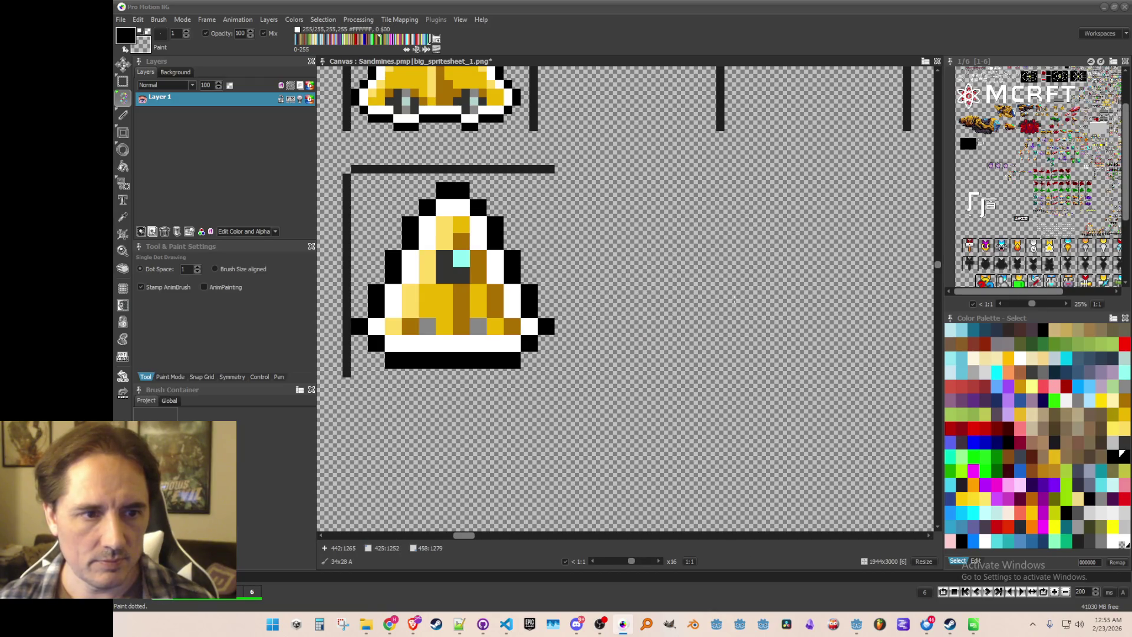
pyautogui.scroll(-1, 731, 300)
# - Capture and stamp the outlined yellow ship, then capture the frame's corner bracket as a brush
pyautogui.press('b')
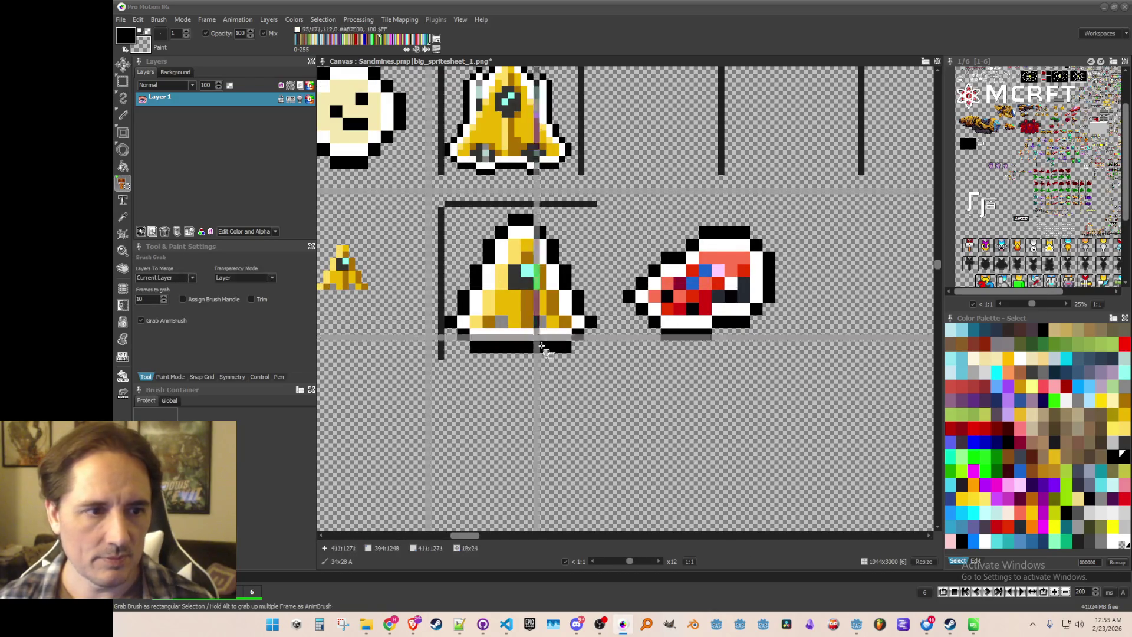
pyautogui.moveTo(409, 172)
pyautogui.mouseDown()
pyautogui.moveTo(607, 392)
pyautogui.moveTo(817, 501)
pyautogui.moveTo(825, 525)
pyautogui.mouseUp()
pyautogui.click(700, 446)
pyautogui.press('b')
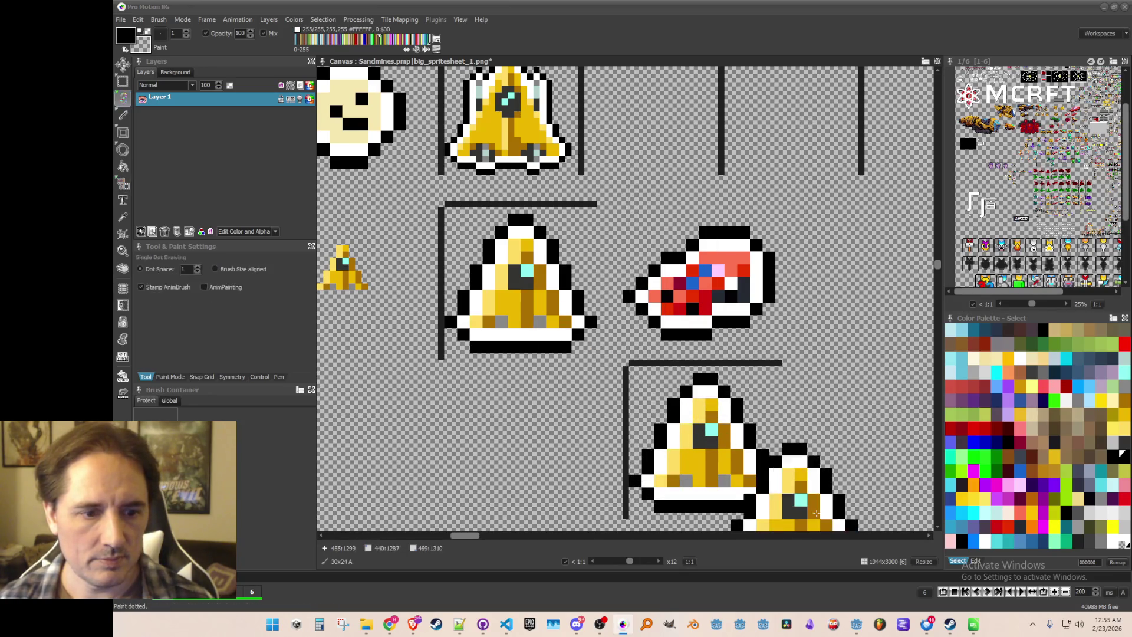
pyautogui.press('b')
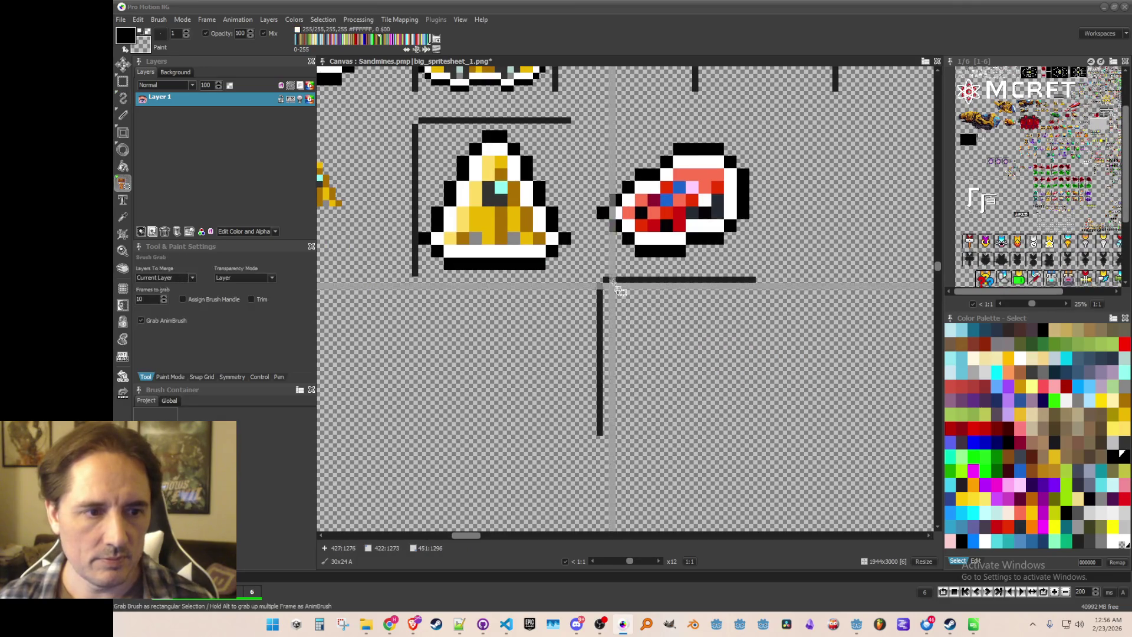
pyautogui.moveTo(586, 278)
pyautogui.mouseDown()
pyautogui.moveTo(821, 450)
pyautogui.moveTo(846, 507)
pyautogui.mouseUp()
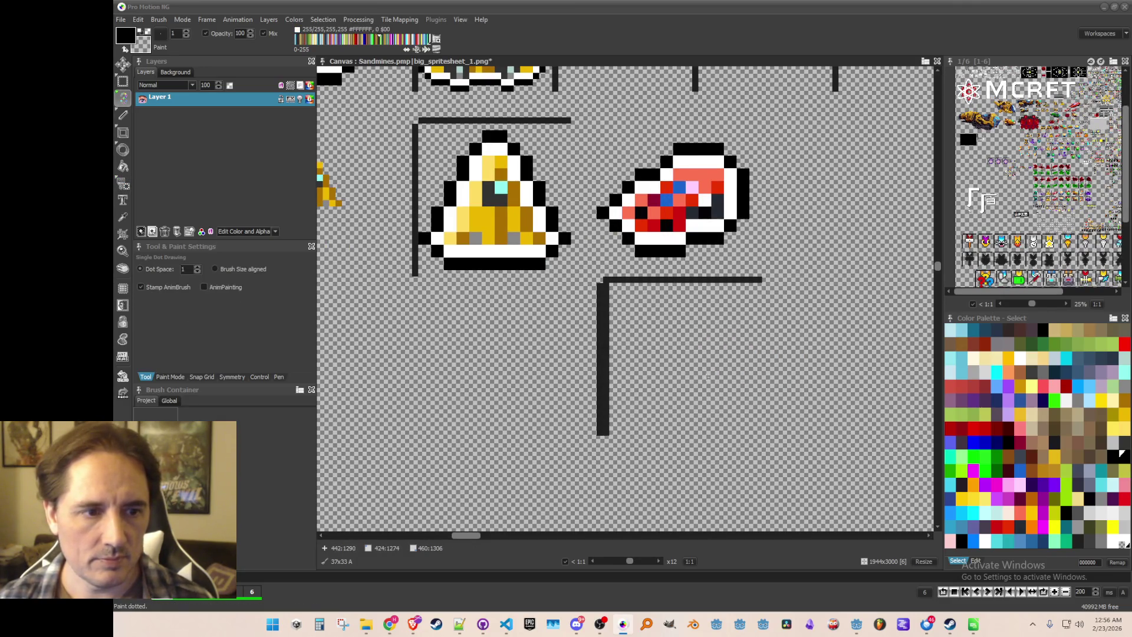
pyautogui.scroll(1, 695, 306)
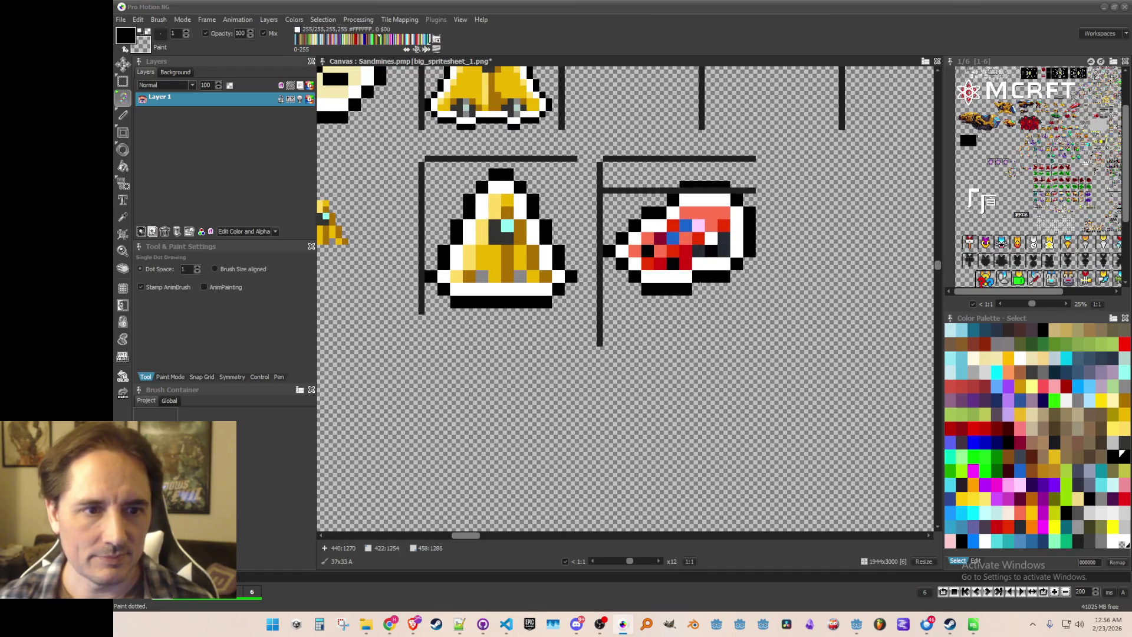
pyautogui.scroll(-2, 700, 309)
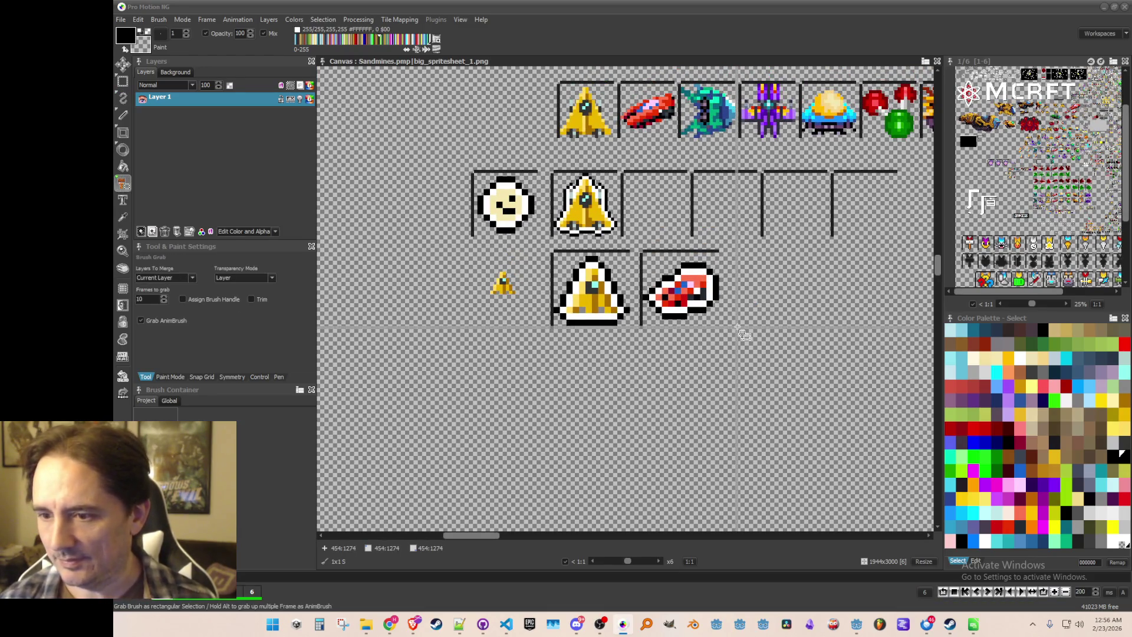
# - Copy the teal ship from the top row as a half-size brush
pyautogui.moveTo(772, 273); pyautogui.dragTo(741, 317)
pyautogui.scroll(2, 730, 127)
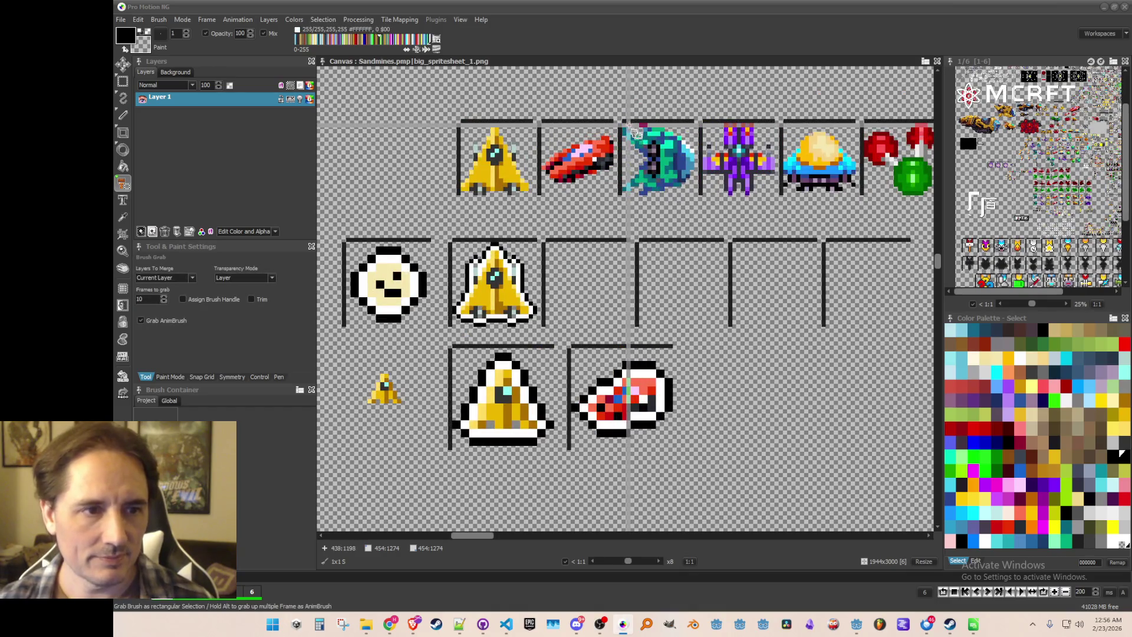
pyautogui.moveTo(628, 125)
pyautogui.mouseDown()
pyautogui.moveTo(702, 195)
pyautogui.moveTo(692, 197)
pyautogui.mouseUp()
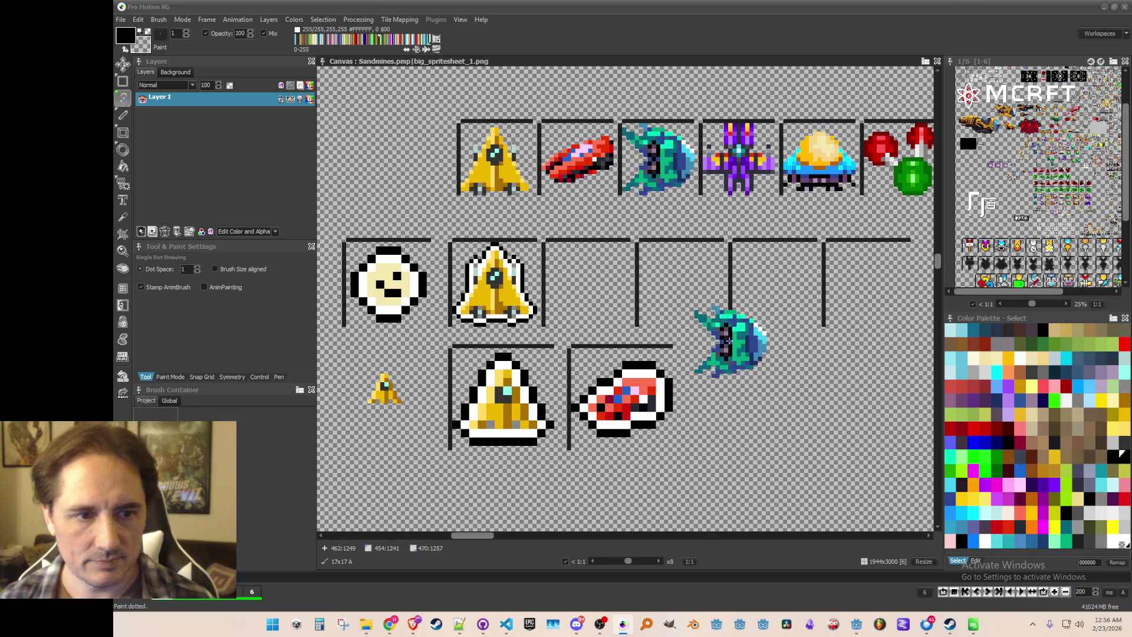
pyautogui.press('h')
pyautogui.scroll(2, 725, 333)
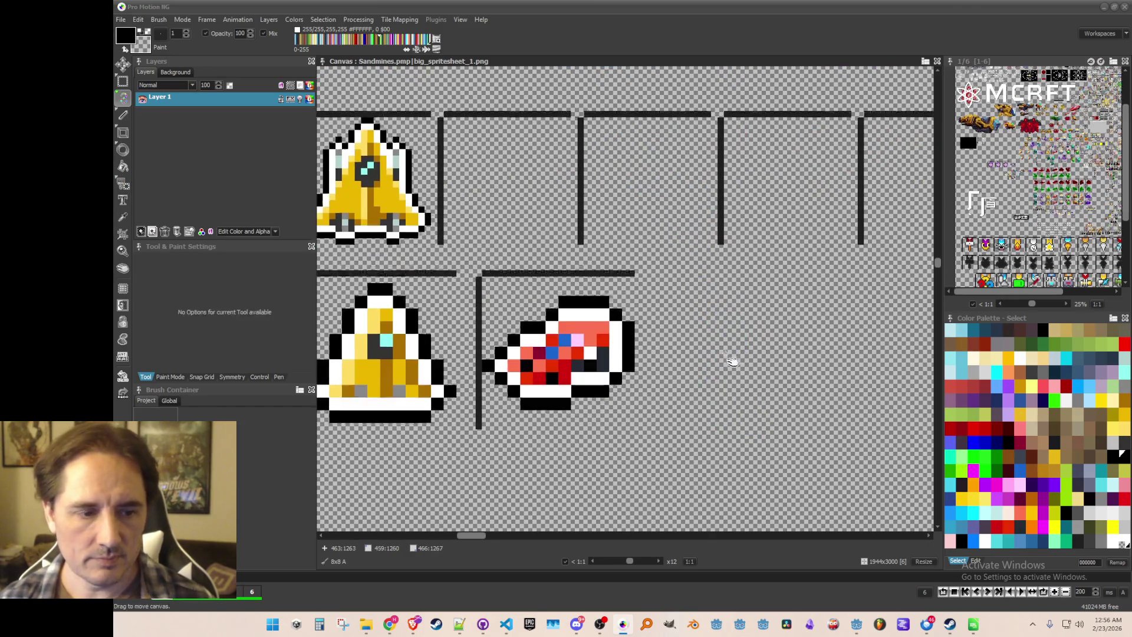
# - Sample the dark blue, light cyan, white and cyan from the small teal ship
pyautogui.press(',')
pyautogui.scroll(1, 725, 333)
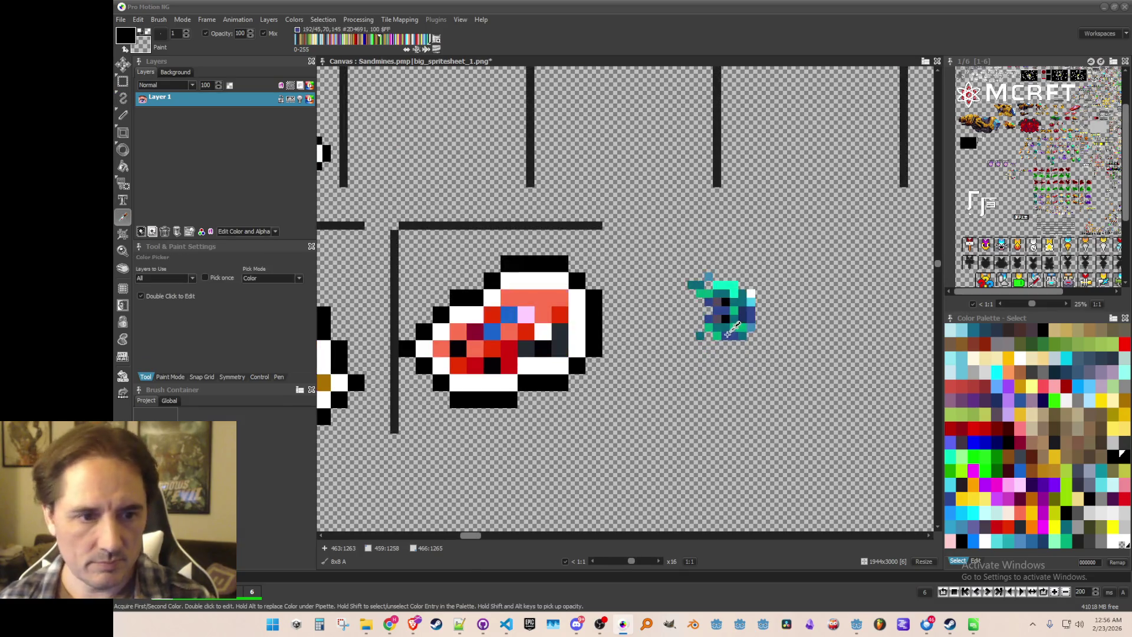
pyautogui.click(725, 333)
pyautogui.scroll(-2, 731, 354)
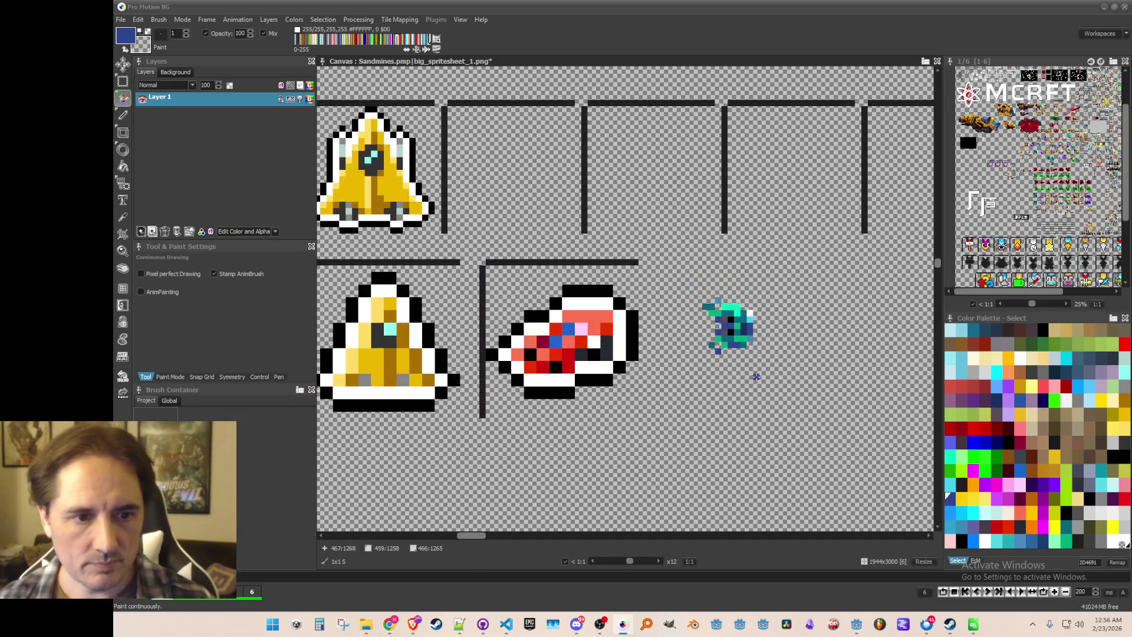
pyautogui.scroll(2, 736, 344)
pyautogui.press(',')
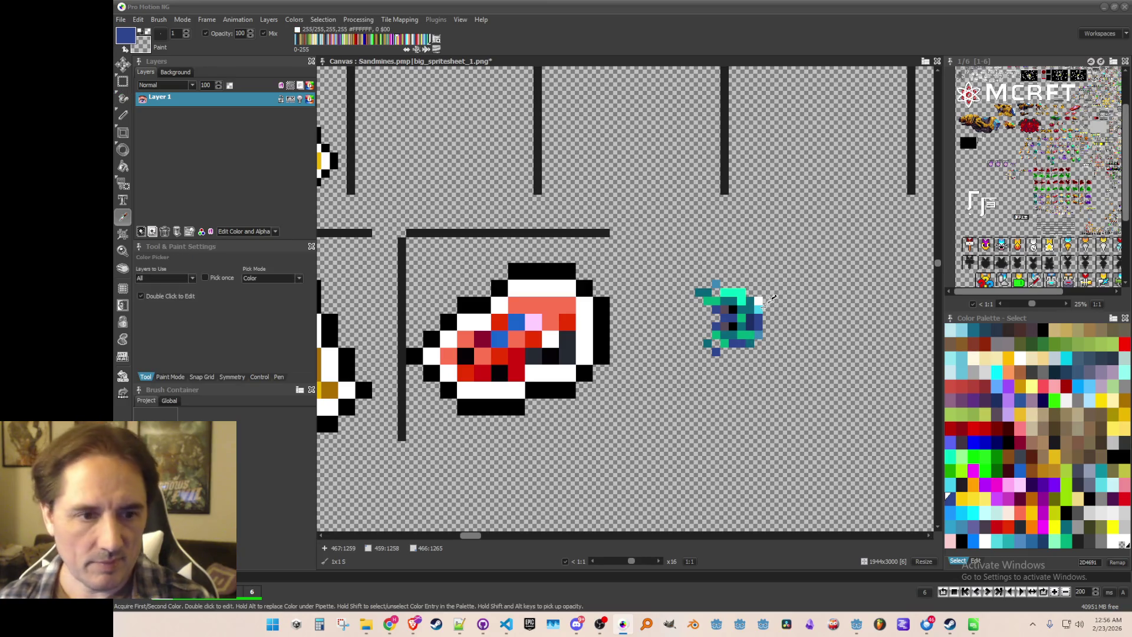
pyautogui.click(761, 309)
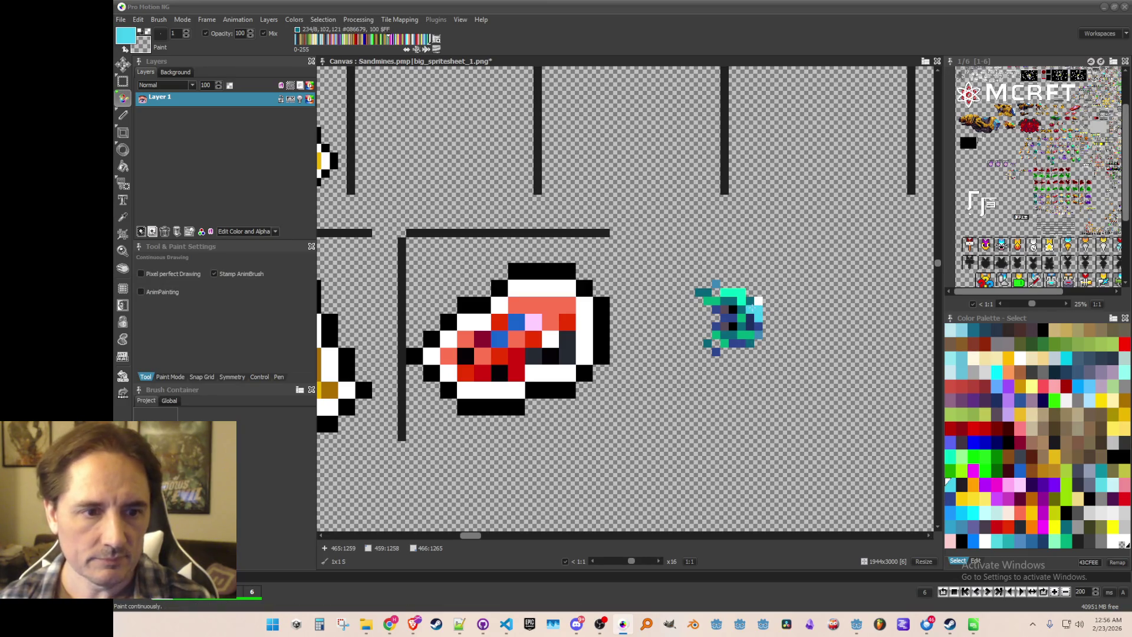
pyautogui.press(',')
pyautogui.click(750, 319)
pyautogui.press(',')
pyautogui.click(754, 300)
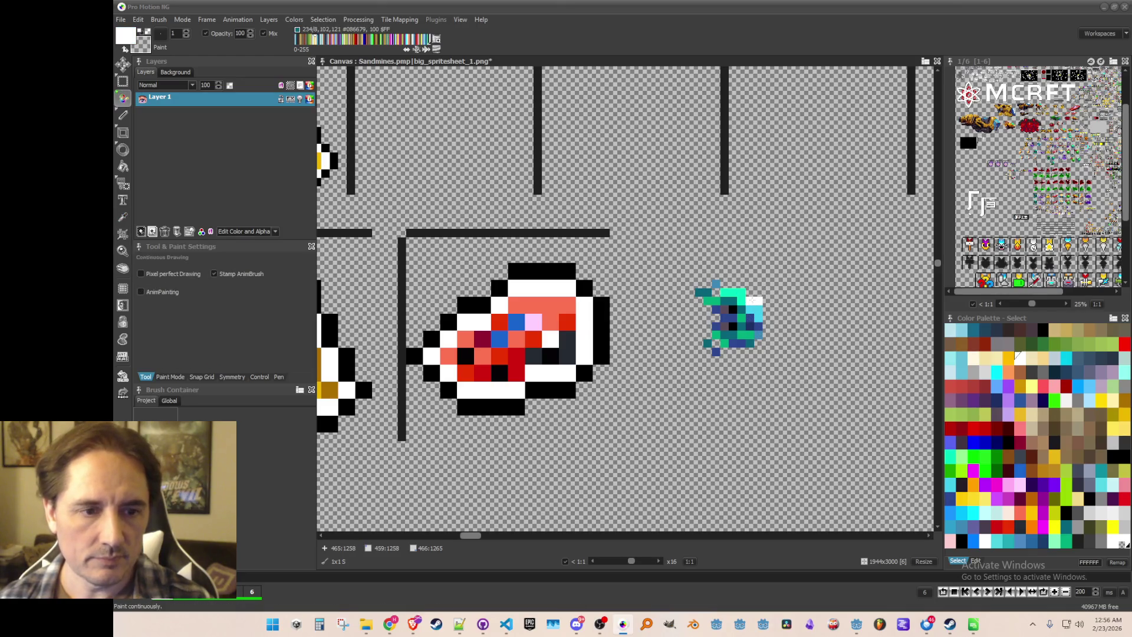
pyautogui.press(',')
pyautogui.click(758, 301)
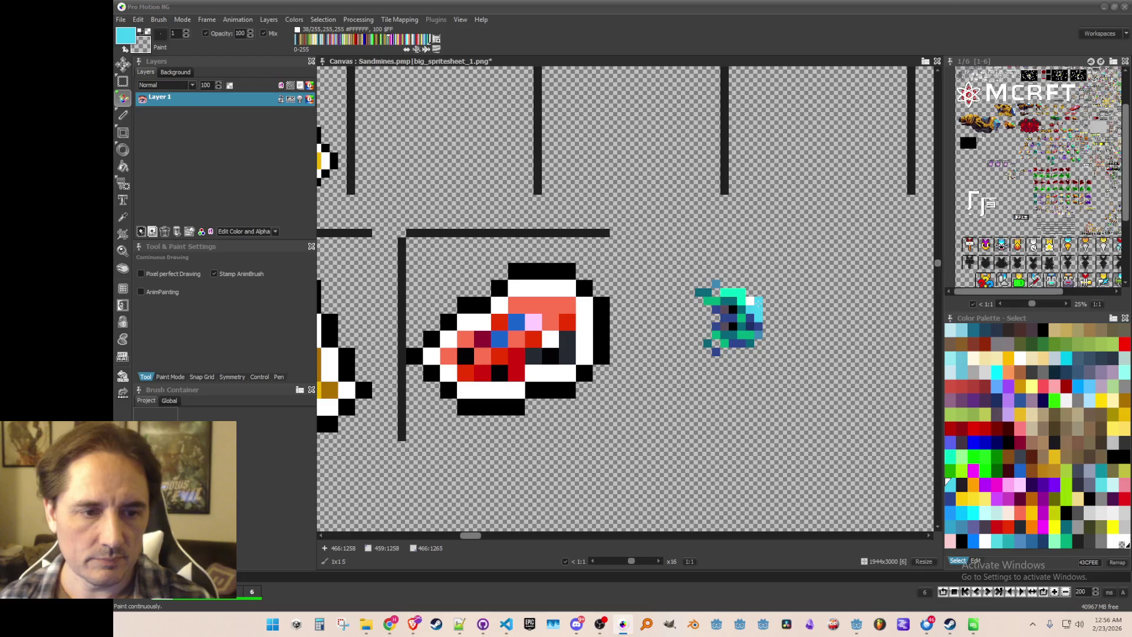
# - Pick white and draw white outline pixels around the small teal ship
pyautogui.scroll(-2, 783, 352)
pyautogui.scroll(1, 784, 352)
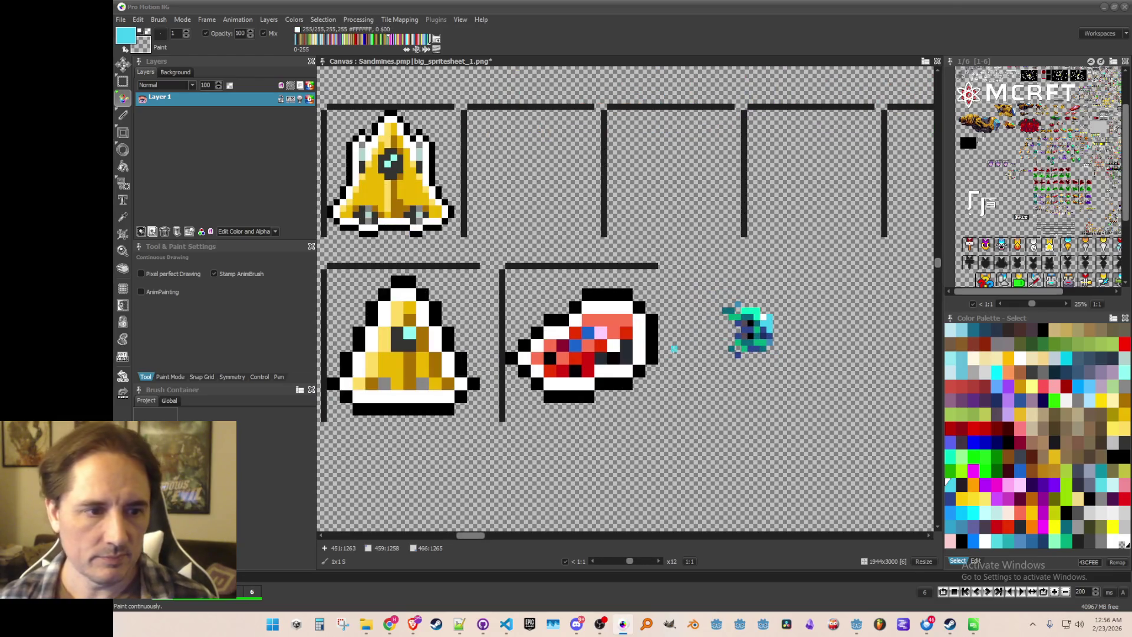
pyautogui.press(',')
pyautogui.scroll(1, 658, 333)
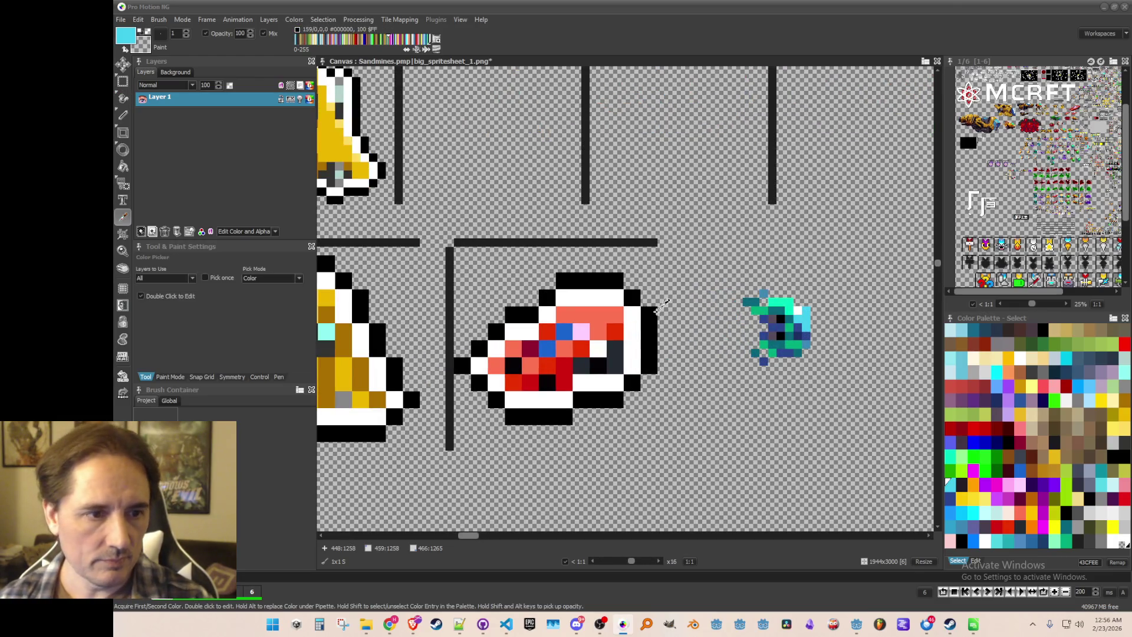
pyautogui.click(620, 290)
pyautogui.moveTo(755, 372)
pyautogui.mouseDown()
pyautogui.moveTo(701, 386)
pyautogui.moveTo(746, 388)
pyautogui.moveTo(764, 352)
pyautogui.mouseUp()
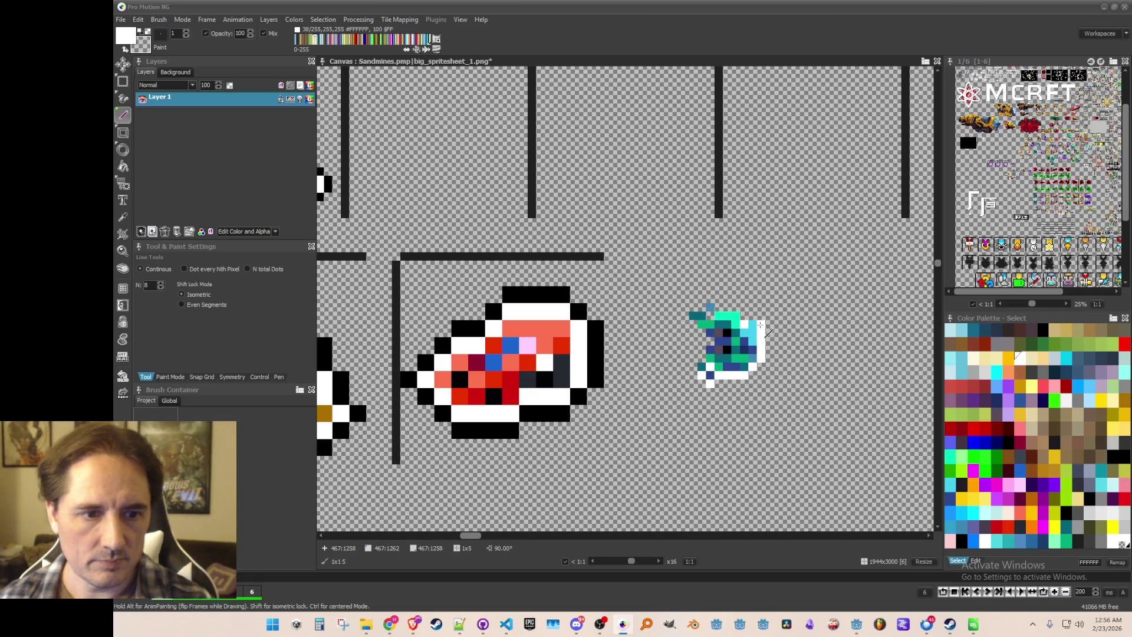
pyautogui.moveTo(739, 307); pyautogui.dragTo(686, 308)
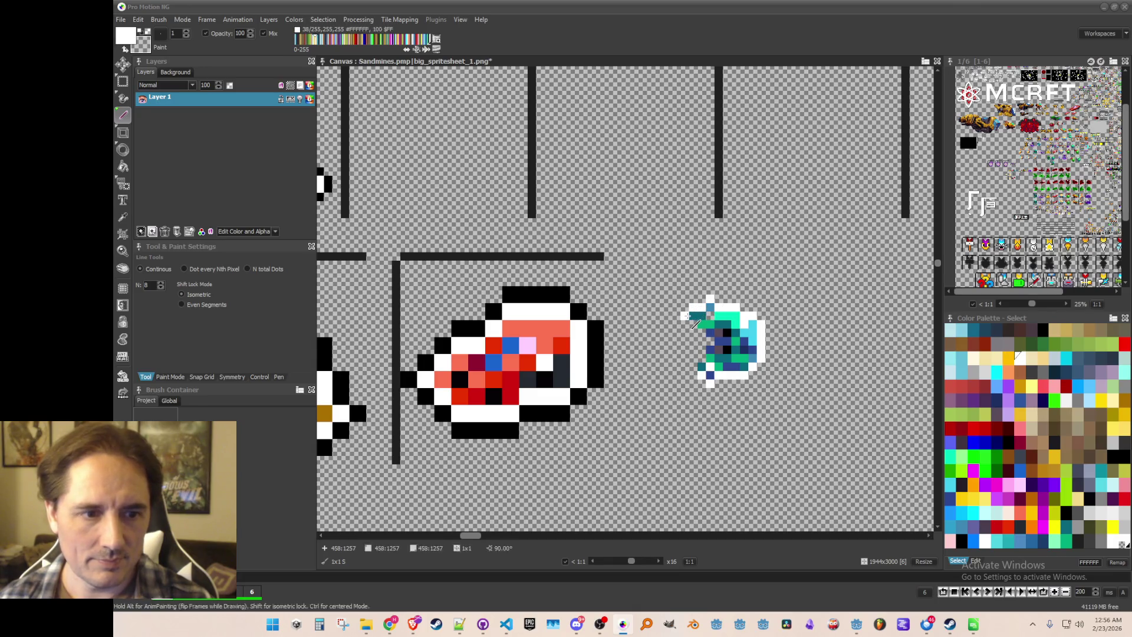
pyautogui.moveTo(700, 354); pyautogui.dragTo(700, 354)
pyautogui.scroll(-3, 708, 313)
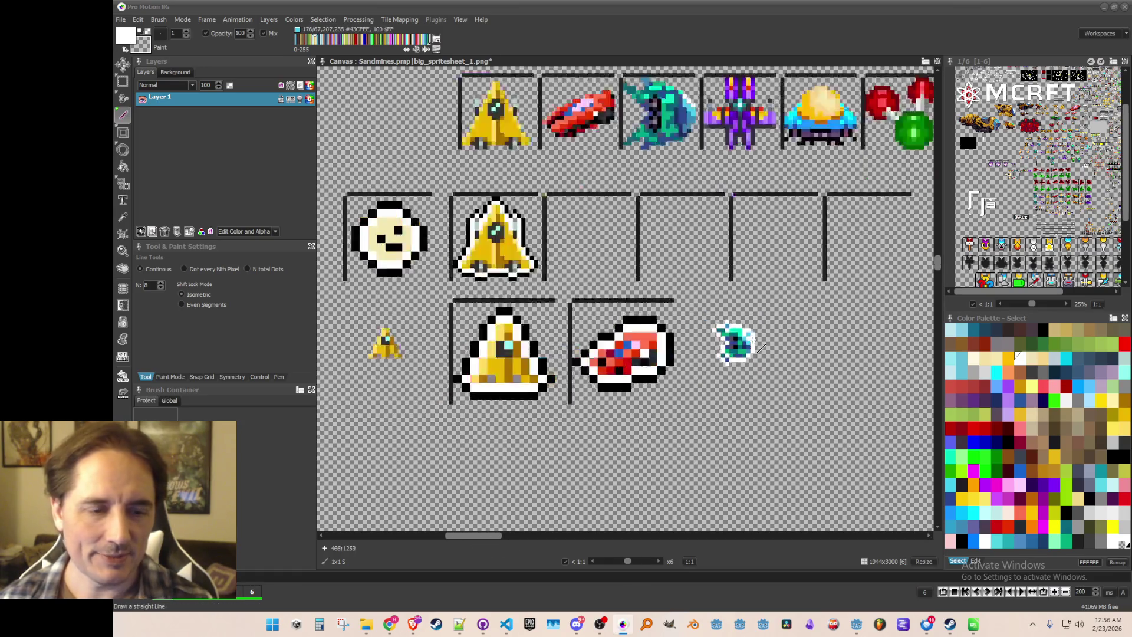
# - Outline the teal ship's top-left and right edges in black
pyautogui.scroll(1, 738, 354)
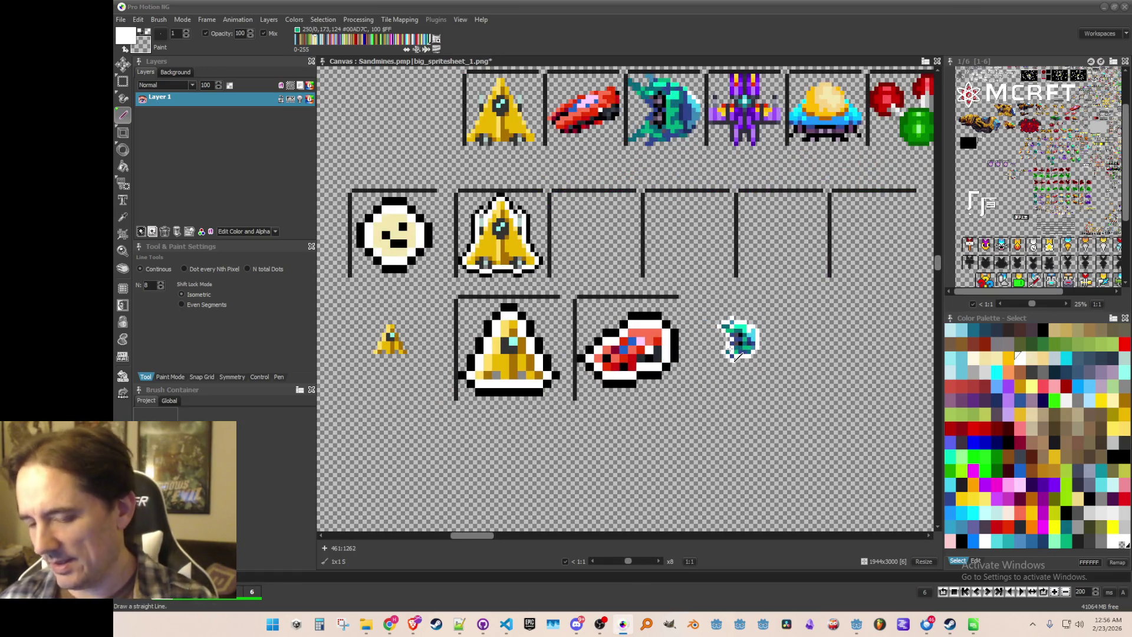
pyautogui.press('k')
pyautogui.scroll(2, 653, 320)
pyautogui.click(652, 319)
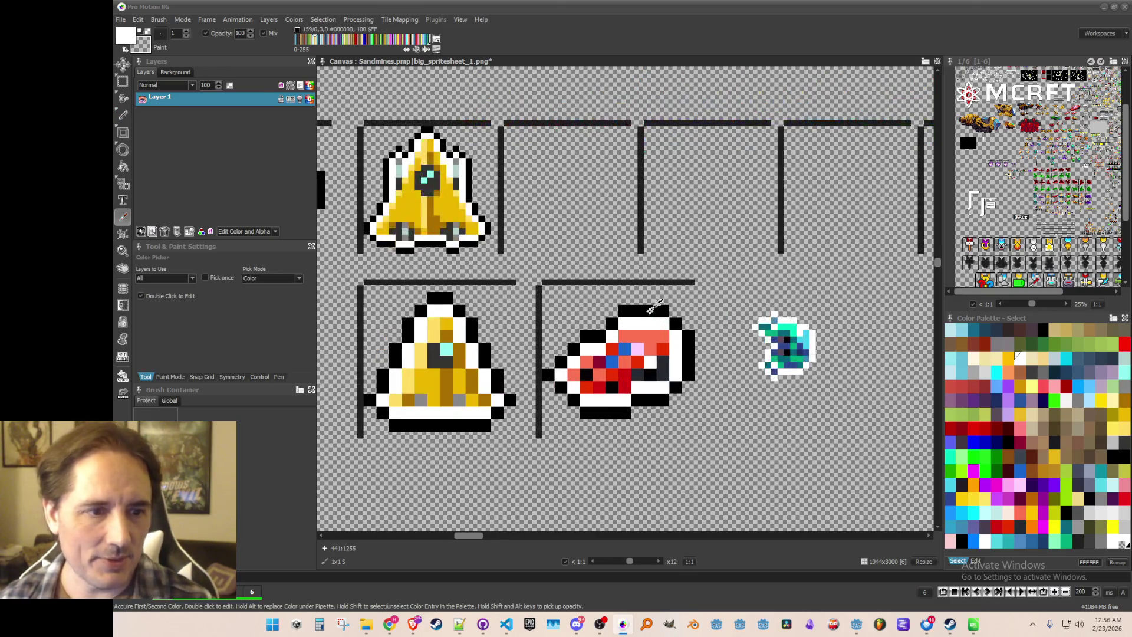
pyautogui.click(123, 114)
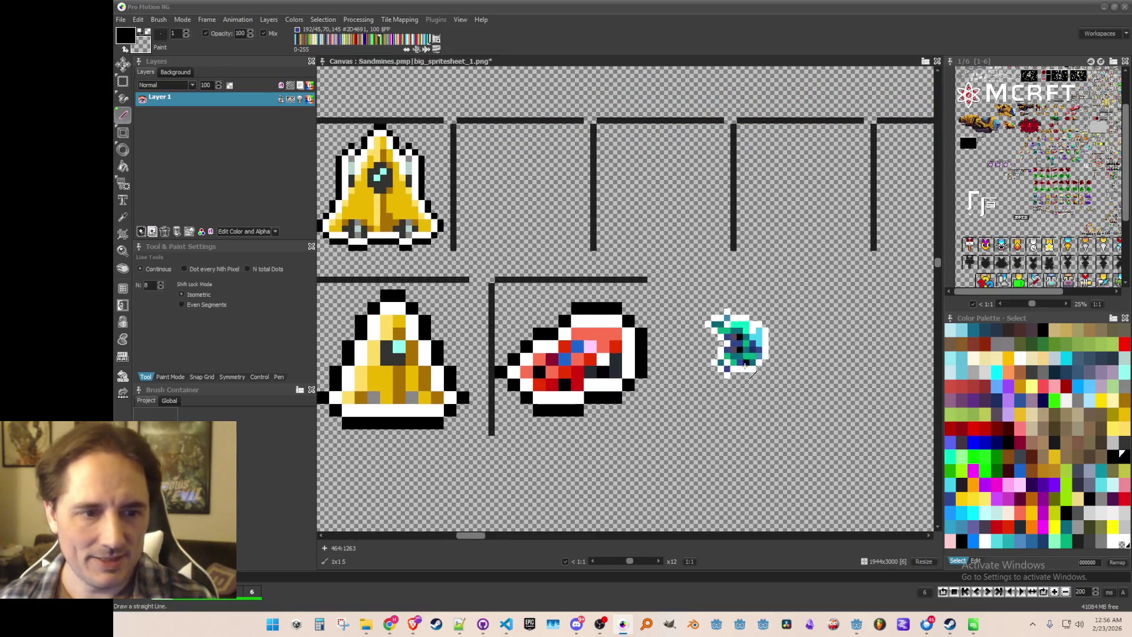
pyautogui.moveTo(727, 381)
pyautogui.mouseDown()
pyautogui.moveTo(711, 357)
pyautogui.moveTo(713, 310)
pyautogui.moveTo(756, 317)
pyautogui.mouseUp()
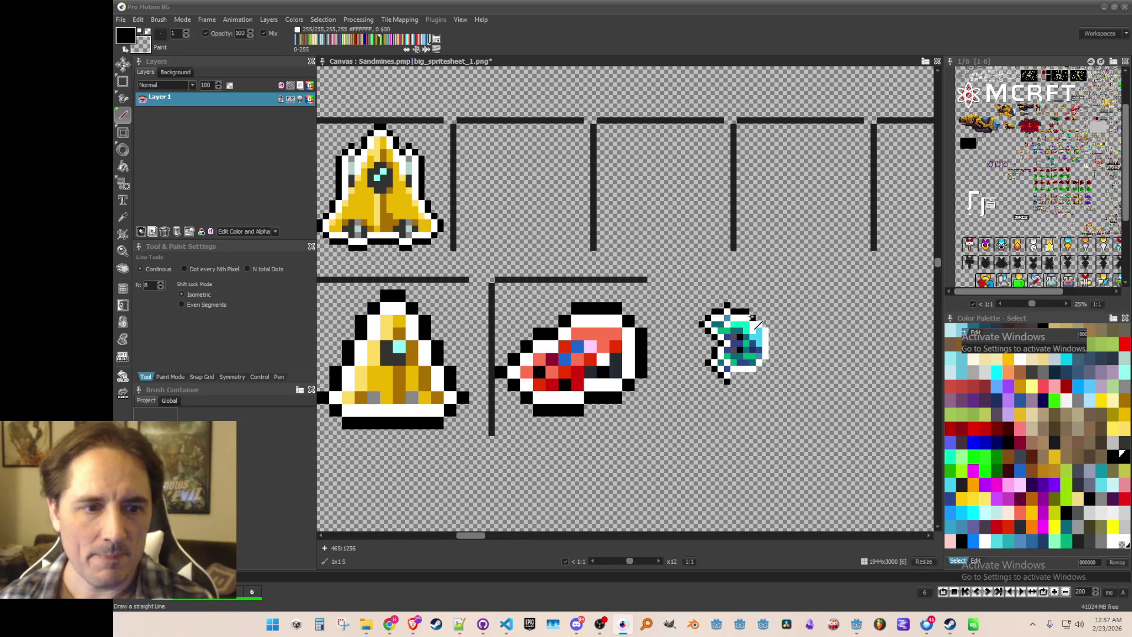
pyautogui.click(765, 329)
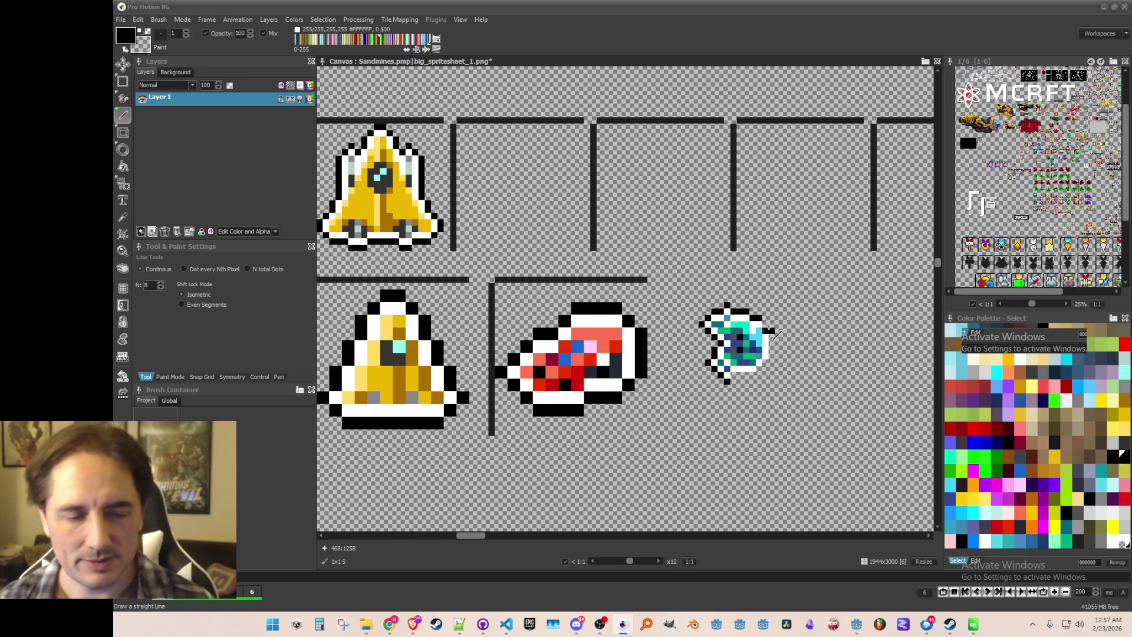
pyautogui.moveTo(771, 329); pyautogui.dragTo(752, 375)
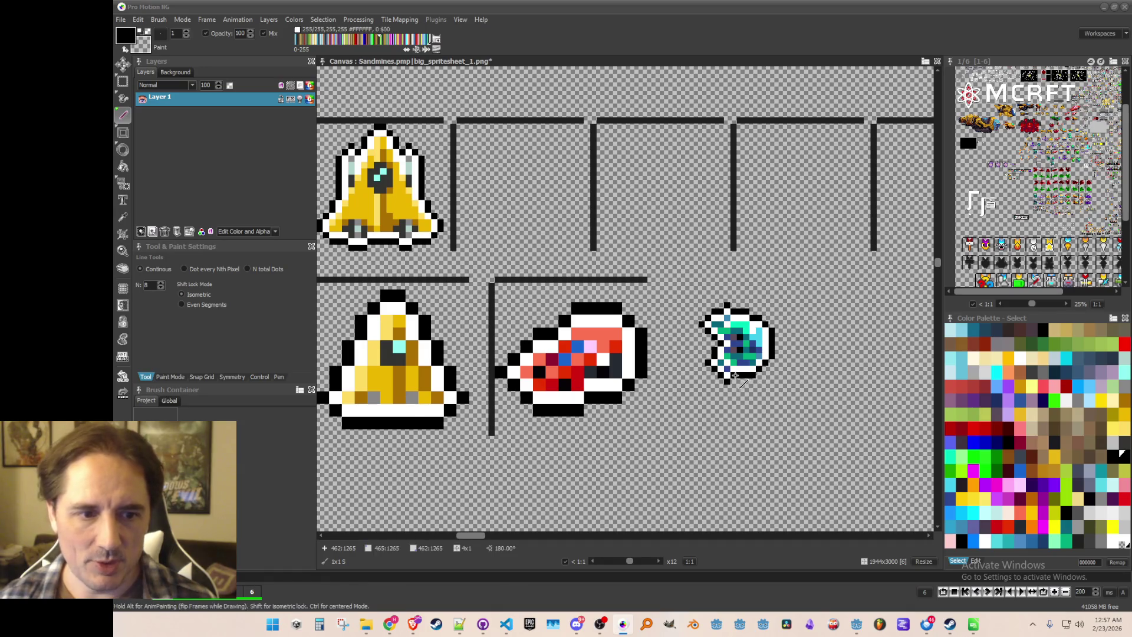
# - Copy the outlined teal ship as a brush and shrink it to half size
pyautogui.scroll(-1, 752, 375)
pyautogui.press('b')
pyautogui.moveTo(701, 318); pyautogui.dragTo(792, 413)
pyautogui.press('h')
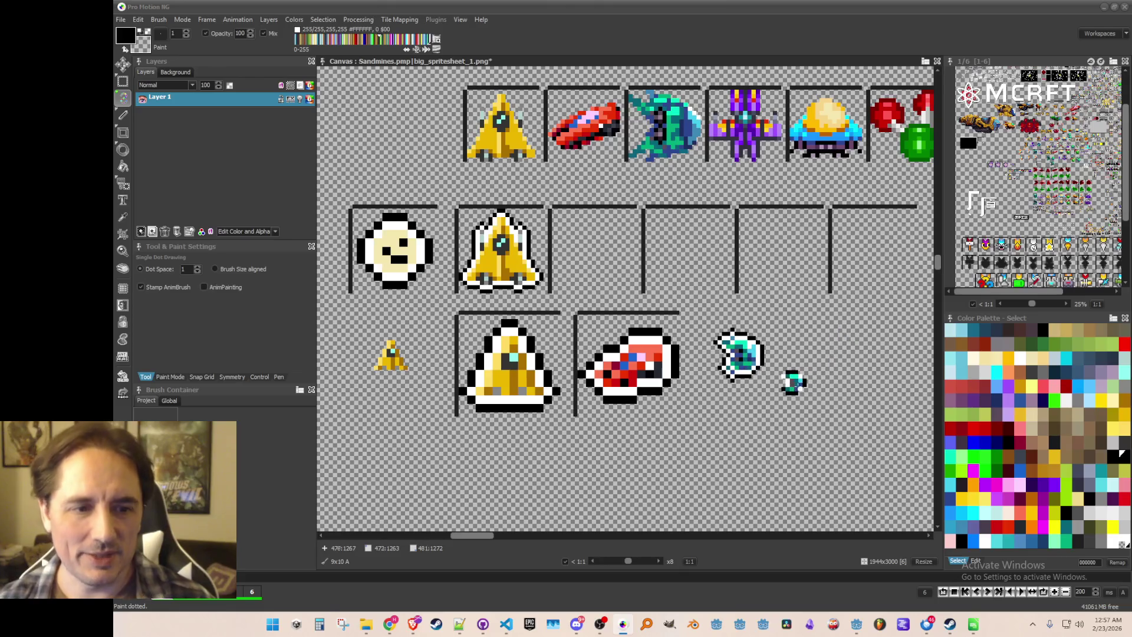
# - Save, then stamp teal ship copies below the yellow ship and beside the red ship
pyautogui.press('b')
pyautogui.hotkey('ctrl', 's')
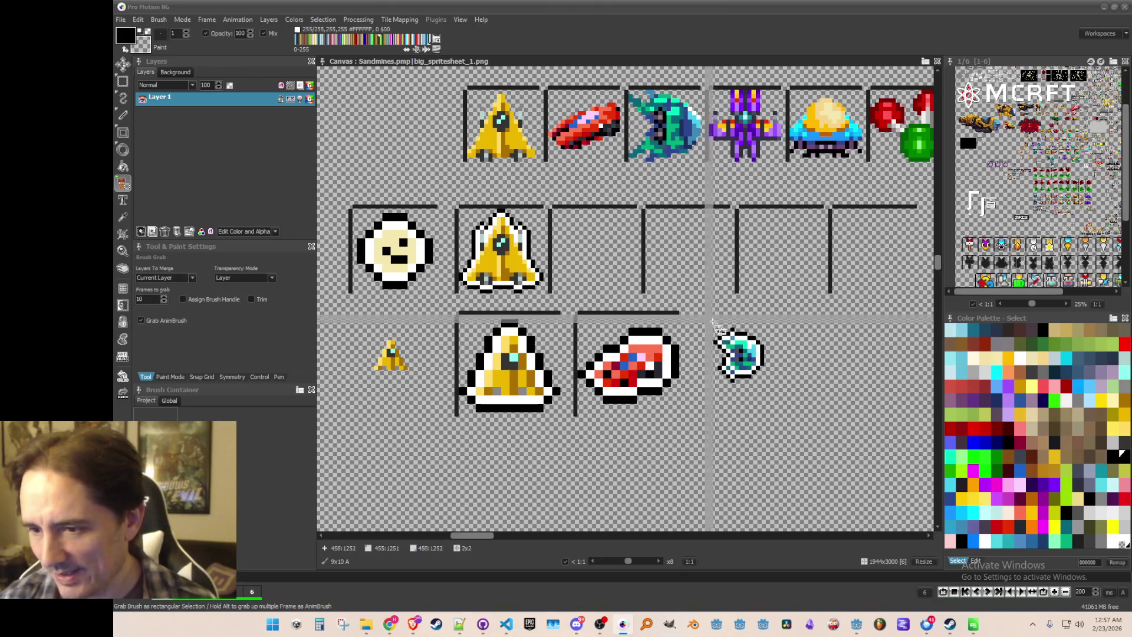
pyautogui.press('h')
pyautogui.click(560, 389)
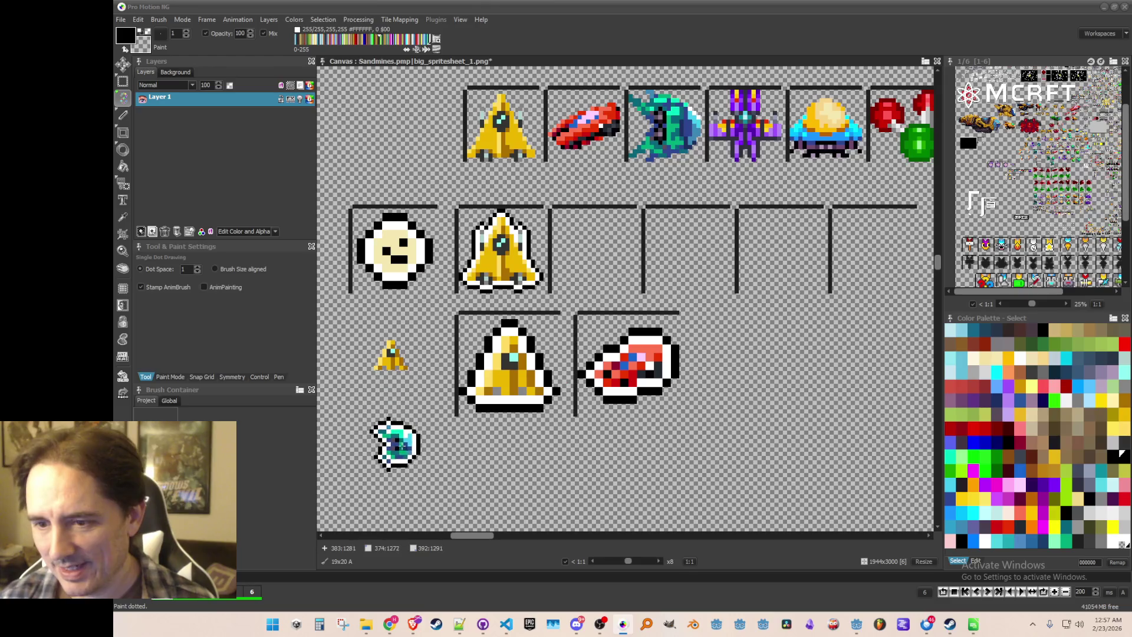
pyautogui.press('h')
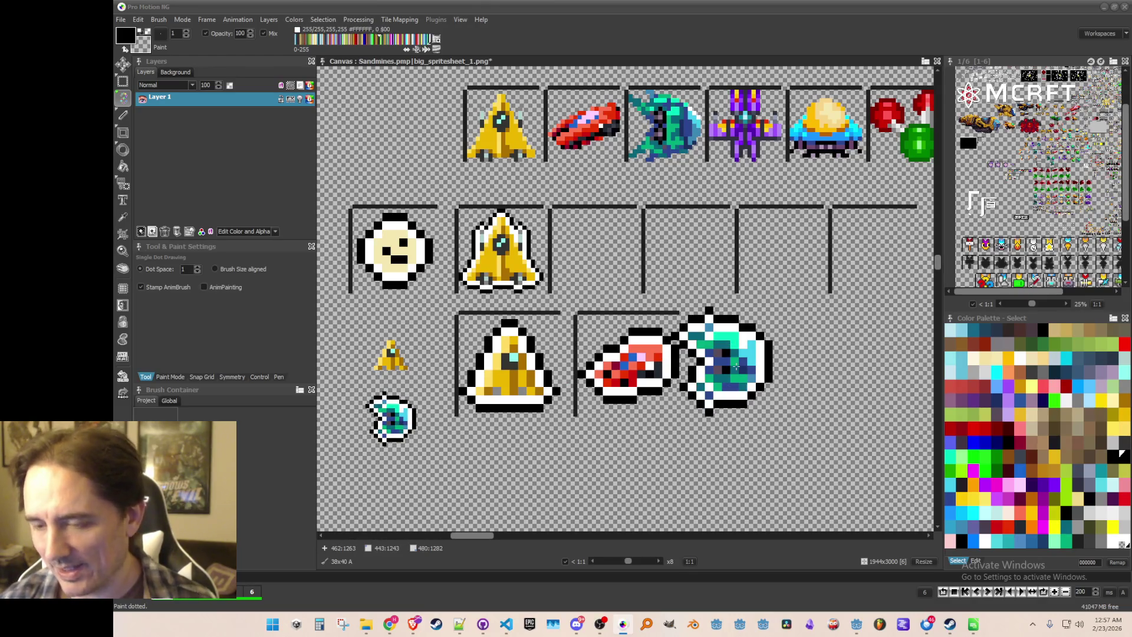
pyautogui.scroll(2, 766, 353)
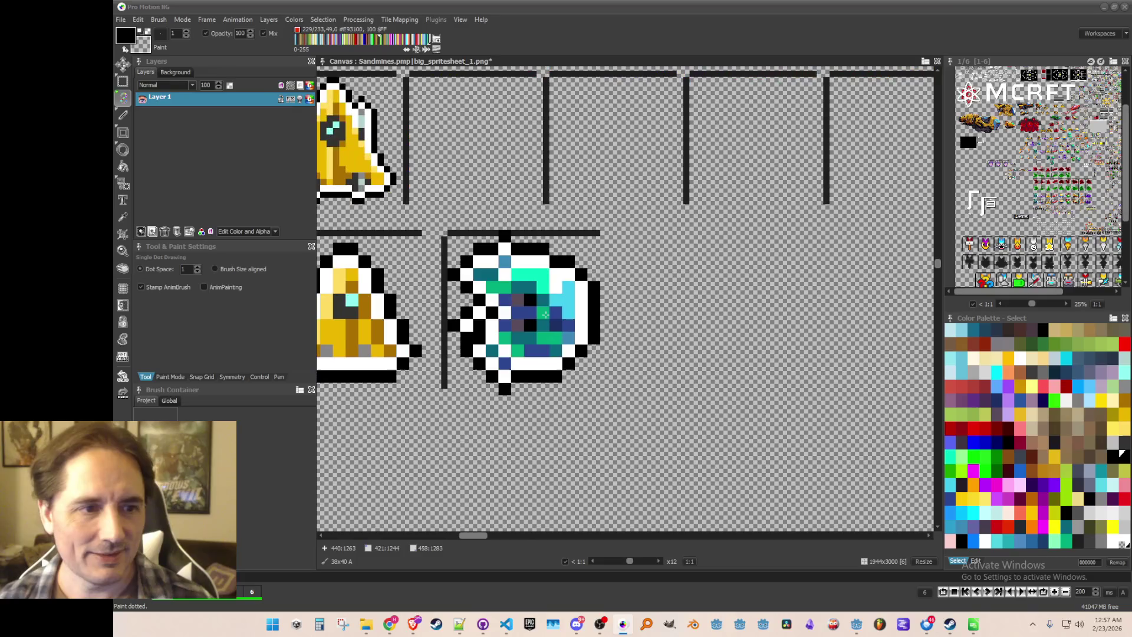
pyautogui.moveTo(545, 325); pyautogui.dragTo(630, 326)
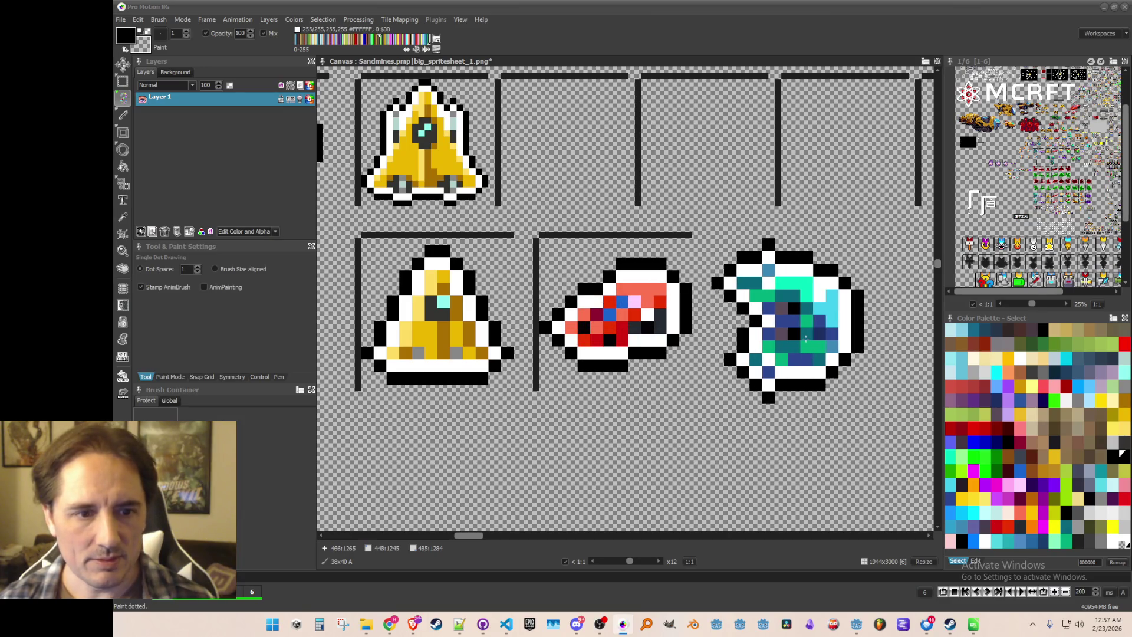
pyautogui.click(806, 338)
# - Touch up the teal ship's outline pixels in white and black, then save the sheet
pyautogui.press('k')
pyautogui.scroll(3, 748, 364)
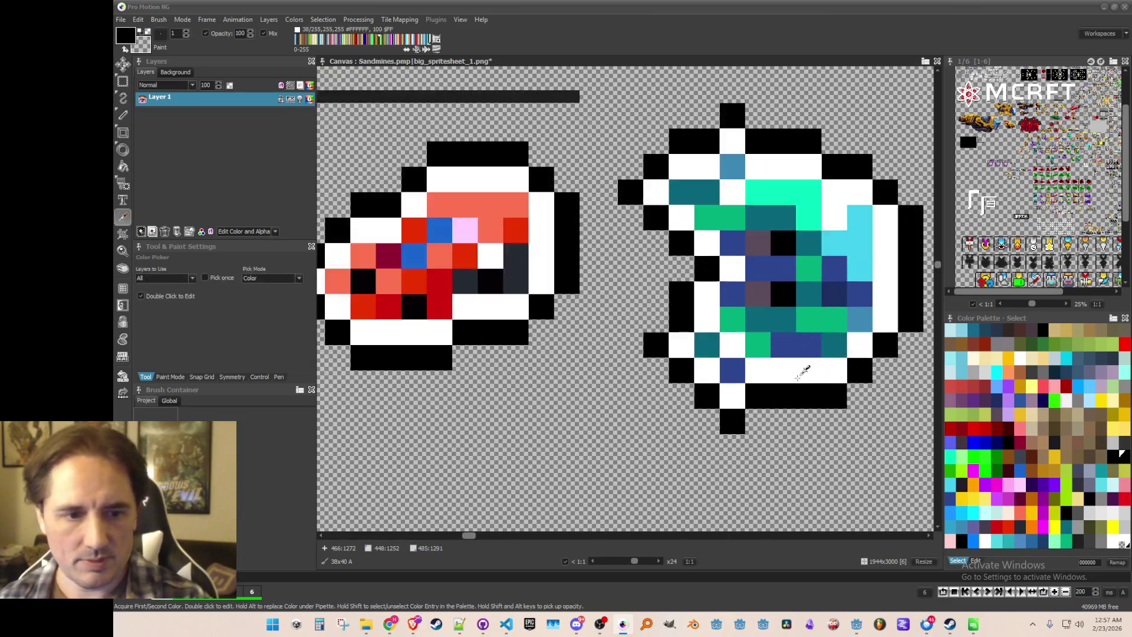
pyautogui.click(748, 365)
pyautogui.press('d')
pyautogui.click(718, 369)
pyautogui.press('k')
pyautogui.click(750, 396)
pyautogui.press('d')
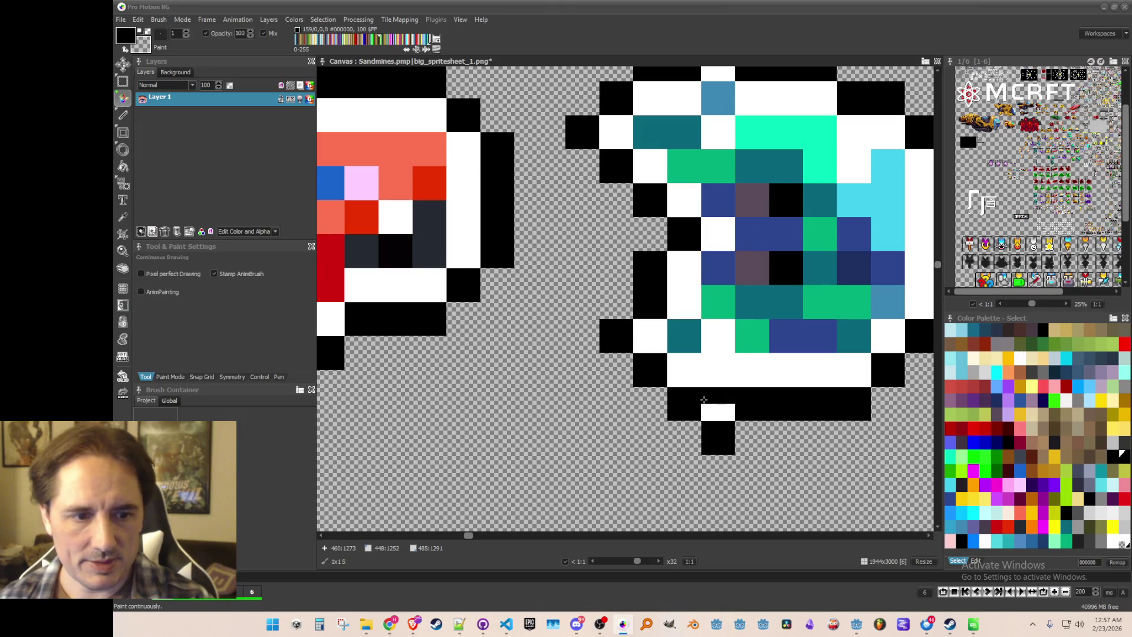
pyautogui.hotkey('ctrl', 's')
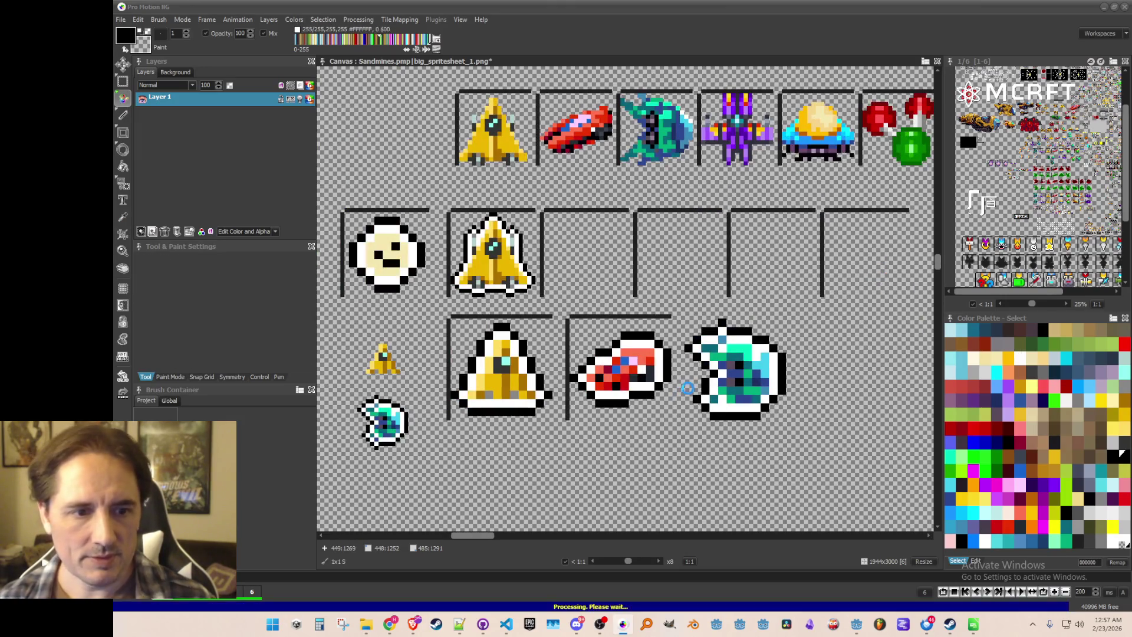
# - Pick up the teal ship as a brush, then undo to restore it
pyautogui.press('b')
pyautogui.moveTo(684, 319); pyautogui.dragTo(787, 421)
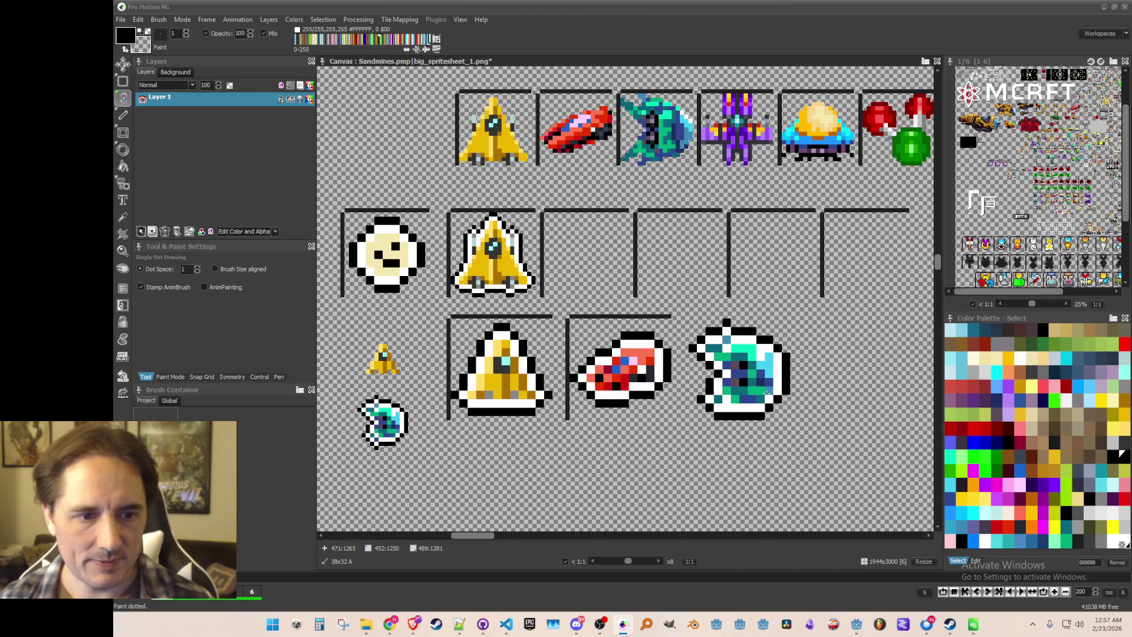
pyautogui.scroll(-1, 736, 377)
pyautogui.hotkey('ctrl', 'z')
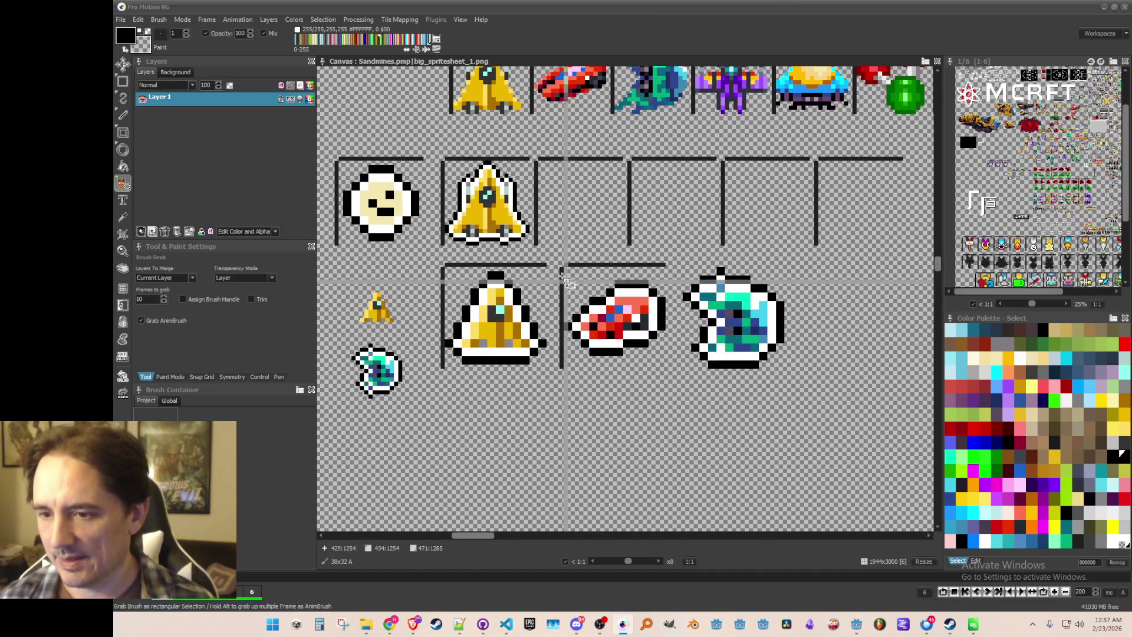
# - Stamp a copy of the red ship into the next frame, then discard the grabbed frame brush
pyautogui.moveTo(560, 265); pyautogui.dragTo(677, 396)
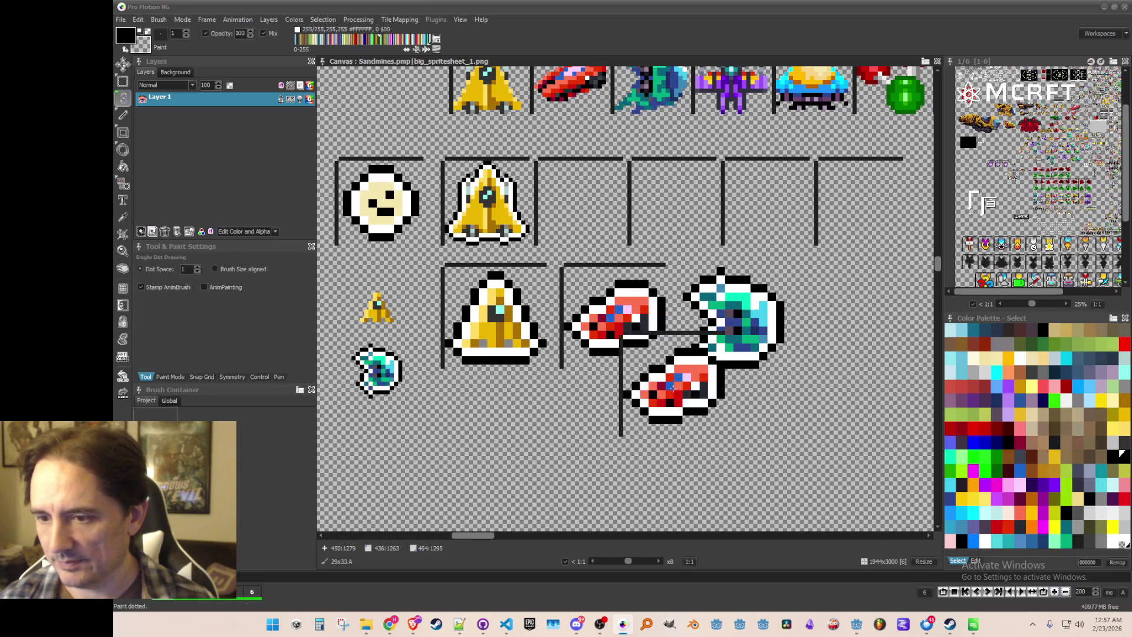
pyautogui.click(756, 324)
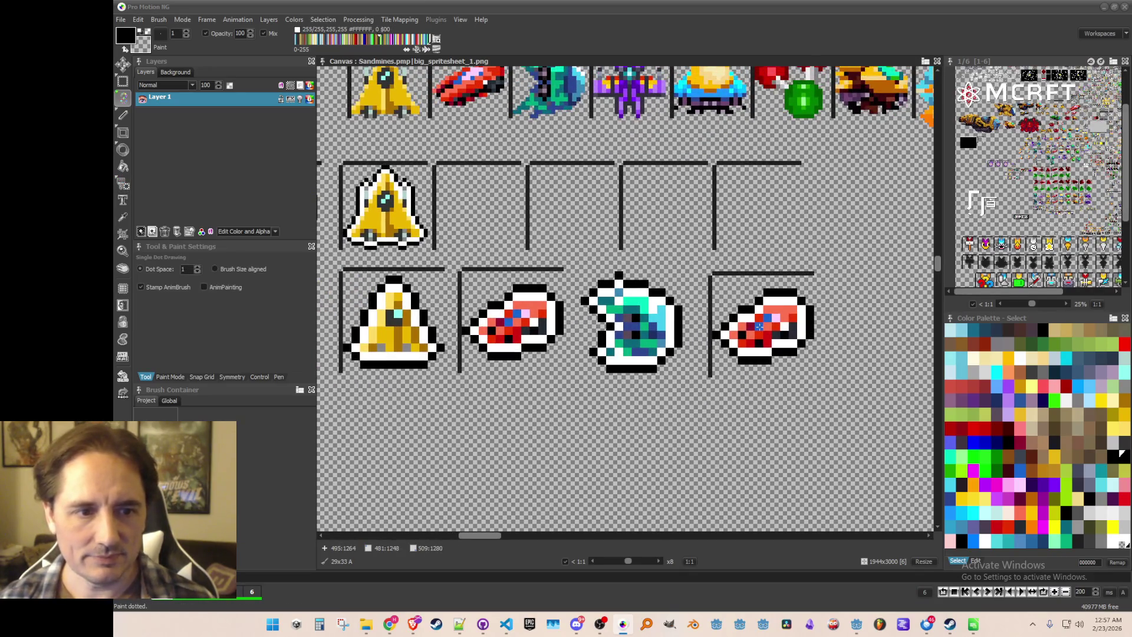
pyautogui.press('b')
pyautogui.moveTo(712, 283); pyautogui.dragTo(818, 374)
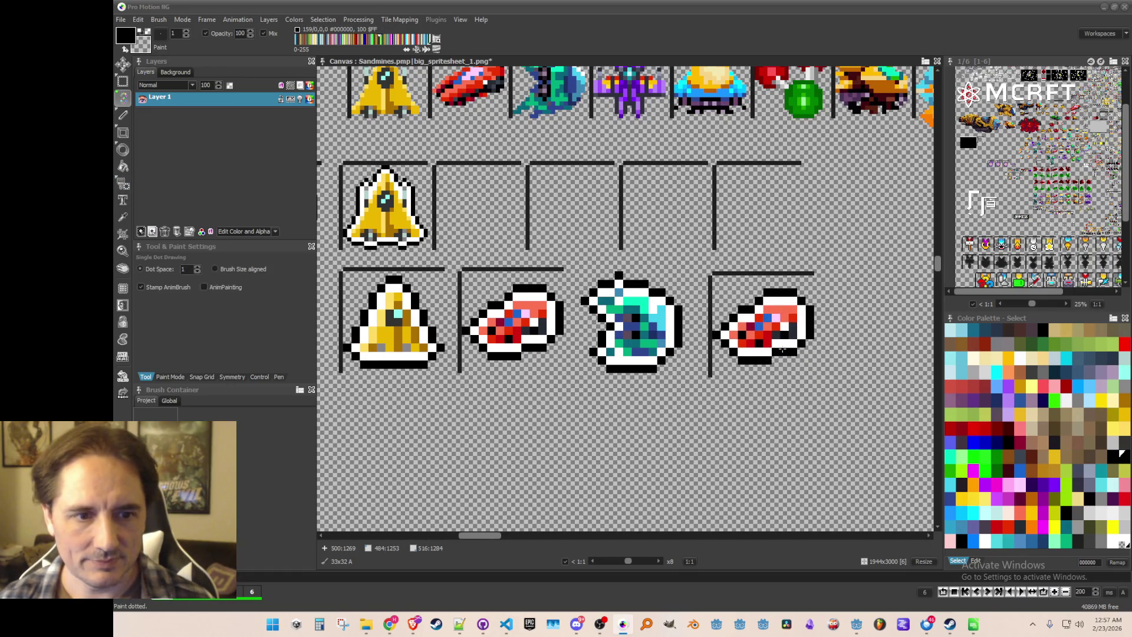
pyautogui.press('b')
# - Pick up the teal ship to place it in a frame and save the sprite sheet
pyautogui.moveTo(545, 241); pyautogui.dragTo(692, 383)
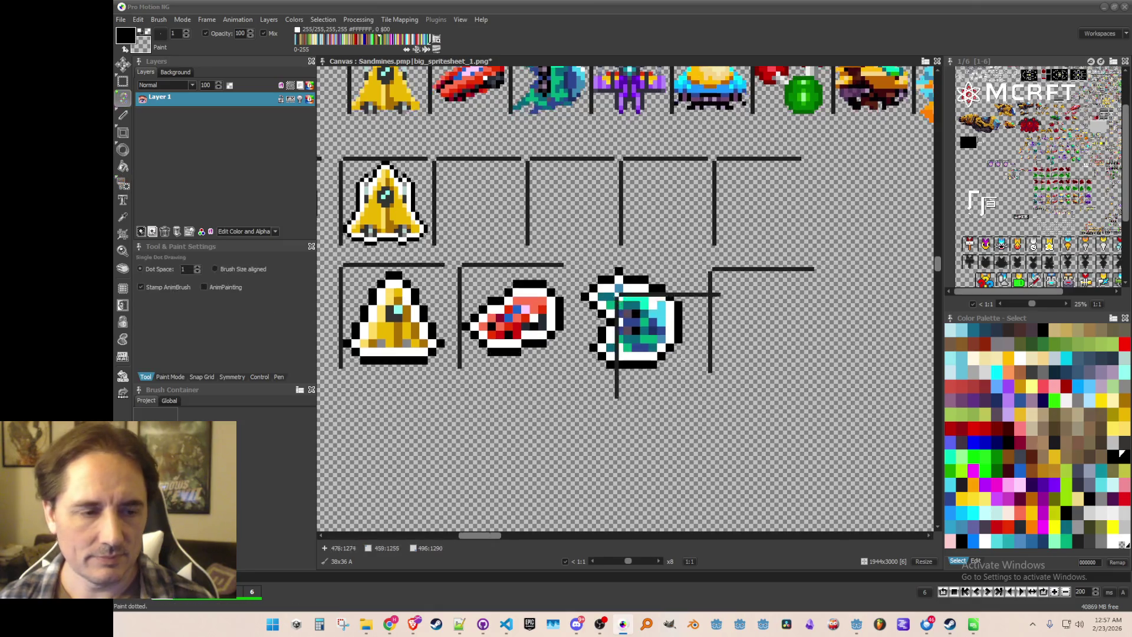
pyautogui.scroll(1, 672, 368)
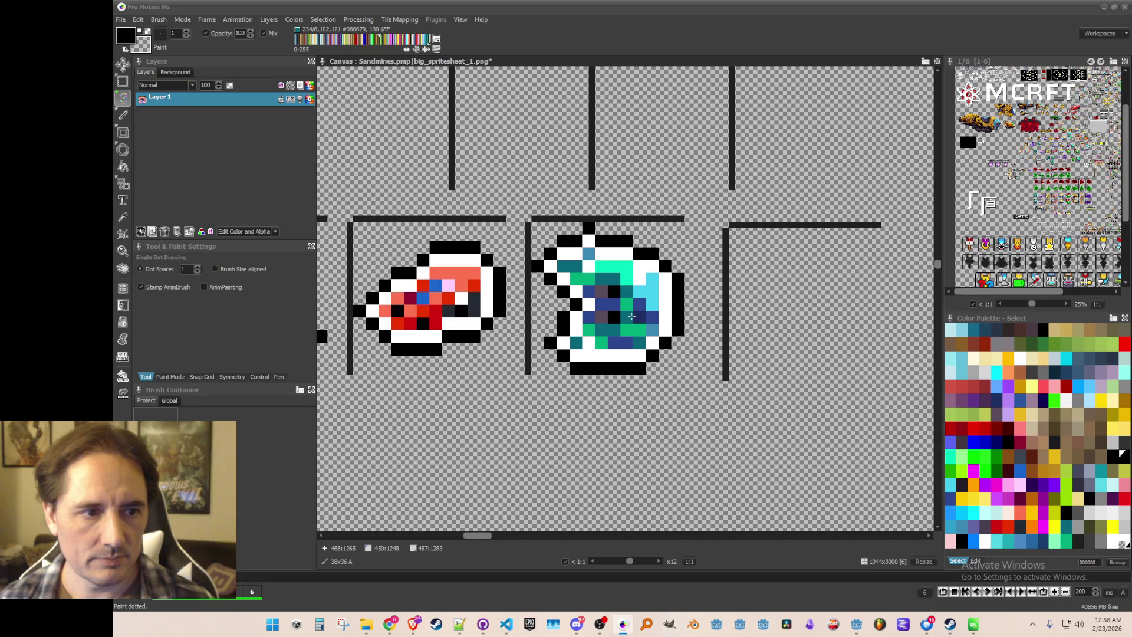
pyautogui.scroll(-2, 737, 365)
pyautogui.hotkey('ctrl', 's')
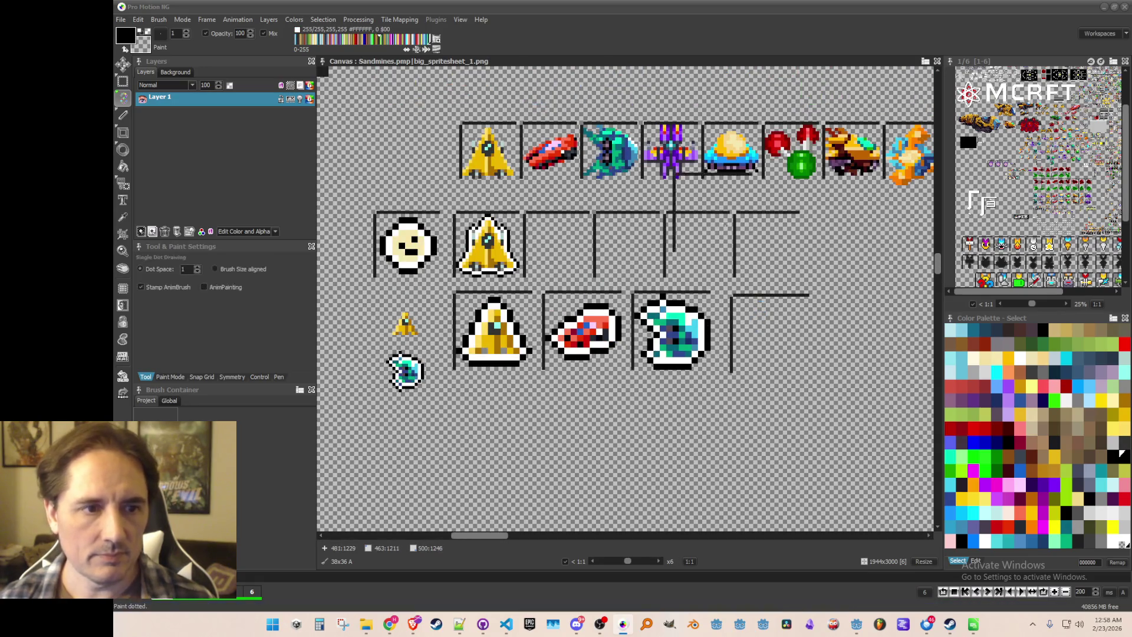
# - Grab the purple ship from the top row, halve it, and stamp it into the empty frame
pyautogui.press('b')
pyautogui.scroll(1, 613, 154)
pyautogui.moveTo(613, 152); pyautogui.dragTo(679, 217)
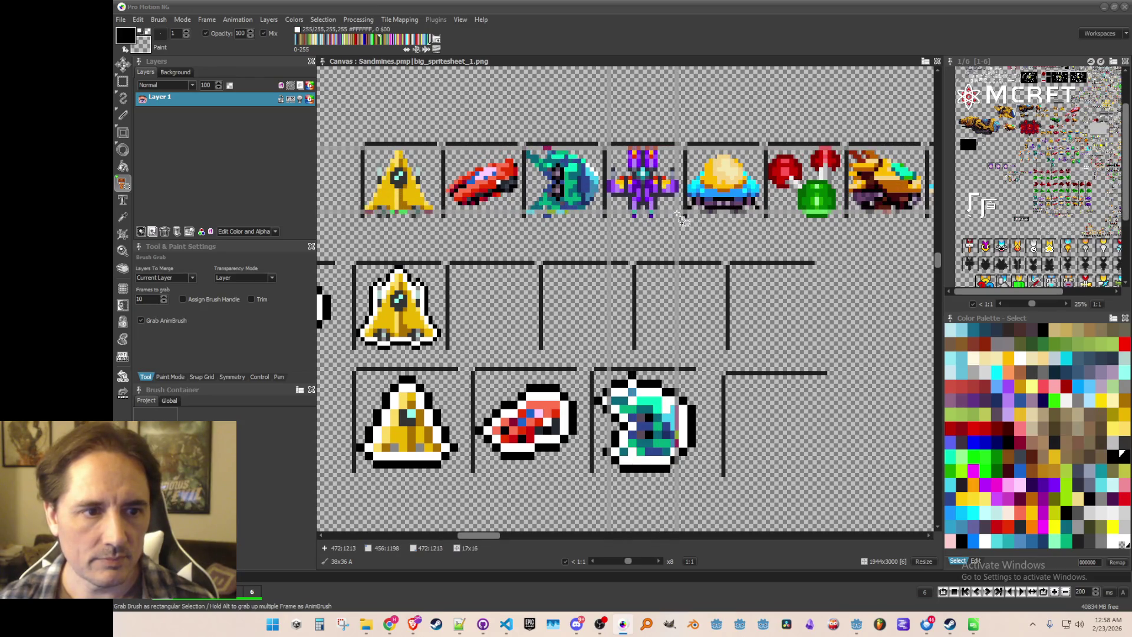
pyautogui.scroll(-2, 725, 380)
pyautogui.press('h')
pyautogui.scroll(1, 728, 361)
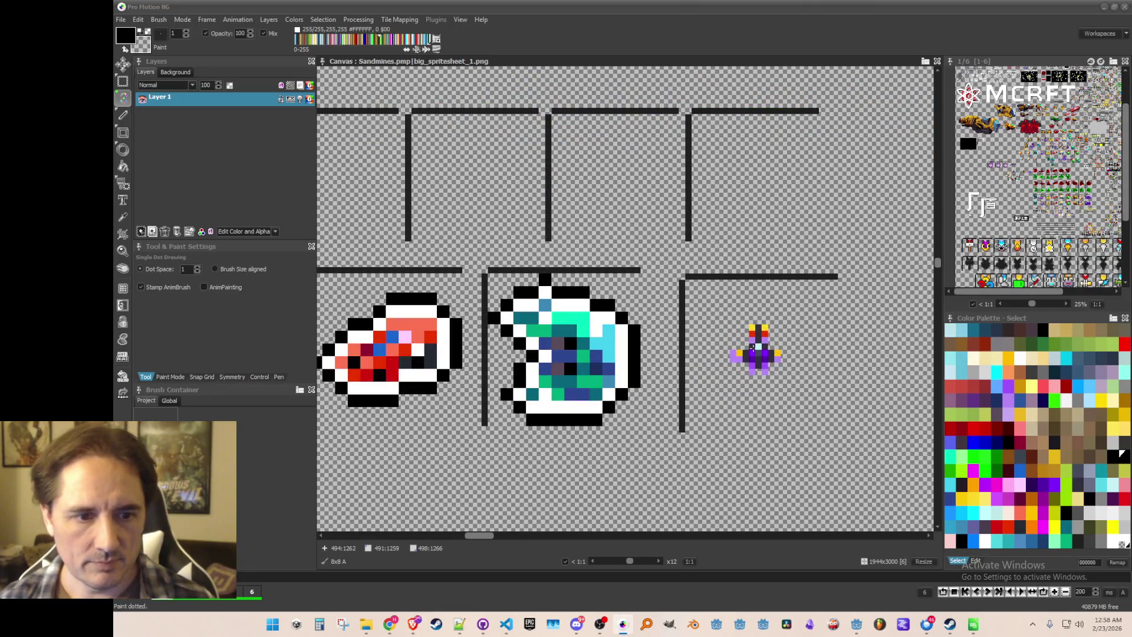
pyautogui.click(769, 318)
# - Pick white and draw a short white outline beside the small purple ship
pyautogui.scroll(1, 766, 330)
pyautogui.press('k')
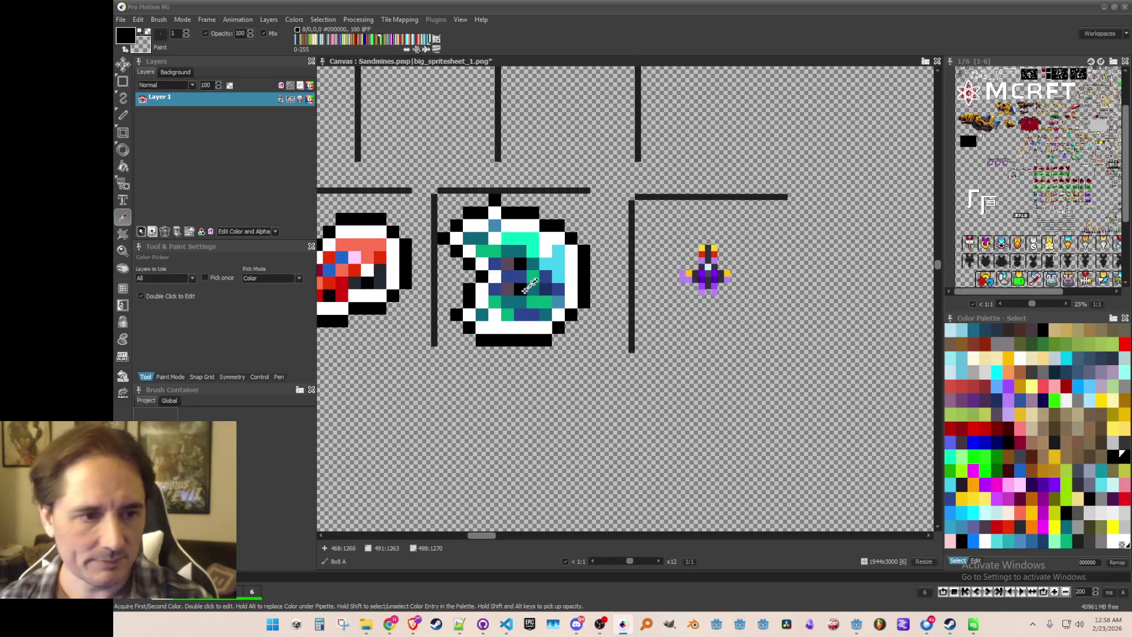
pyautogui.click(557, 262)
pyautogui.click(576, 260)
pyautogui.press('d')
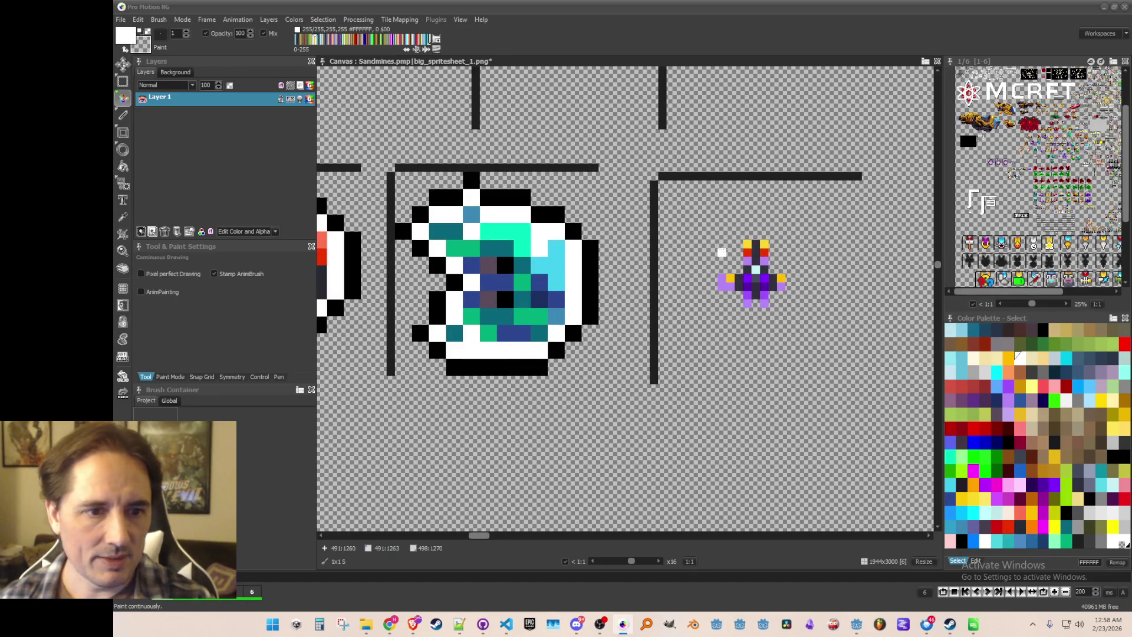
pyautogui.scroll(1, 803, 311)
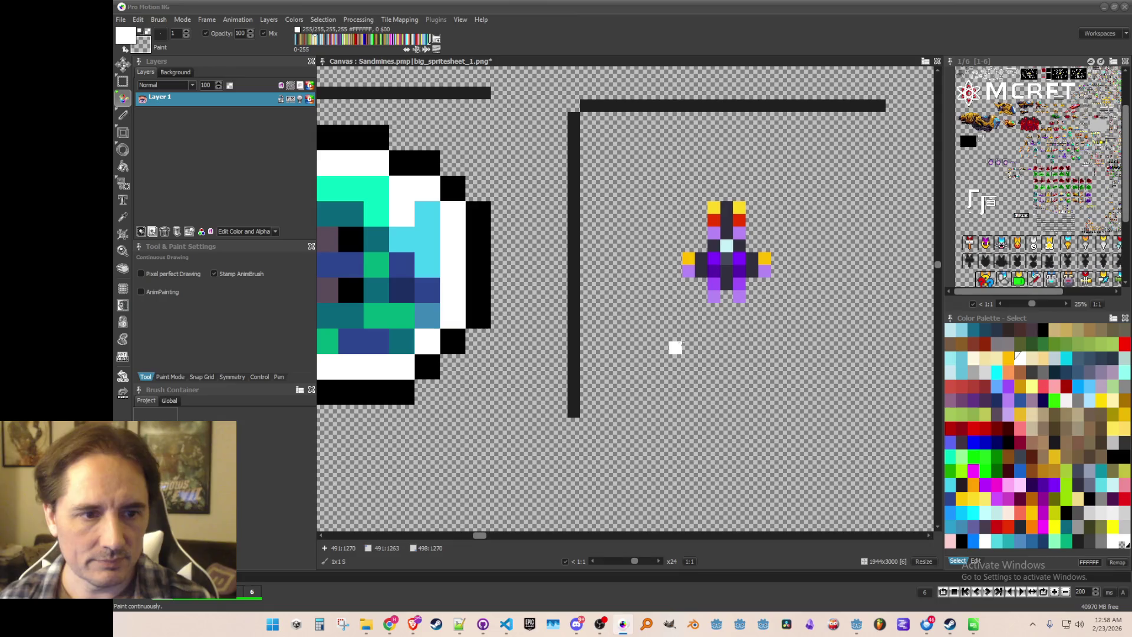
pyautogui.press('l')
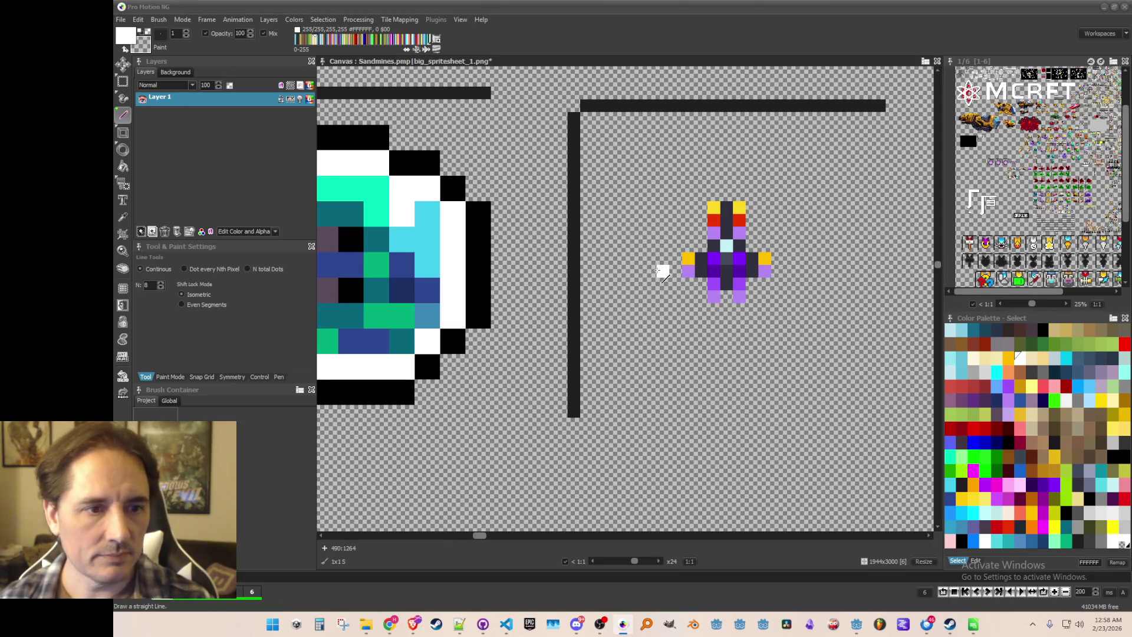
pyautogui.moveTo(673, 270)
pyautogui.mouseDown()
pyautogui.moveTo(701, 210)
pyautogui.moveTo(744, 194)
pyautogui.moveTo(754, 238)
pyautogui.moveTo(781, 272)
pyautogui.moveTo(749, 303)
pyautogui.moveTo(716, 307)
pyautogui.moveTo(697, 288)
pyautogui.mouseUp()
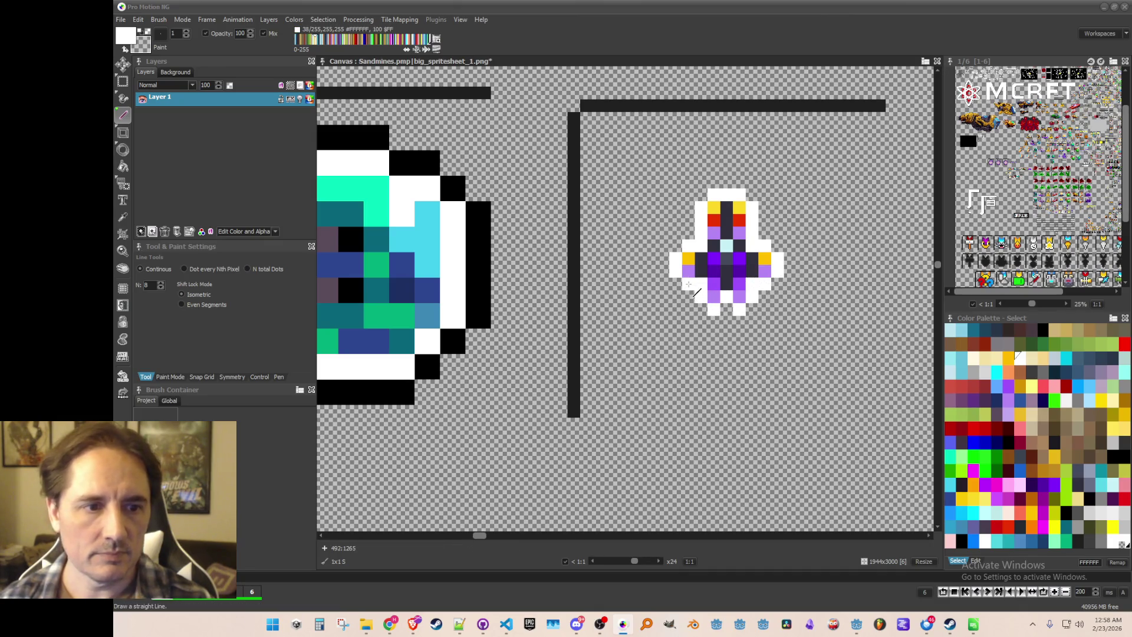
pyautogui.scroll(-2, 688, 285)
pyautogui.scroll(1, 680, 248)
# - Outline the purple ship's base, sides and top in black
pyautogui.press(',')
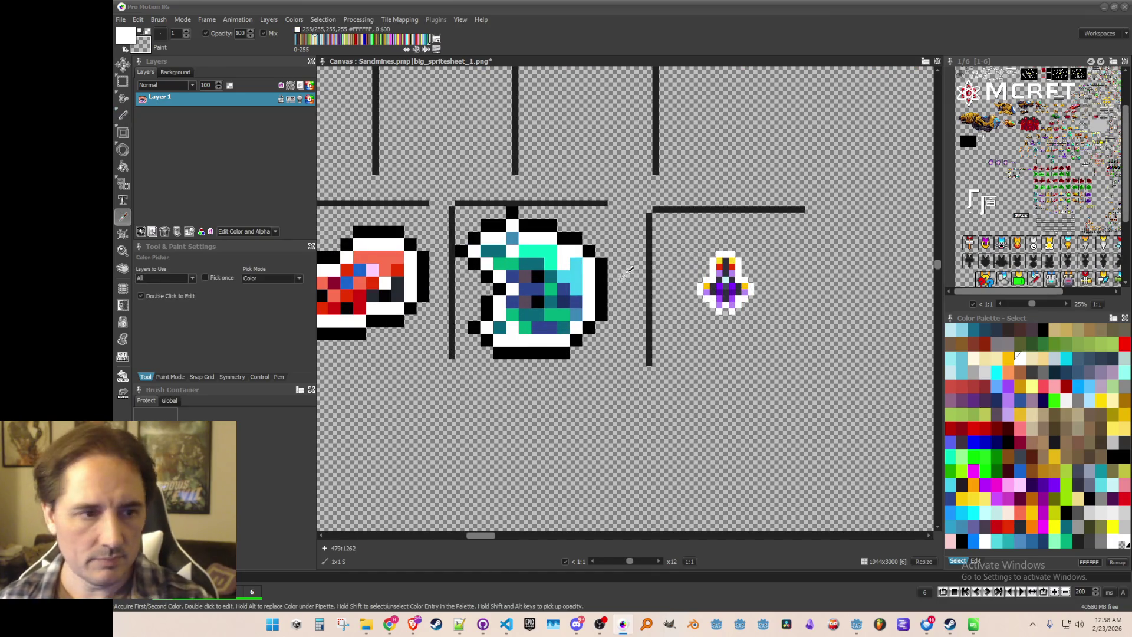
pyautogui.press('d')
pyautogui.scroll(2, 707, 306)
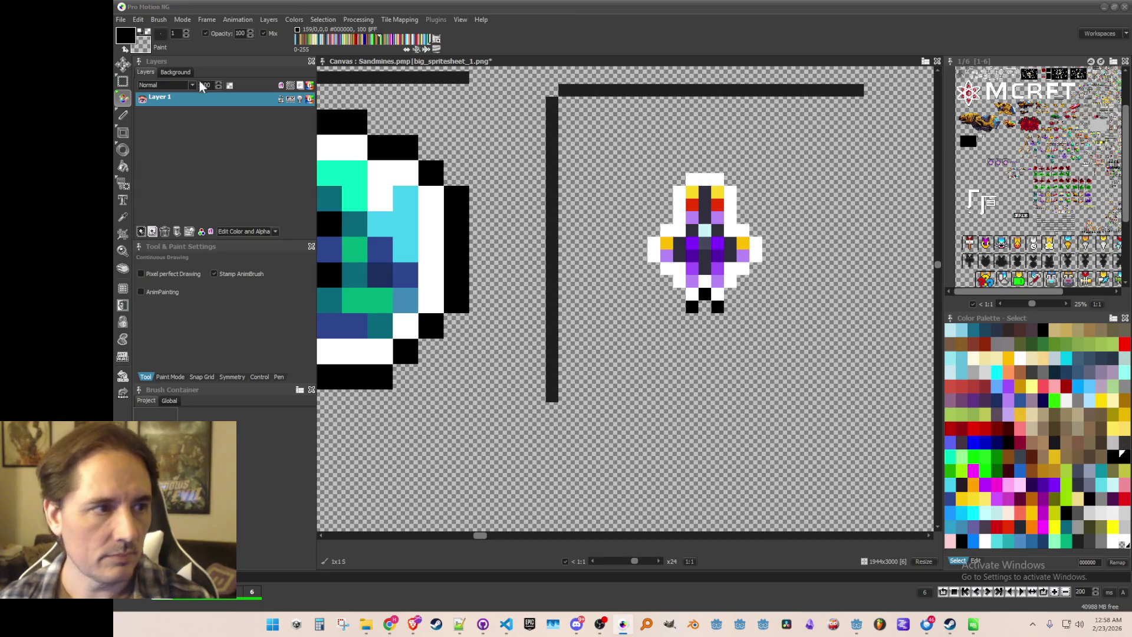
pyautogui.click(125, 115)
pyautogui.click(729, 293)
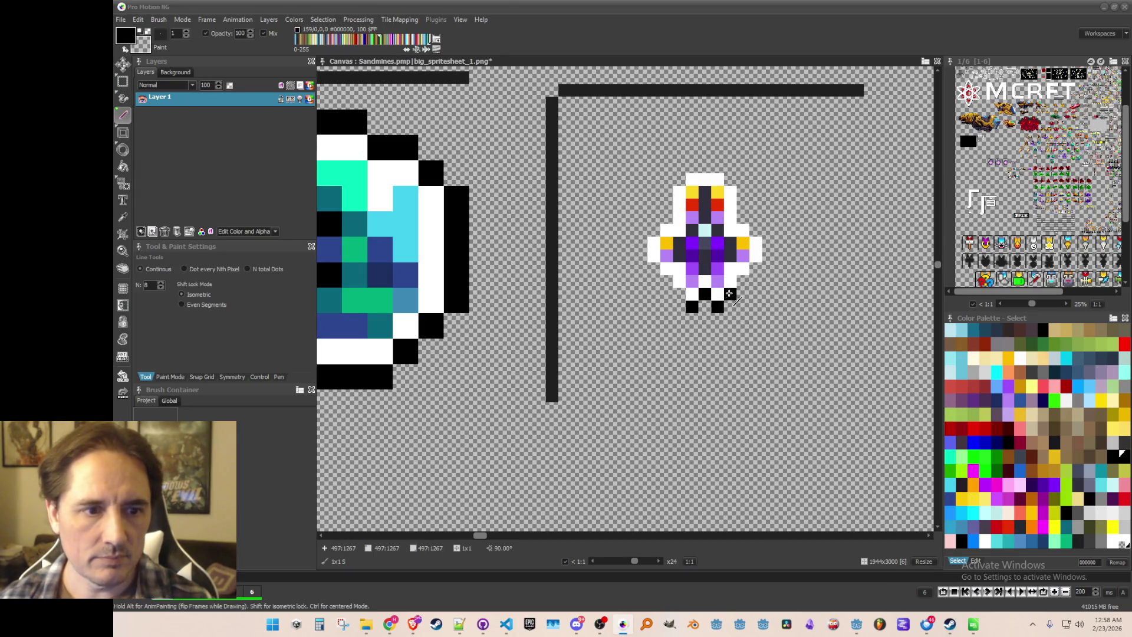
pyautogui.moveTo(748, 222); pyautogui.dragTo(750, 223)
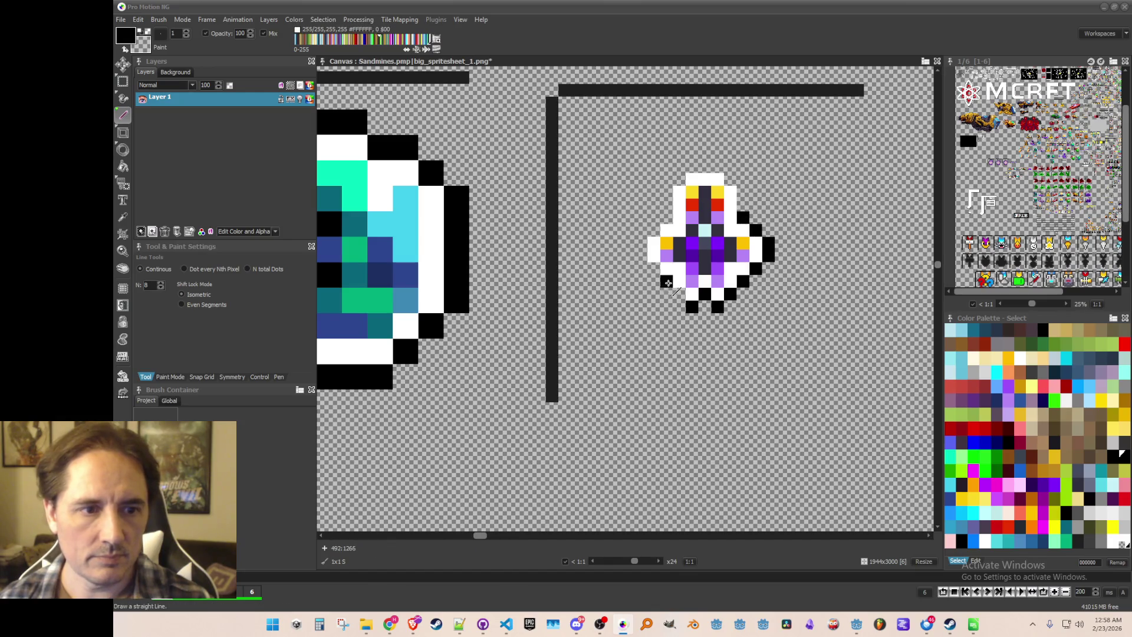
pyautogui.moveTo(676, 295); pyautogui.dragTo(642, 248)
pyautogui.click(643, 248)
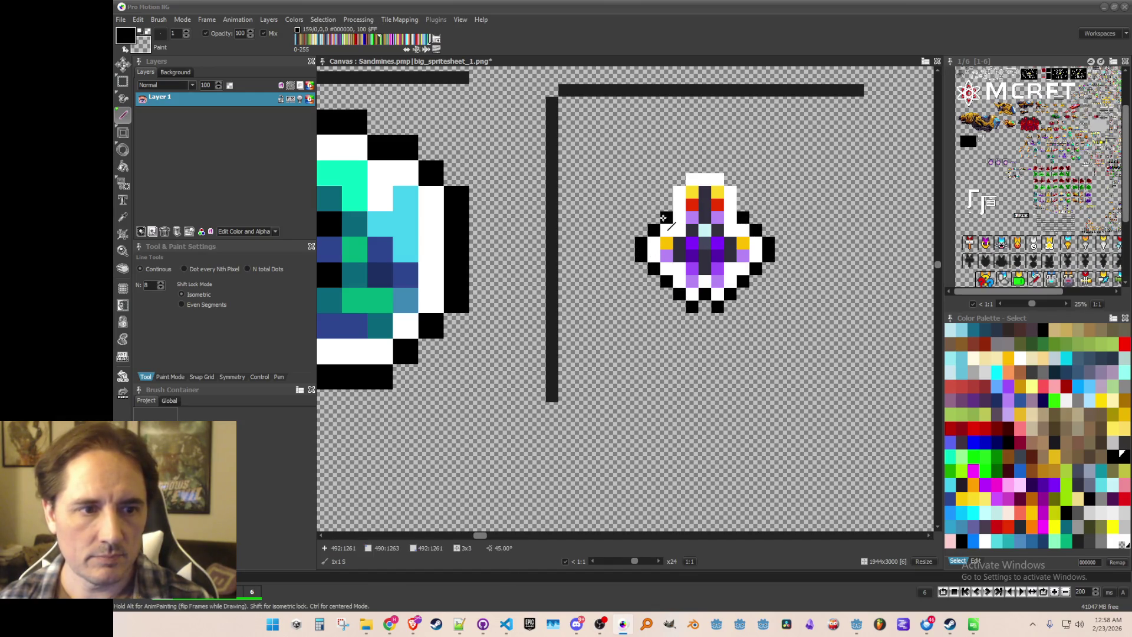
pyautogui.moveTo(663, 207)
pyautogui.mouseDown()
pyautogui.moveTo(680, 180)
pyautogui.moveTo(718, 167)
pyautogui.mouseUp()
pyautogui.click(731, 179)
pyautogui.scroll(-3, 740, 194)
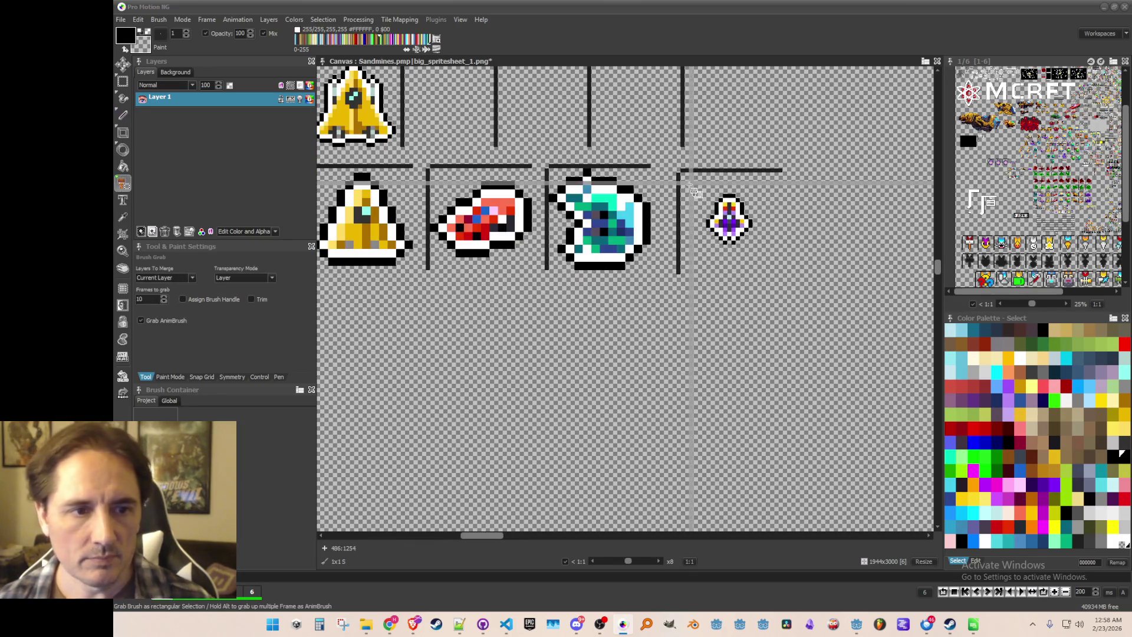
# - Stamp a double-size copy of the purple ship into the fifth bottom-row frame and save the sheet
pyautogui.press('d')
pyautogui.hotkey('shift', 'h')
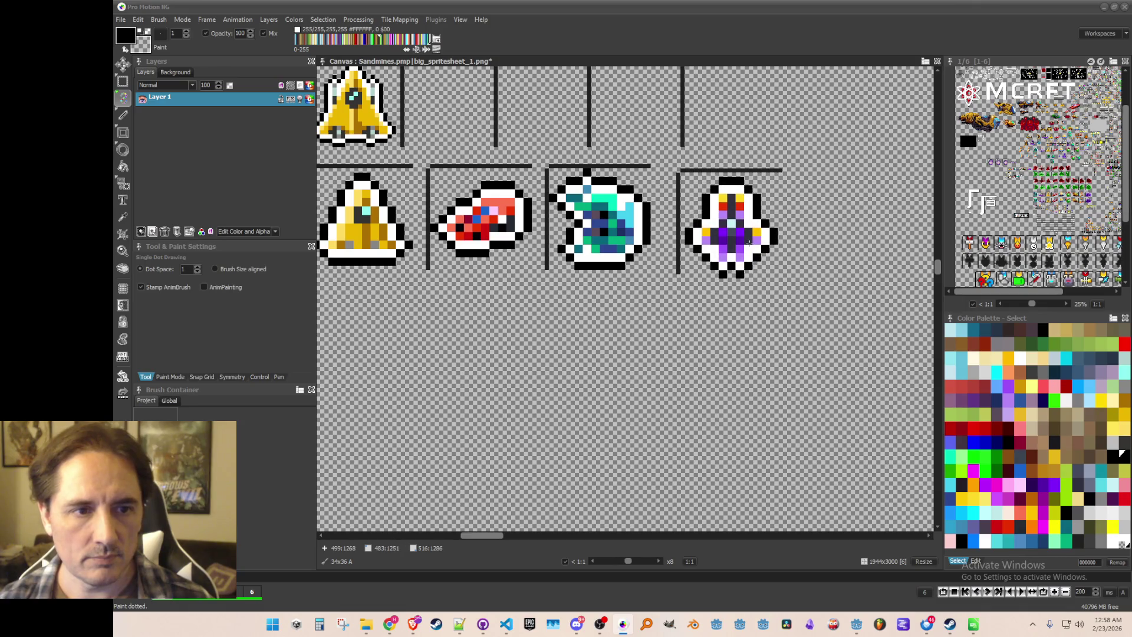
pyautogui.click(748, 239)
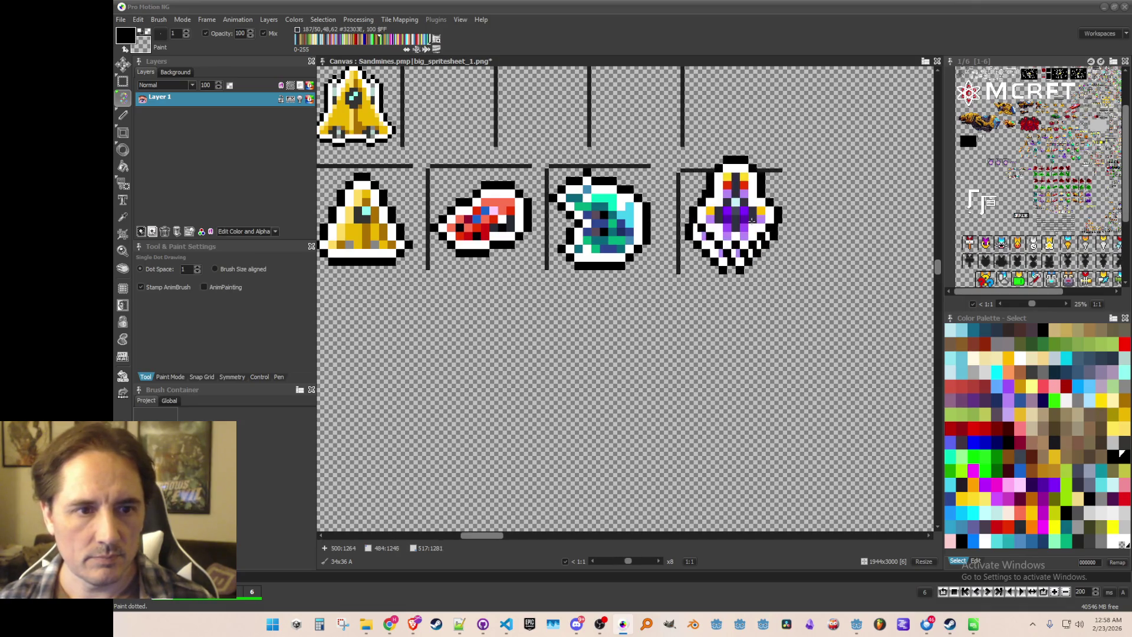
pyautogui.scroll(-1, 861, 342)
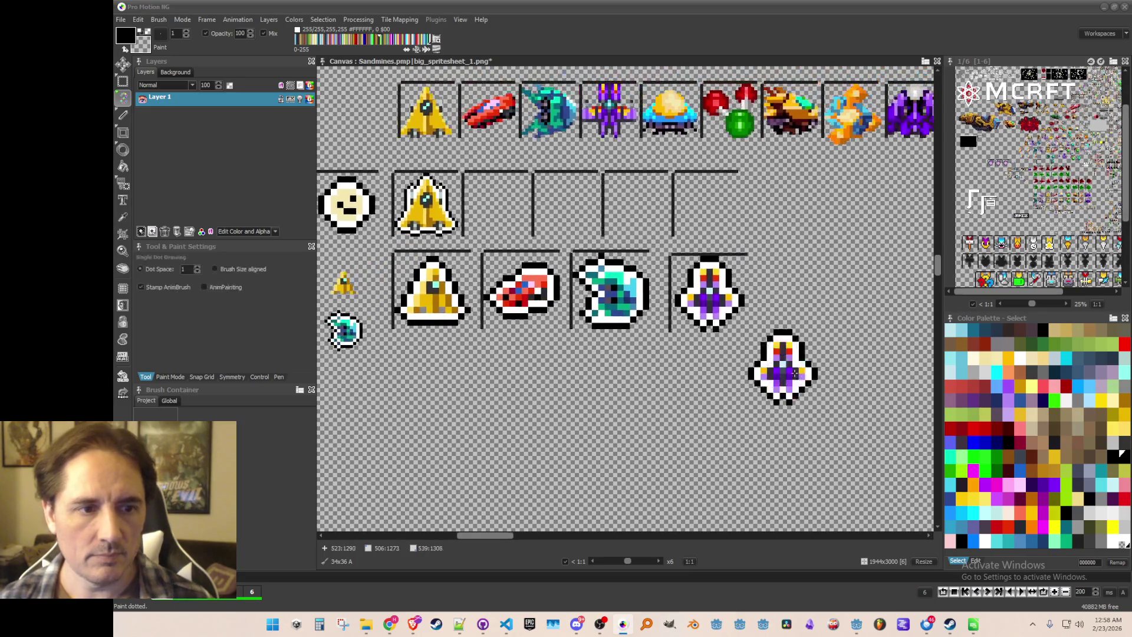
pyautogui.hotkey('ctrl', 's')
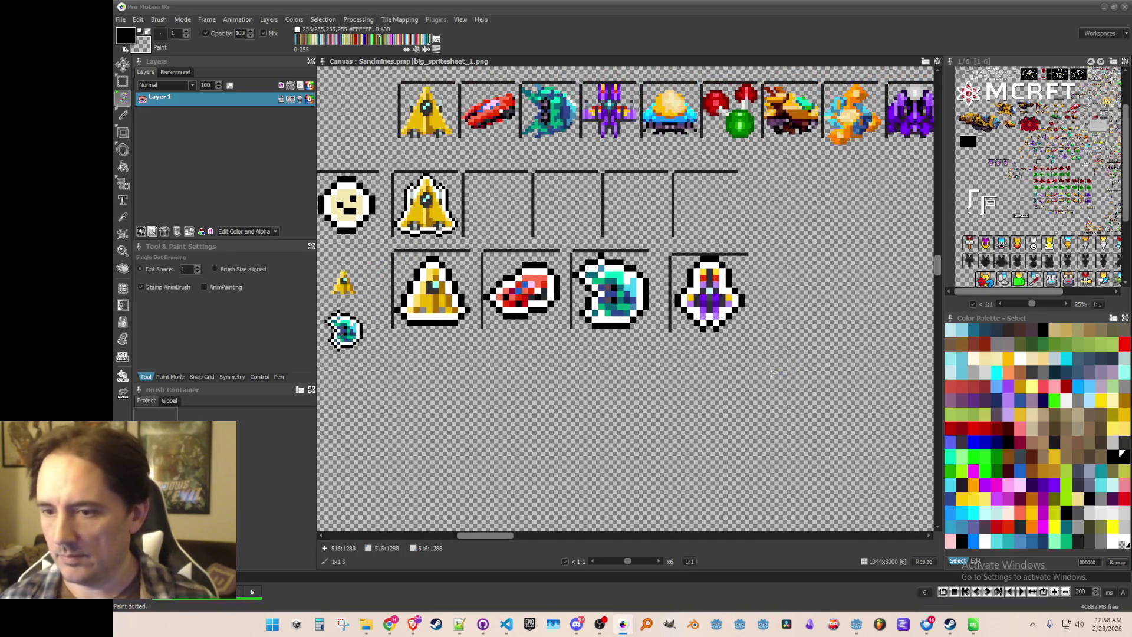
# - Regrab the large purple ship and drop it aligned with the frame lines
pyautogui.press('b')
pyautogui.scroll(1, 660, 232)
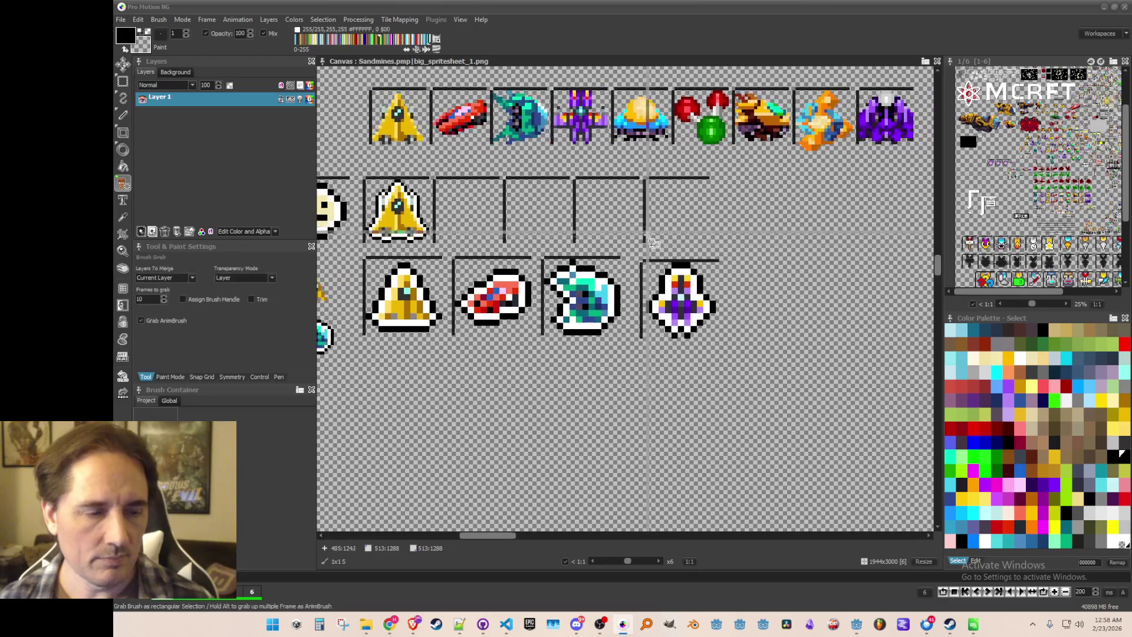
pyautogui.moveTo(634, 260); pyautogui.dragTo(788, 397)
pyautogui.scroll(1, 766, 383)
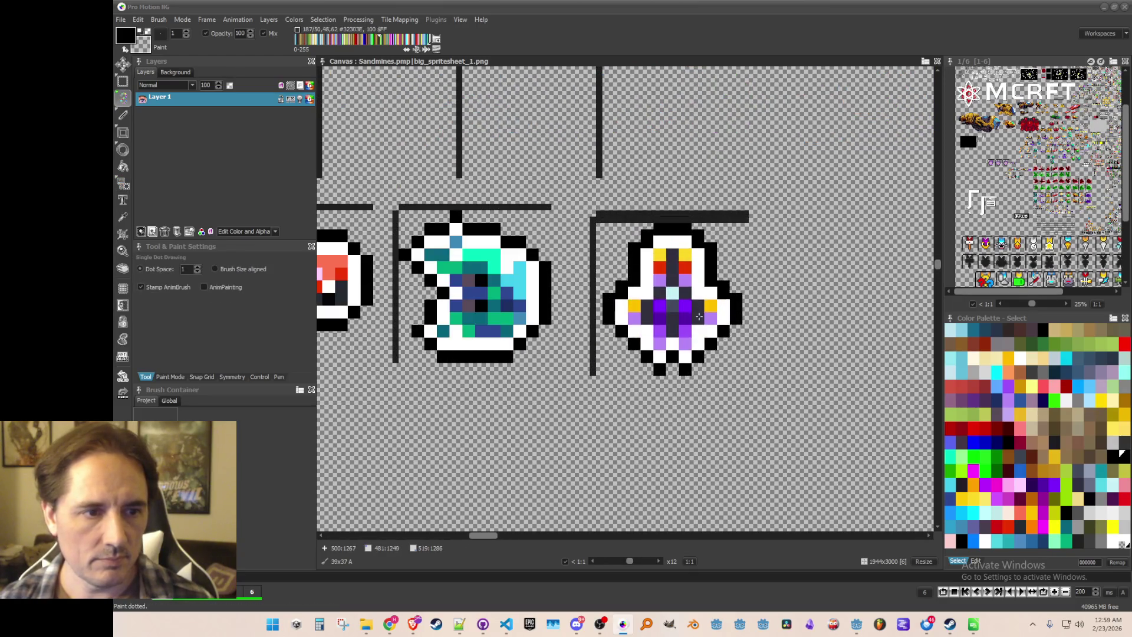
pyautogui.click(678, 302)
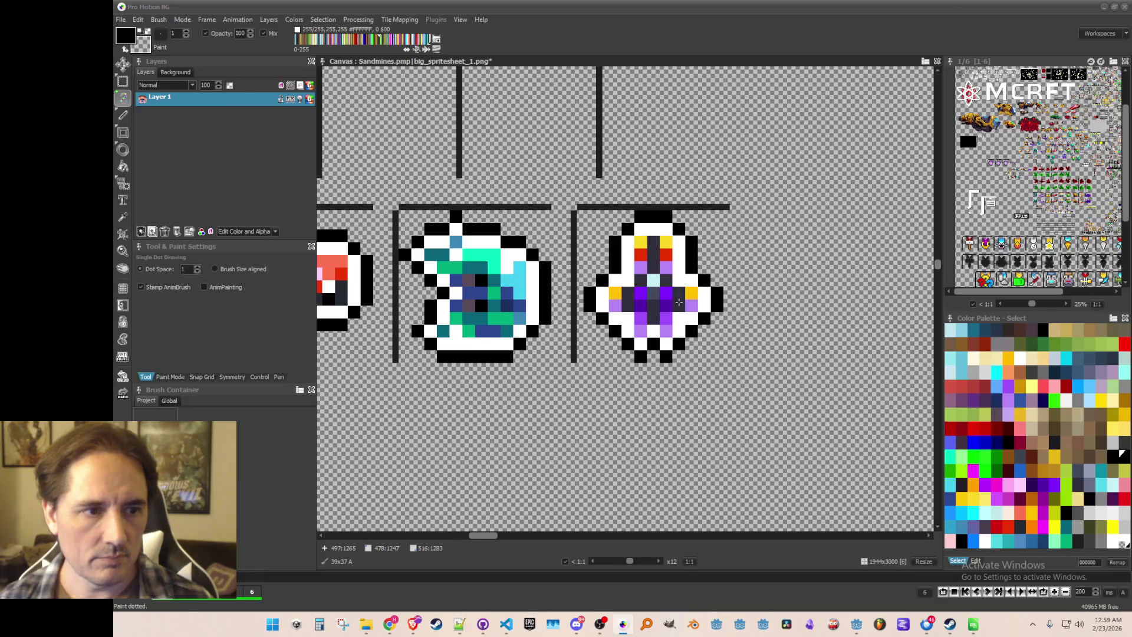
pyautogui.scroll(-2, 679, 302)
pyautogui.scroll(1, 776, 319)
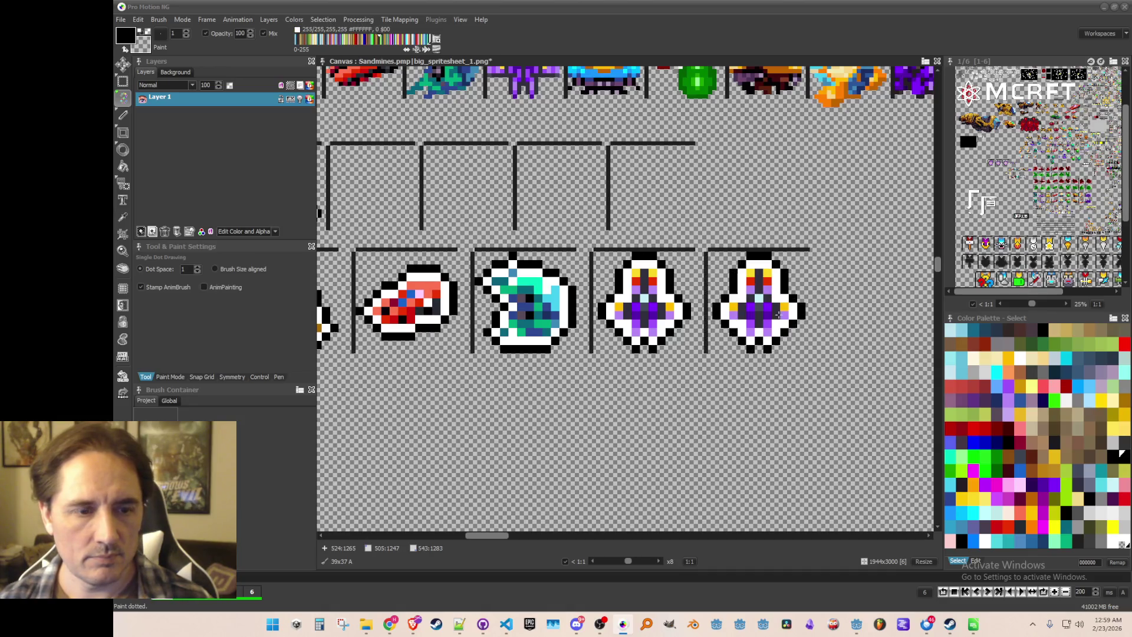
# - Switch to Brush Grab and zoom in on the red-and-green sprite in the top row
pyautogui.press('b')
pyautogui.scroll(-1, 781, 314)
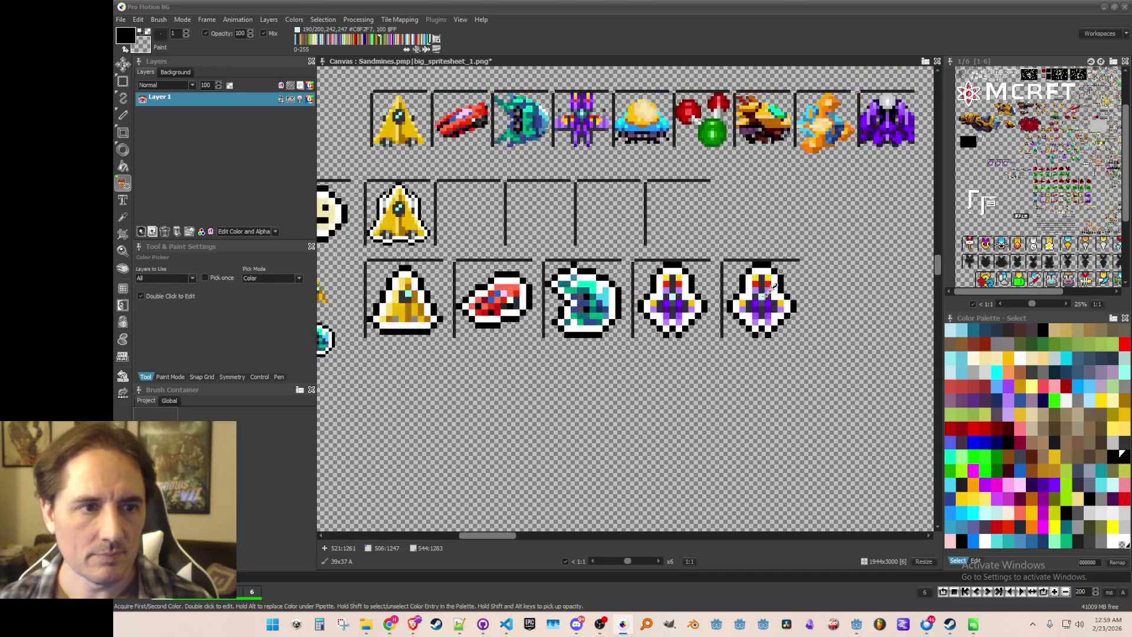
pyautogui.scroll(1, 717, 116)
pyautogui.scroll(1, 718, 116)
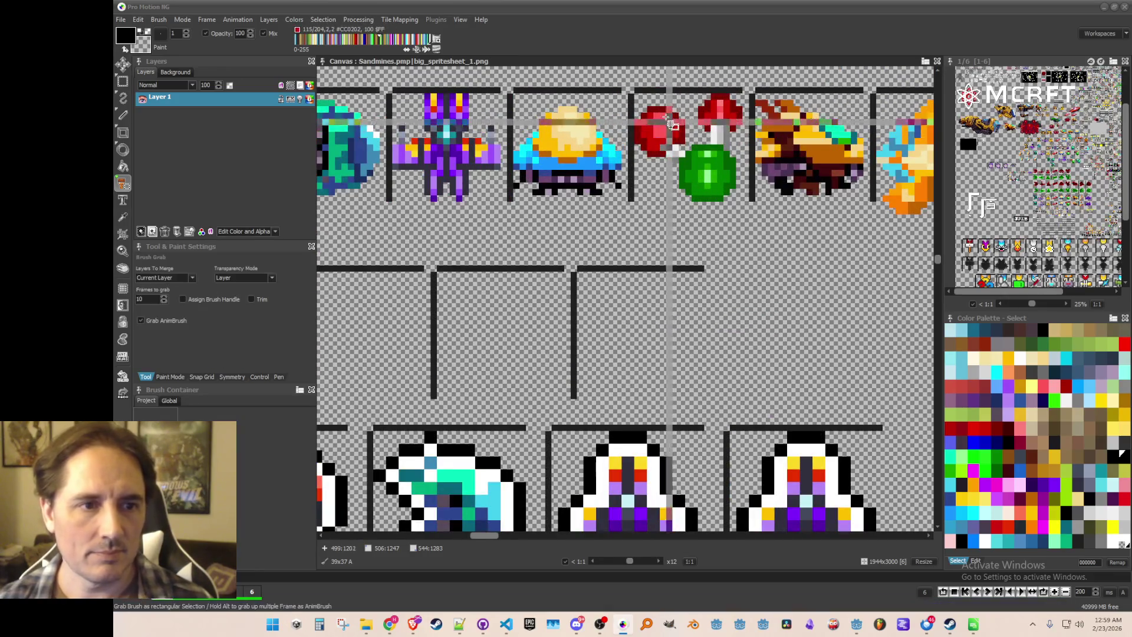
# - Grab the red-and-green sprite as a brush and halve its size
pyautogui.moveTo(626, 83); pyautogui.dragTo(745, 202)
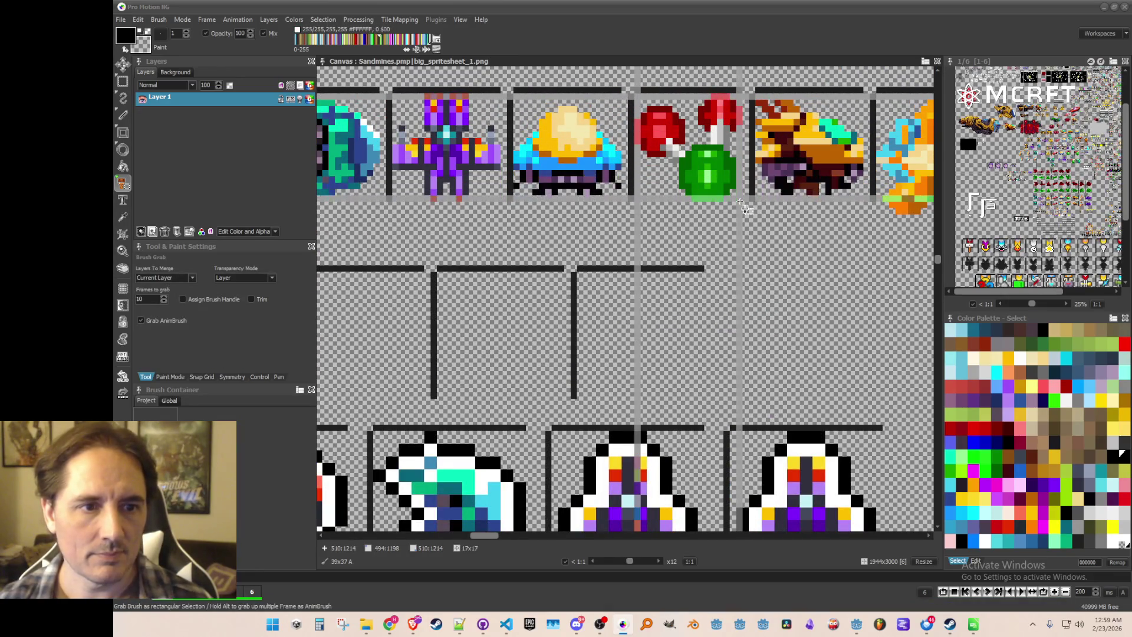
pyautogui.scroll(-3, 766, 247)
pyautogui.scroll(2, 770, 253)
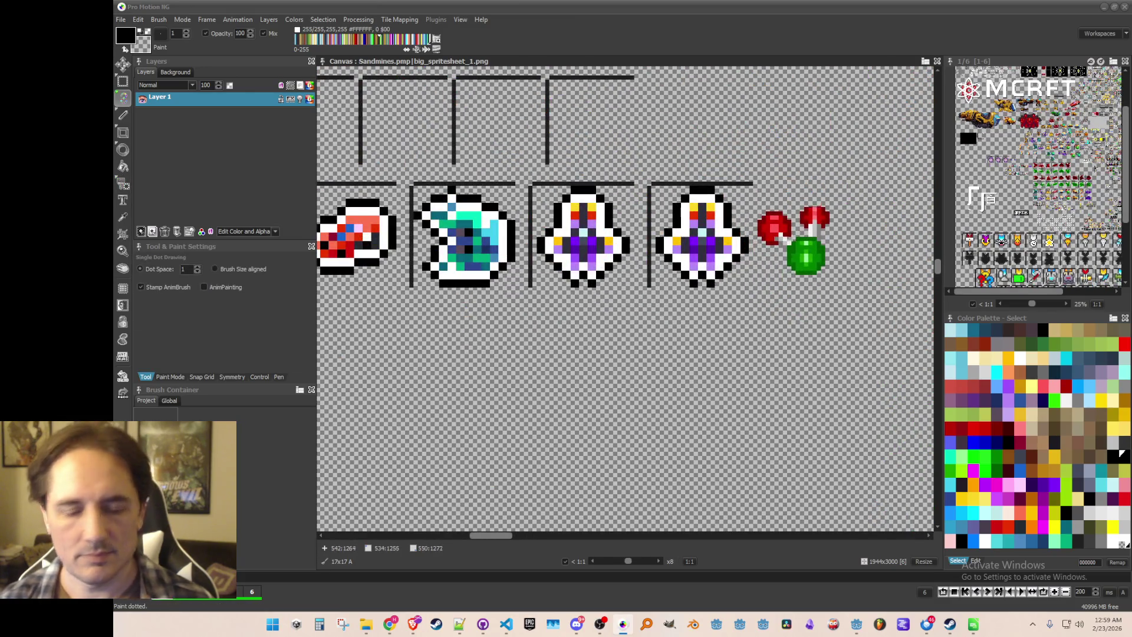
pyautogui.press('h')
pyautogui.scroll(1, 792, 246)
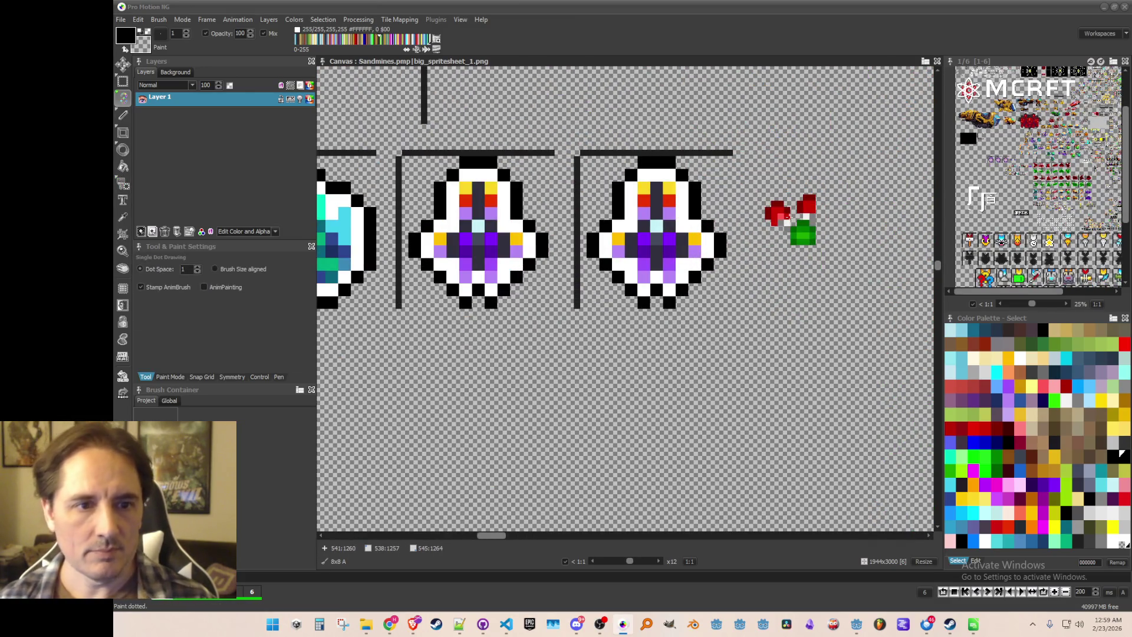
# - Cut out the duplicate purple ship from the frame and save the sheet
pyautogui.press('b')
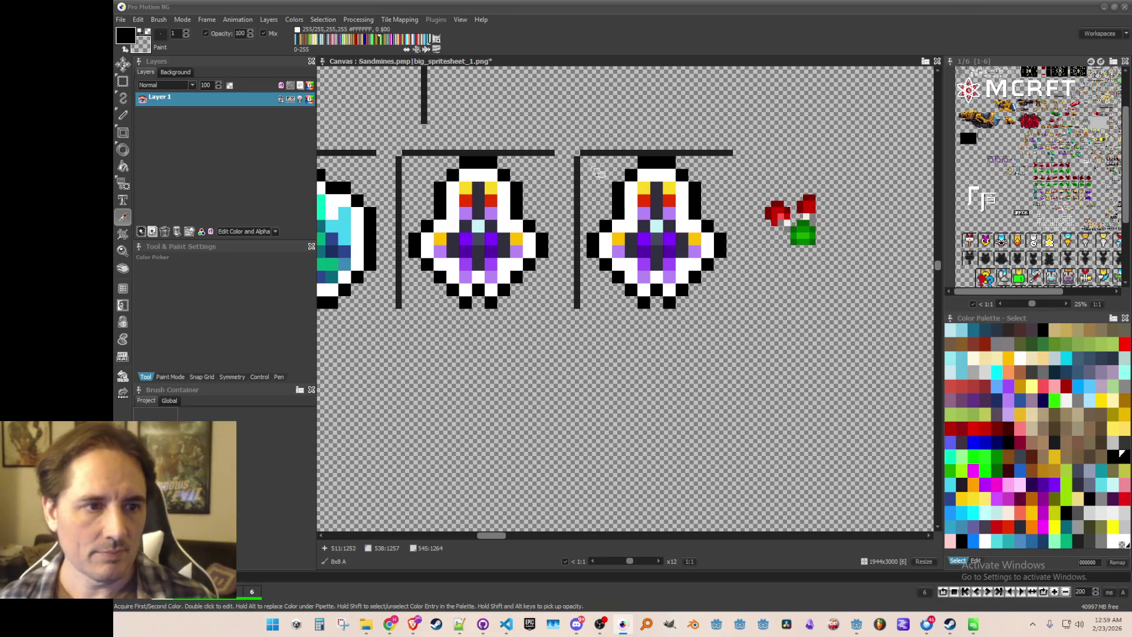
pyautogui.moveTo(588, 158); pyautogui.dragTo(757, 384)
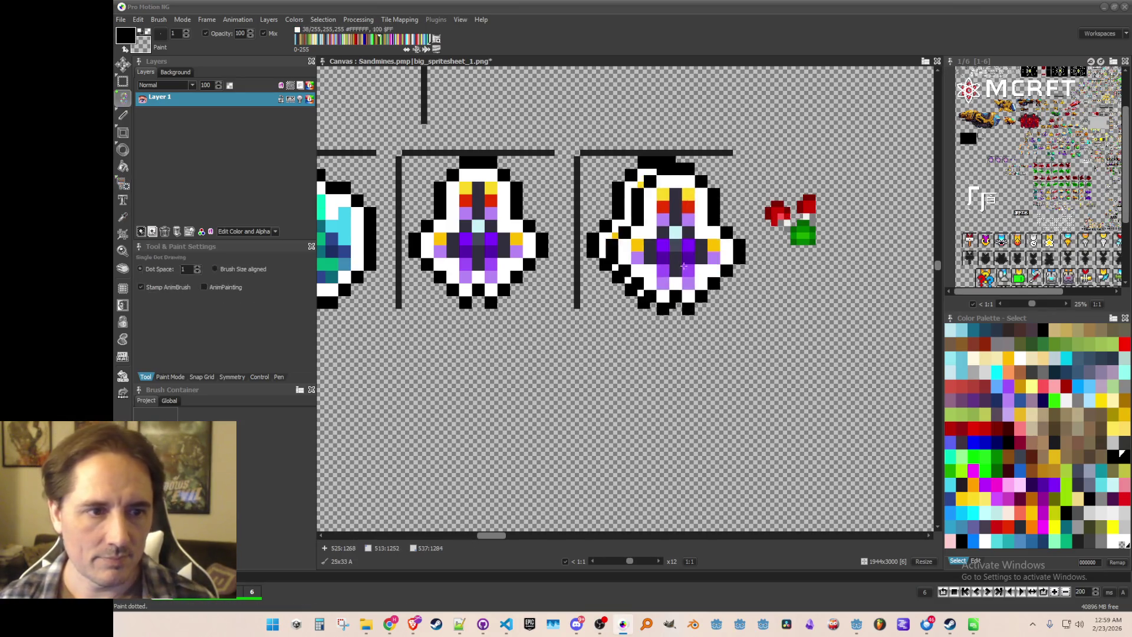
pyautogui.press(',')
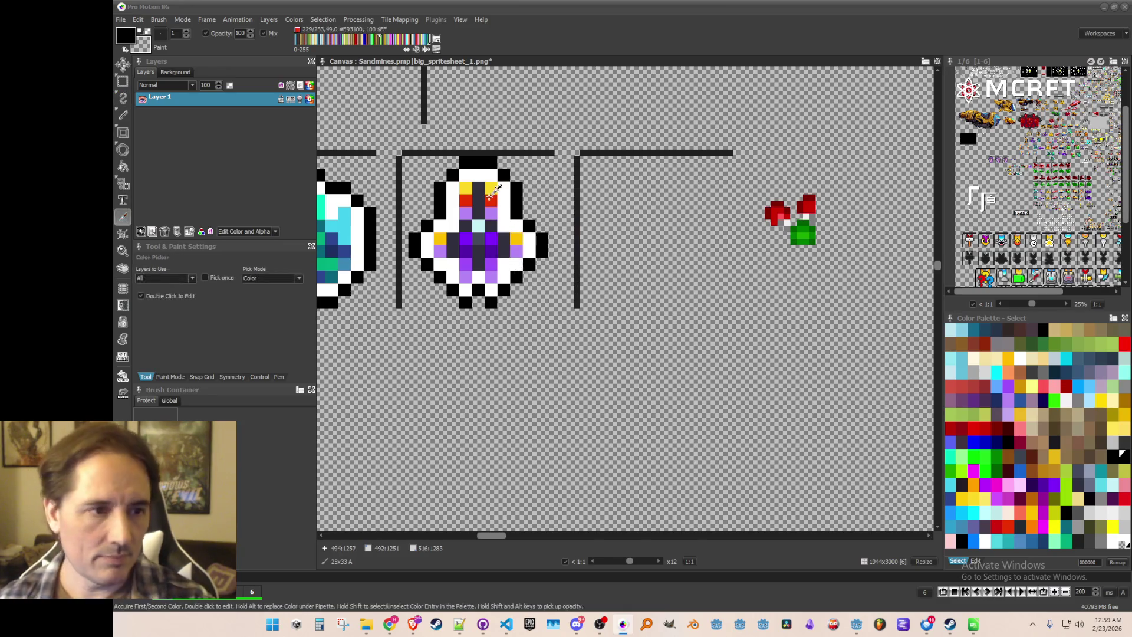
pyautogui.press('.')
pyautogui.hotkey('ctrl', 's')
# - Copy the red-and-green sprite again as a double-size brush
pyautogui.press('l')
pyautogui.scroll(2, 840, 232)
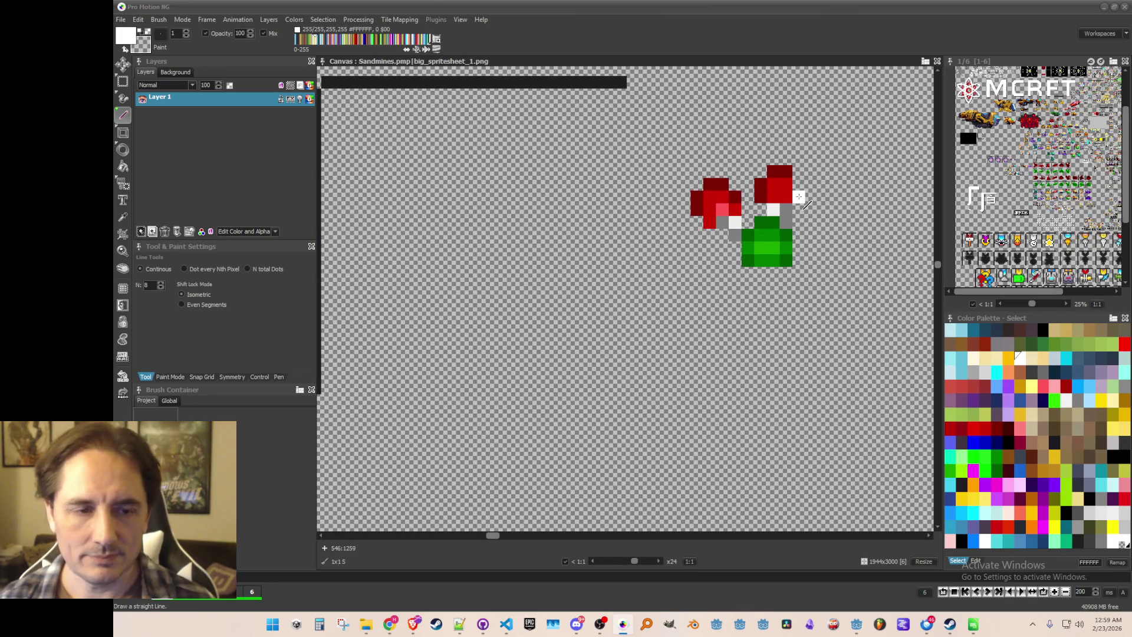
pyautogui.scroll(-3, 803, 187)
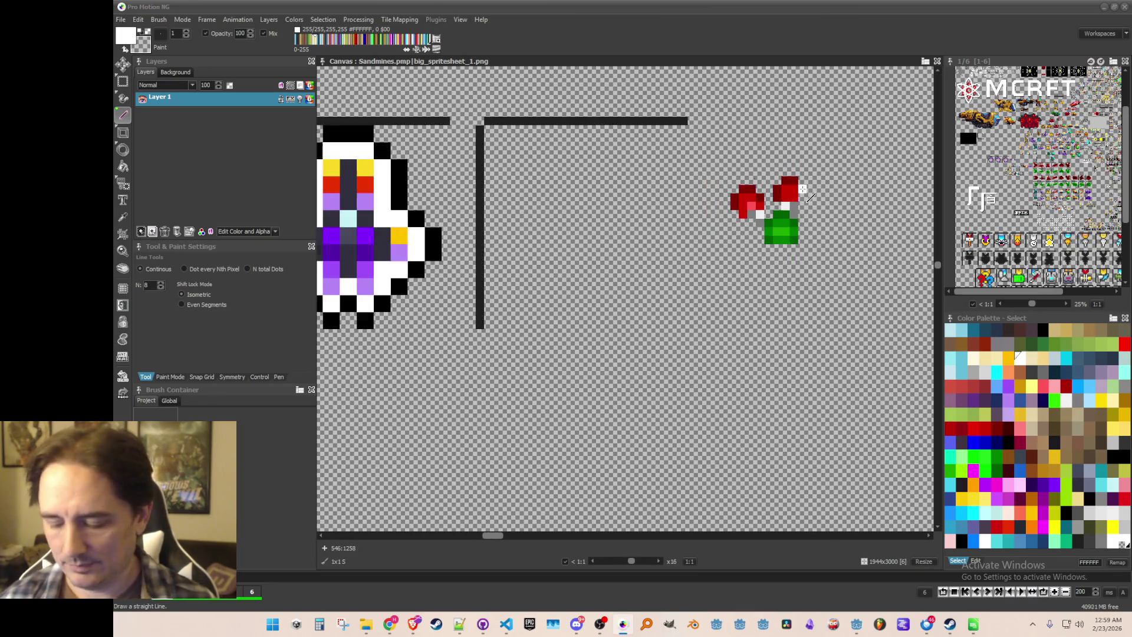
pyautogui.scroll(1, 785, 205)
pyautogui.press('b')
pyautogui.moveTo(743, 179); pyautogui.dragTo(800, 231)
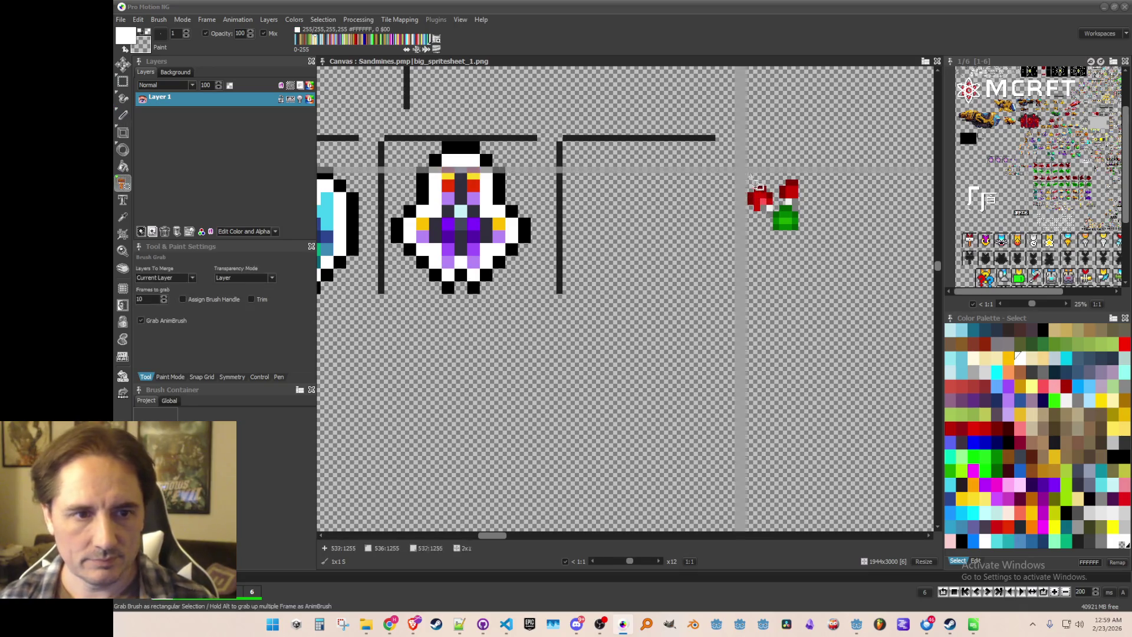
pyautogui.hotkey('shift', 'h')
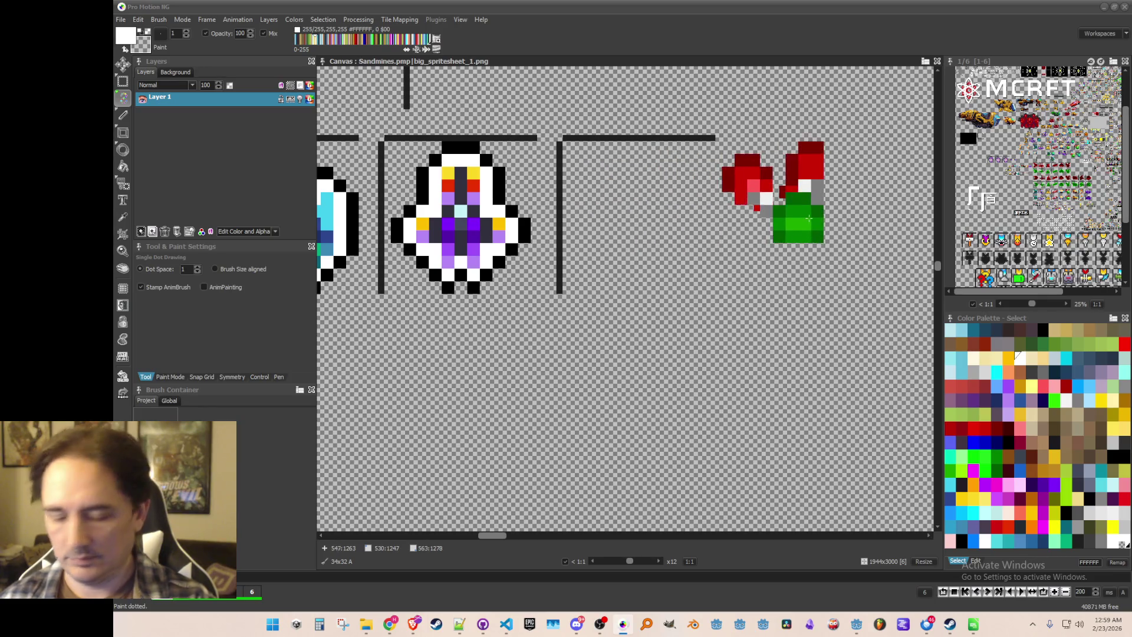
# - Sample the sprite's dark red and dark green, and paint two green pixels under the pot
pyautogui.press(',')
pyautogui.scroll(3, 756, 165)
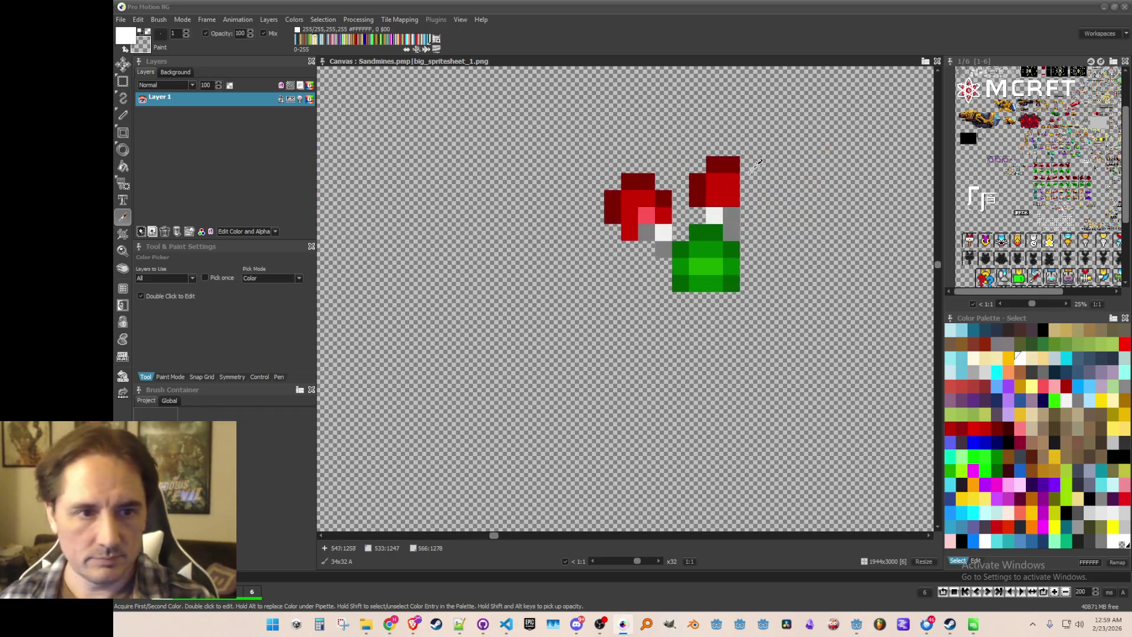
pyautogui.click(719, 161)
pyautogui.scroll(-1, 749, 283)
pyautogui.press(',')
pyautogui.click(744, 282)
pyautogui.click(718, 295)
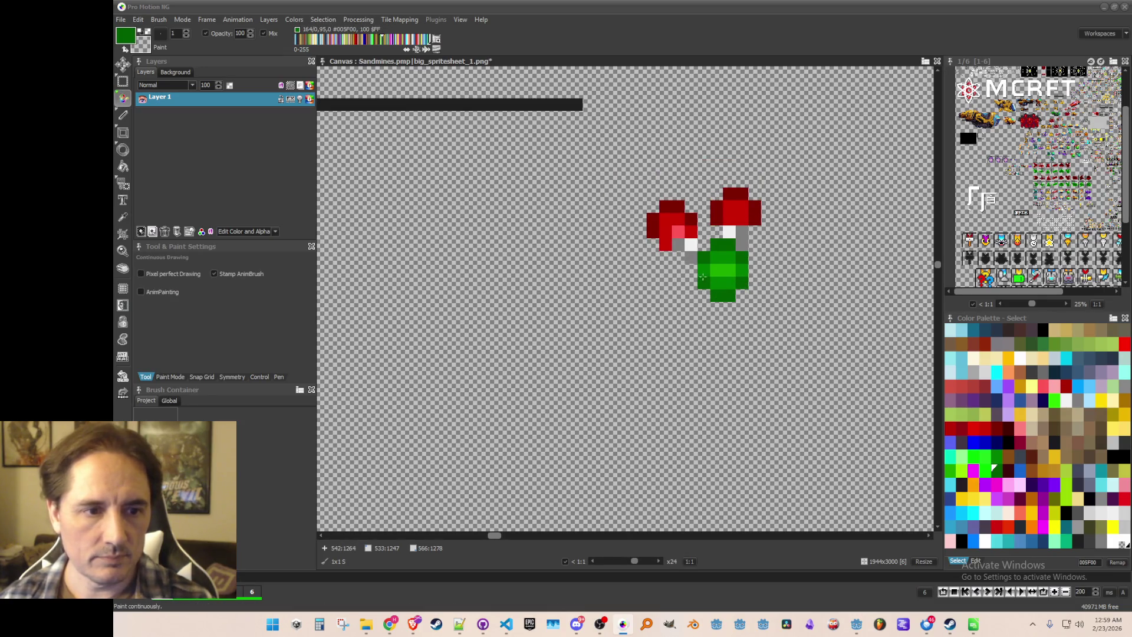
pyautogui.scroll(-1, 725, 254)
pyautogui.scroll(1, 719, 251)
# - Draw white outline lines up the sprite's edge and under the red leaf
pyautogui.press(',')
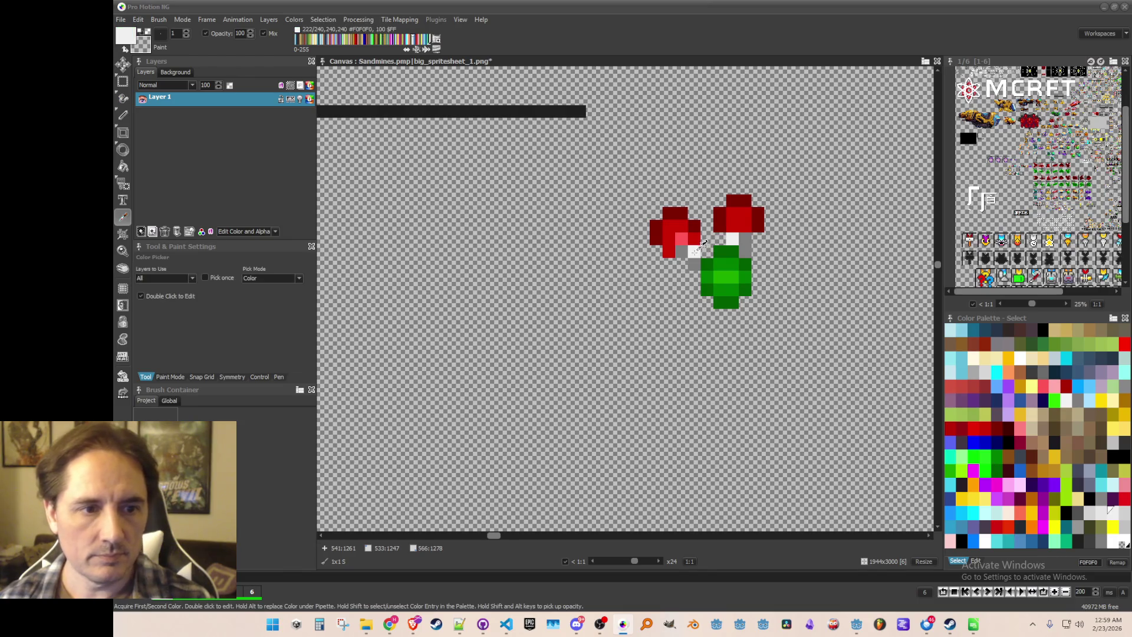
pyautogui.click(697, 250)
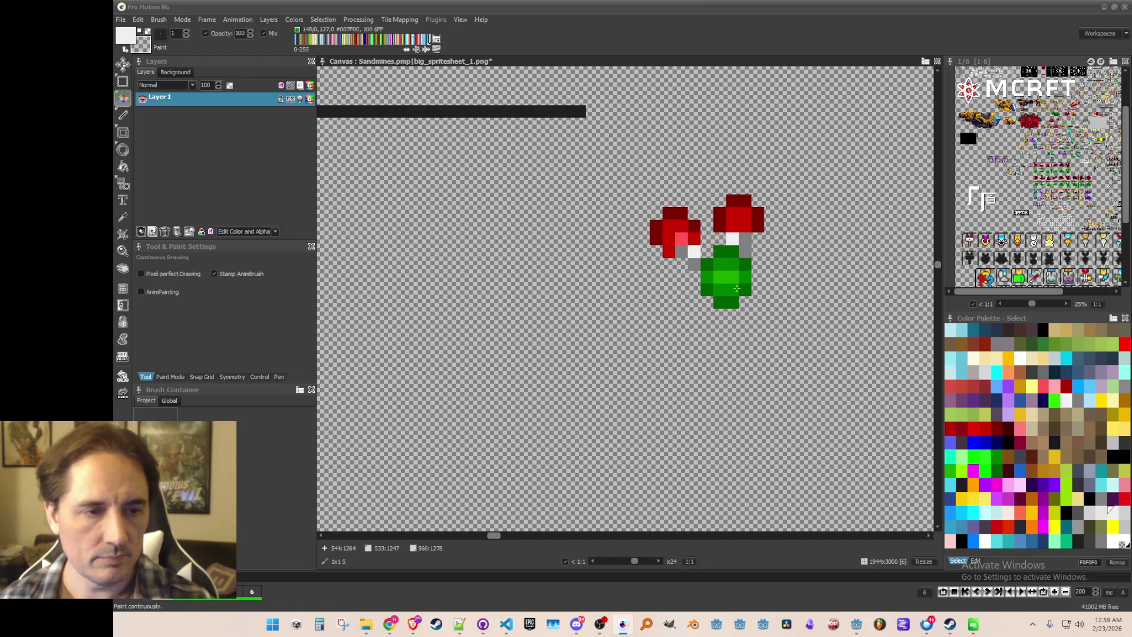
pyautogui.click(123, 116)
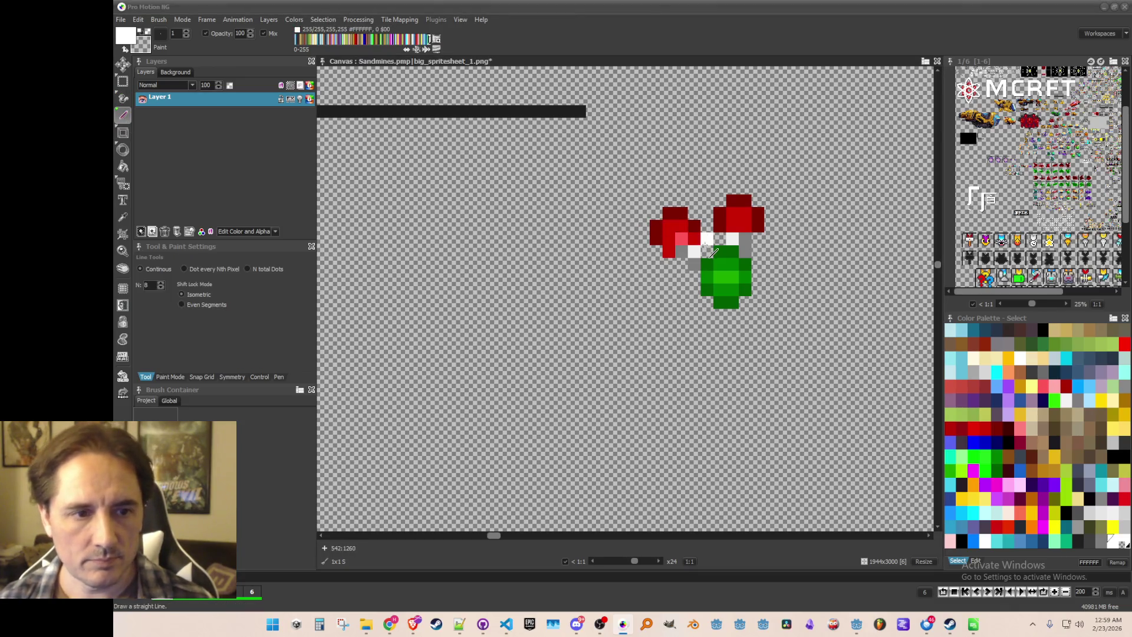
pyautogui.moveTo(707, 247)
pyautogui.mouseDown()
pyautogui.moveTo(707, 210)
pyautogui.moveTo(731, 186)
pyautogui.moveTo(756, 187)
pyautogui.moveTo(771, 206)
pyautogui.moveTo(760, 309)
pyautogui.moveTo(718, 317)
pyautogui.mouseUp()
pyautogui.moveTo(692, 277)
pyautogui.mouseDown()
pyautogui.moveTo(654, 258)
pyautogui.moveTo(649, 223)
pyautogui.mouseUp()
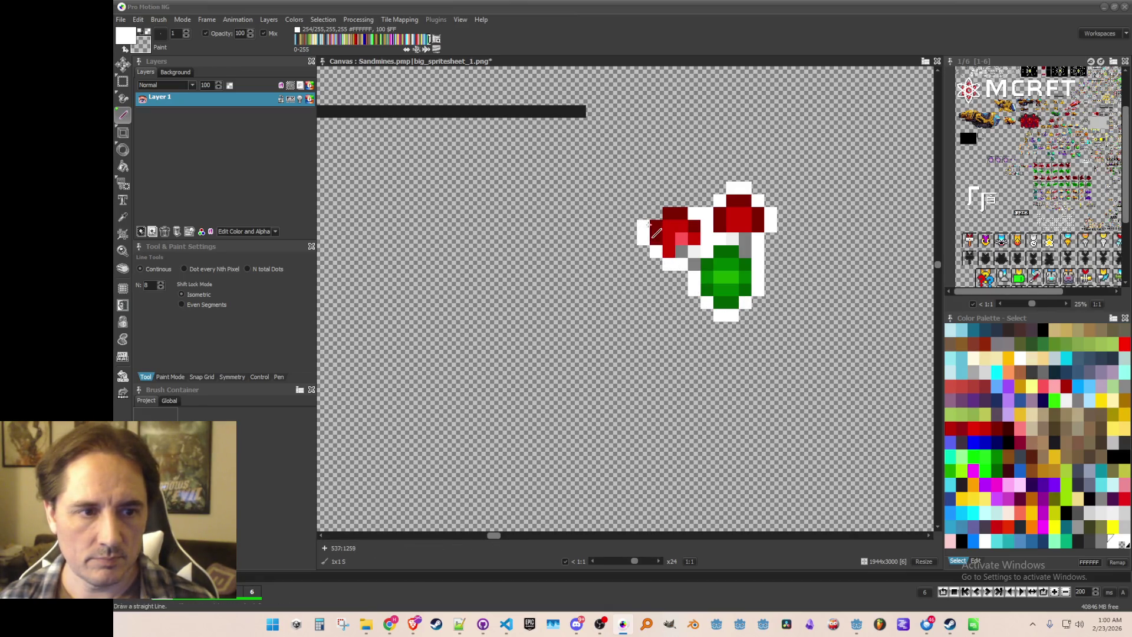
# - Draw black outer outline lines along the sprite's top, diagonal edge and lower left
pyautogui.scroll(-2, 683, 193)
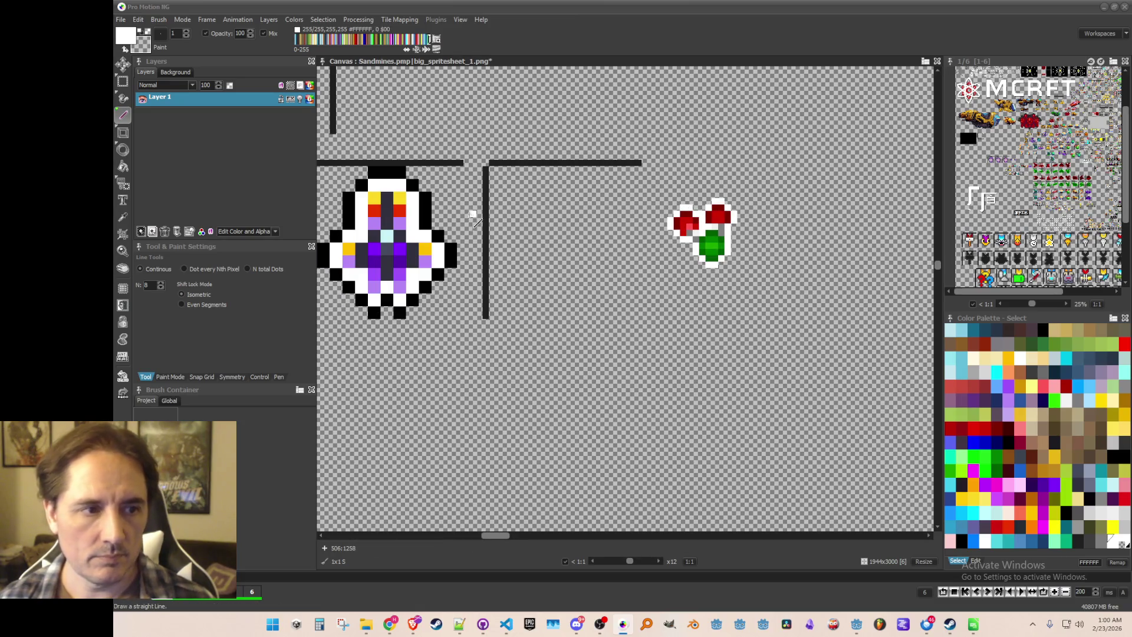
pyautogui.press('k')
pyautogui.click(123, 98)
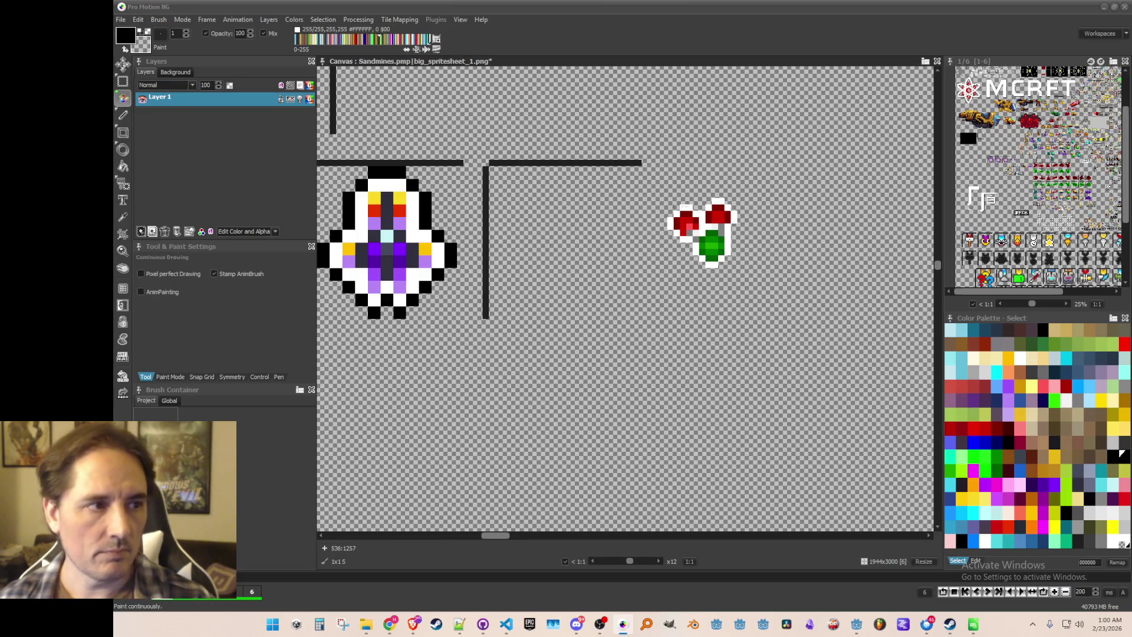
pyautogui.click(123, 115)
pyautogui.scroll(2, 632, 203)
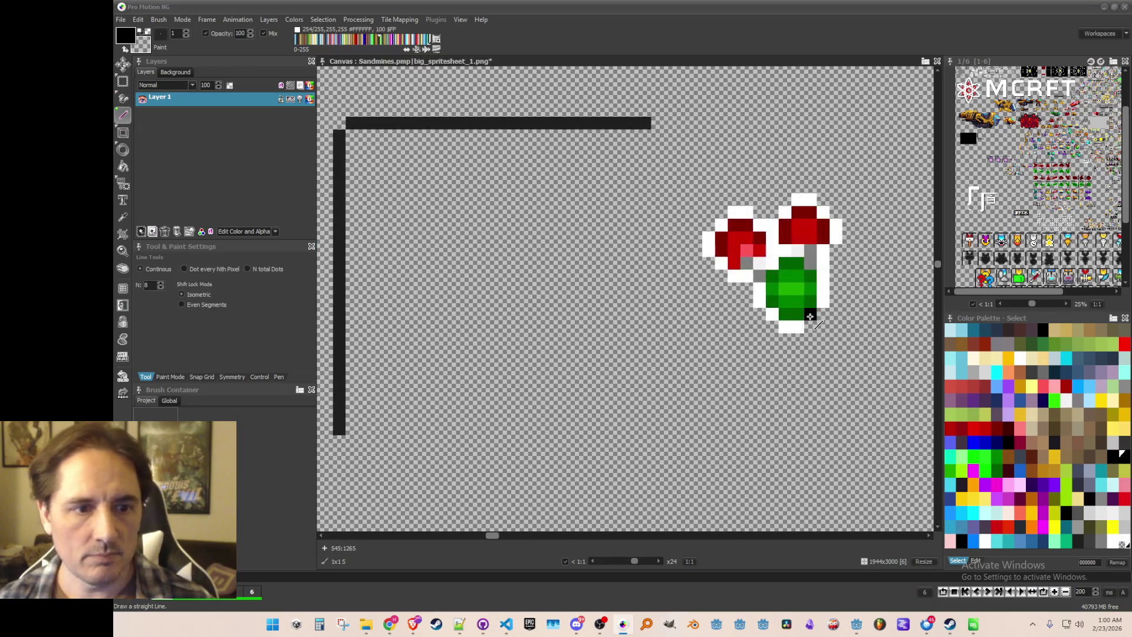
pyautogui.moveTo(785, 339)
pyautogui.mouseDown()
pyautogui.moveTo(818, 336)
pyautogui.moveTo(834, 298)
pyautogui.moveTo(832, 254)
pyautogui.mouseUp()
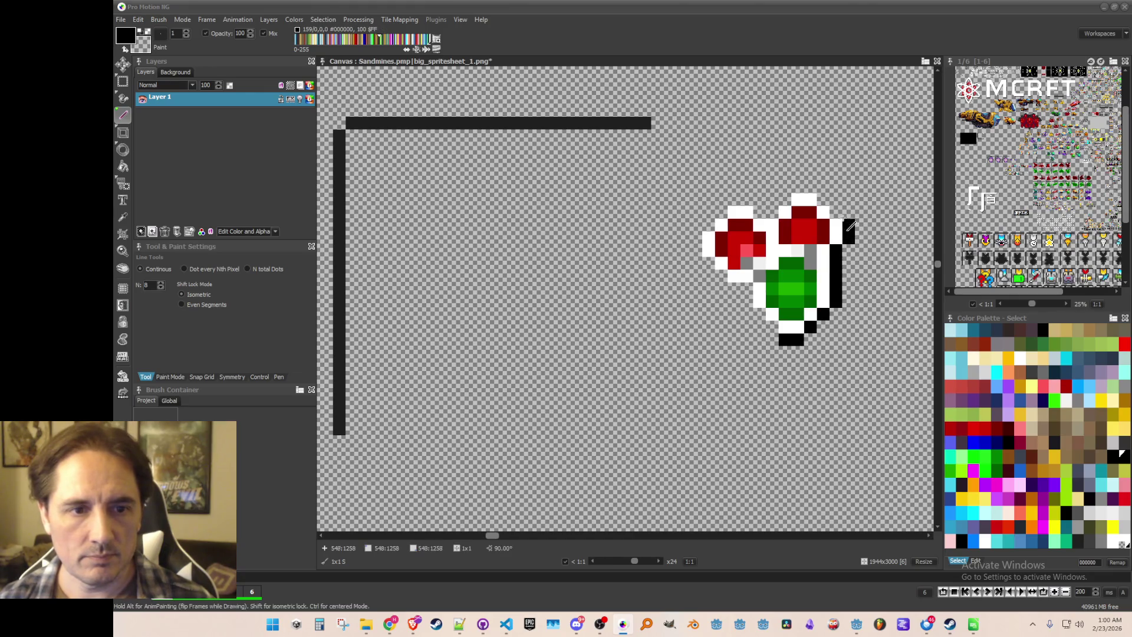
pyautogui.moveTo(810, 188)
pyautogui.mouseDown()
pyautogui.moveTo(772, 210)
pyautogui.moveTo(730, 206)
pyautogui.mouseUp()
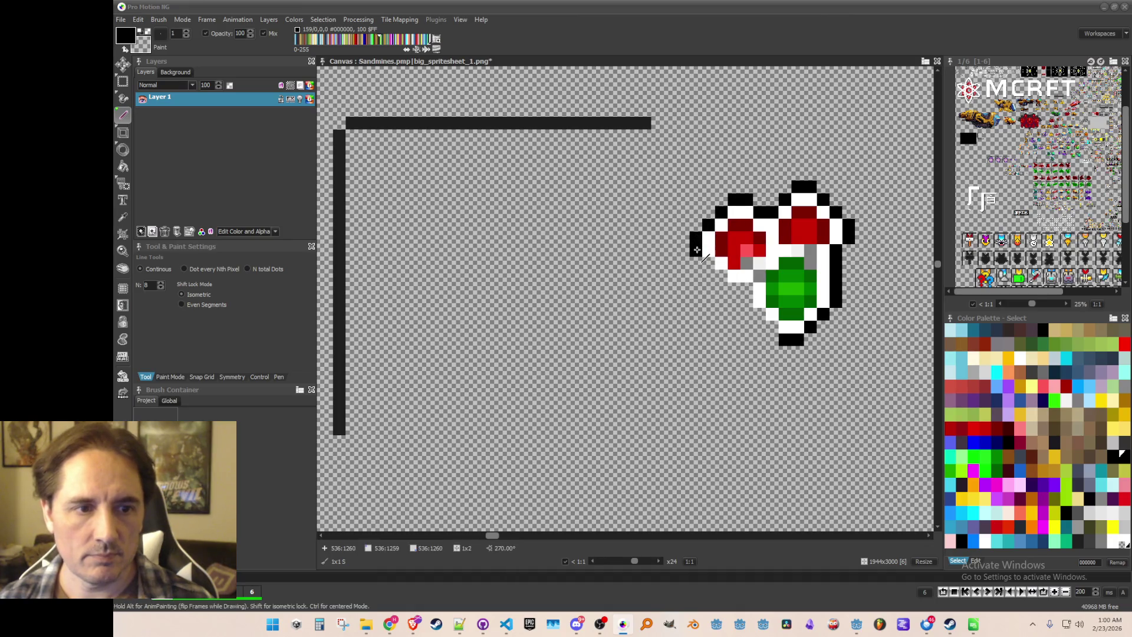
pyautogui.moveTo(722, 281); pyautogui.dragTo(760, 322)
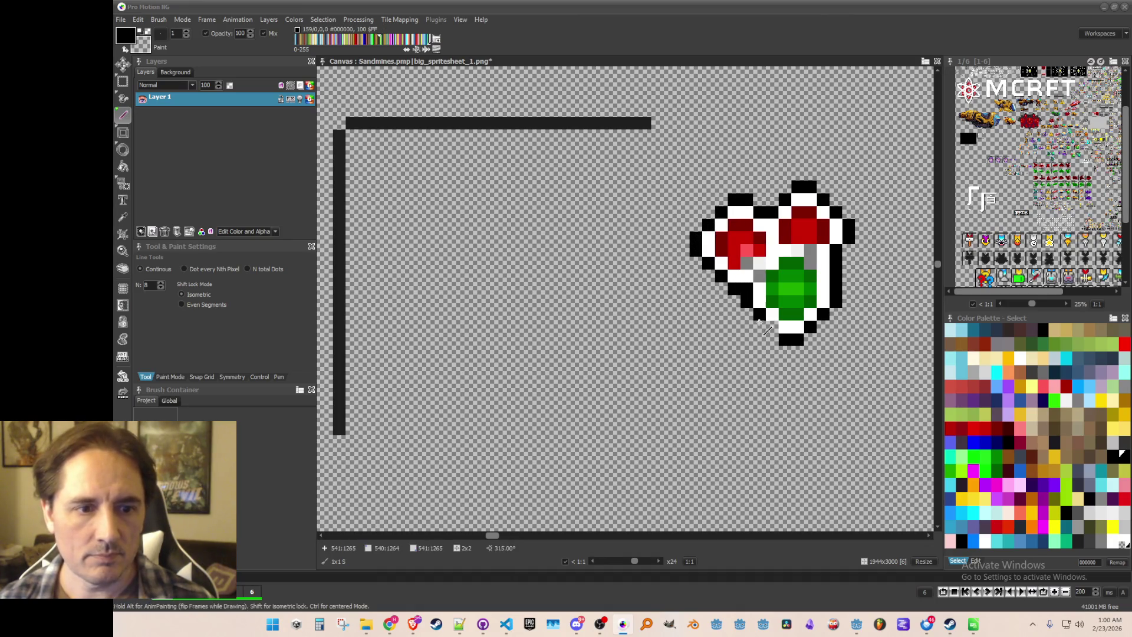
pyautogui.scroll(-3, 772, 327)
pyautogui.press('d')
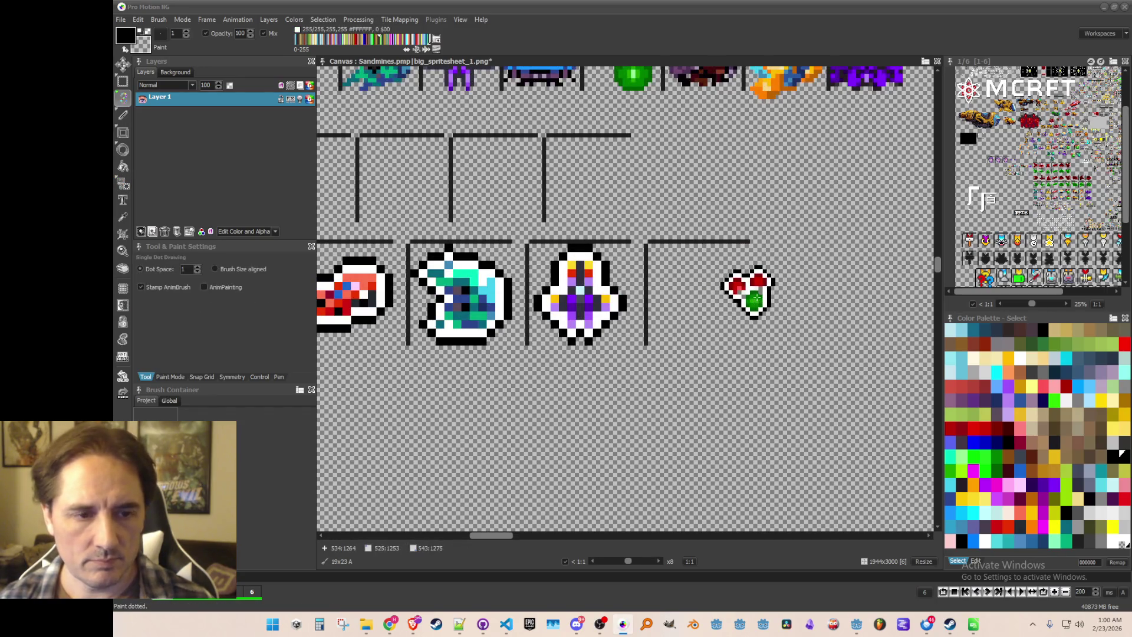
pyautogui.hotkey('shift', 'h')
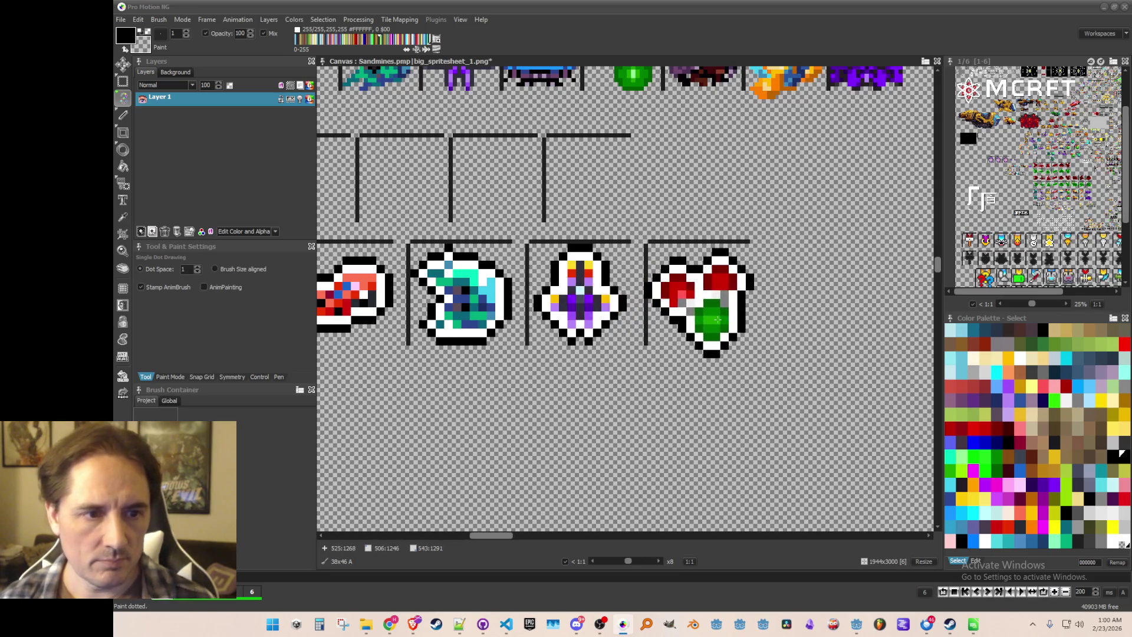
# - Stamp the enlarged gem sprite into the empty box
pyautogui.click(717, 317)
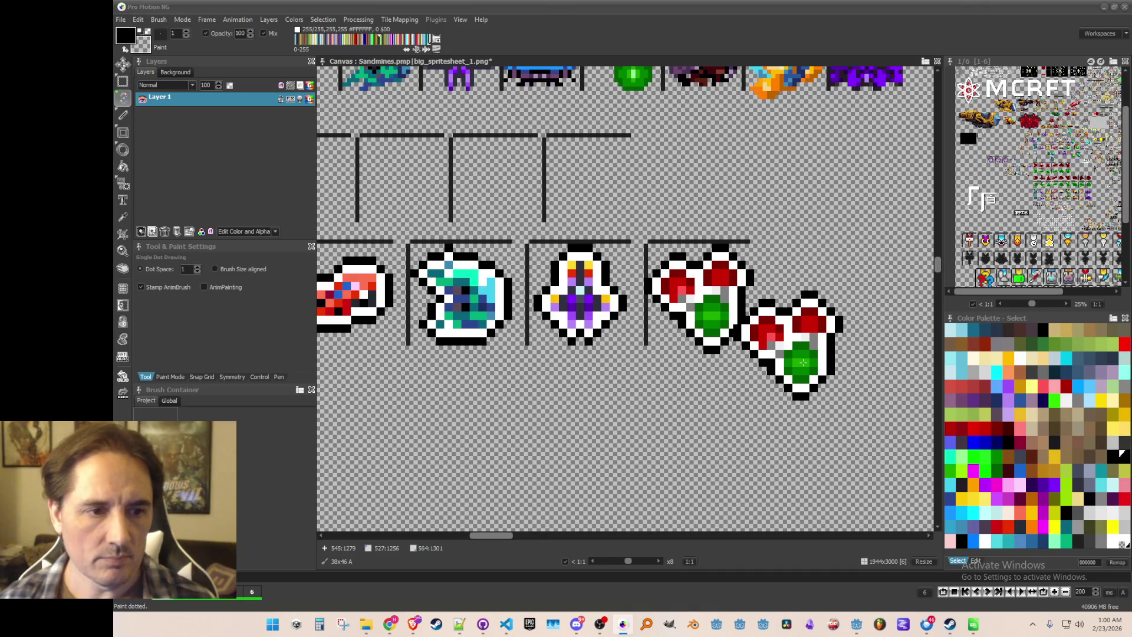
pyautogui.scroll(-1, 803, 361)
pyautogui.scroll(3, 847, 284)
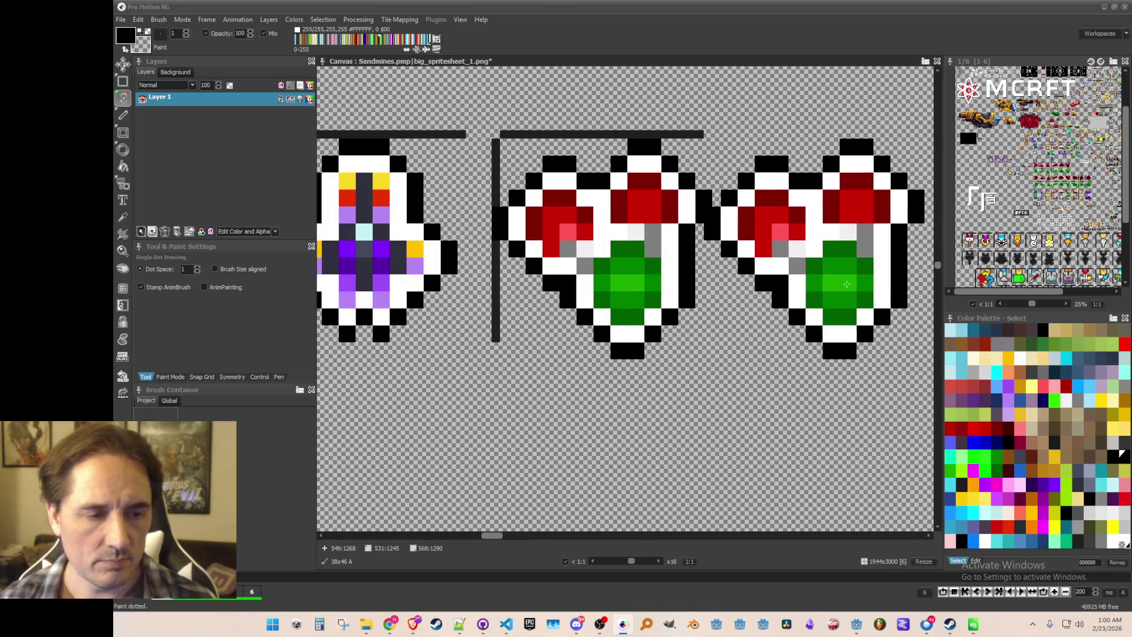
pyautogui.scroll(-4, 847, 284)
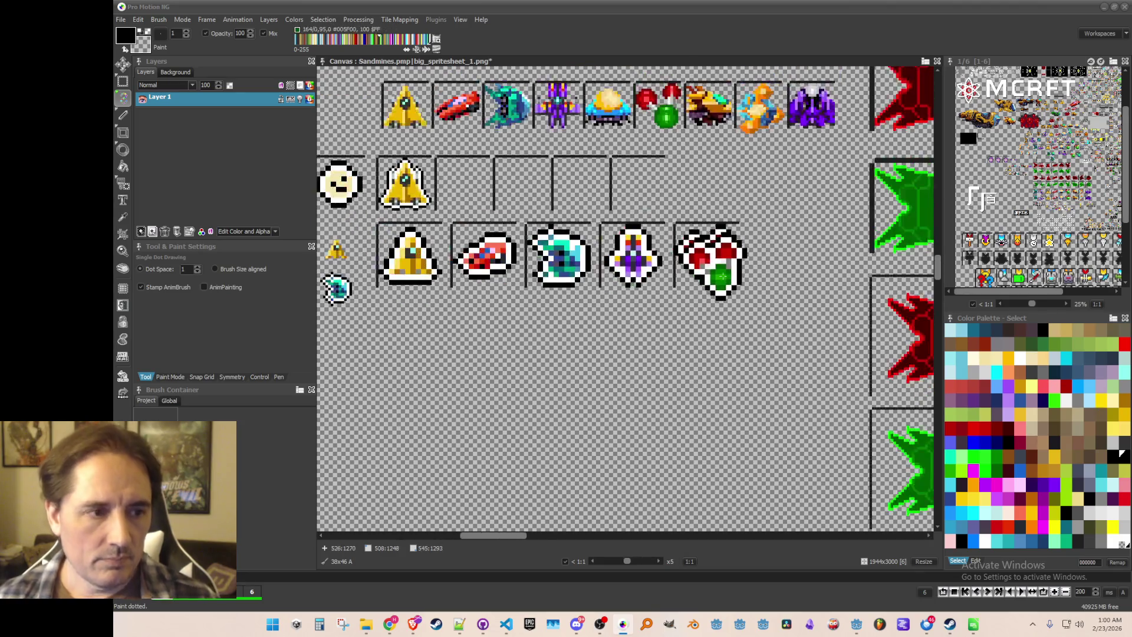
pyautogui.scroll(-2, 722, 275)
pyautogui.scroll(5, 815, 354)
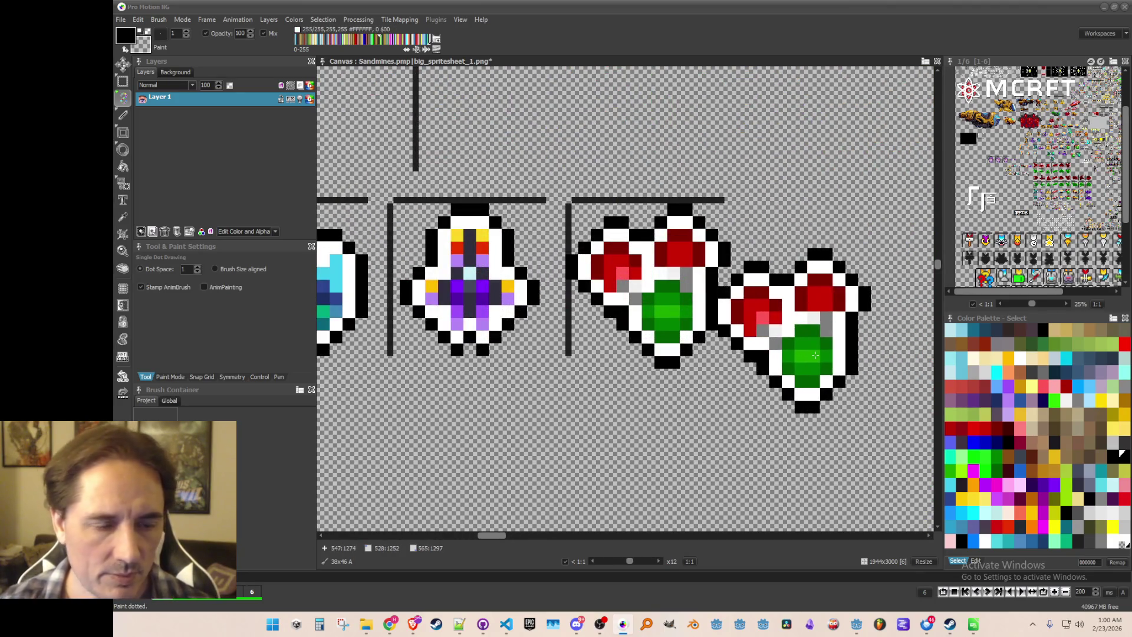
pyautogui.scroll(1, 815, 354)
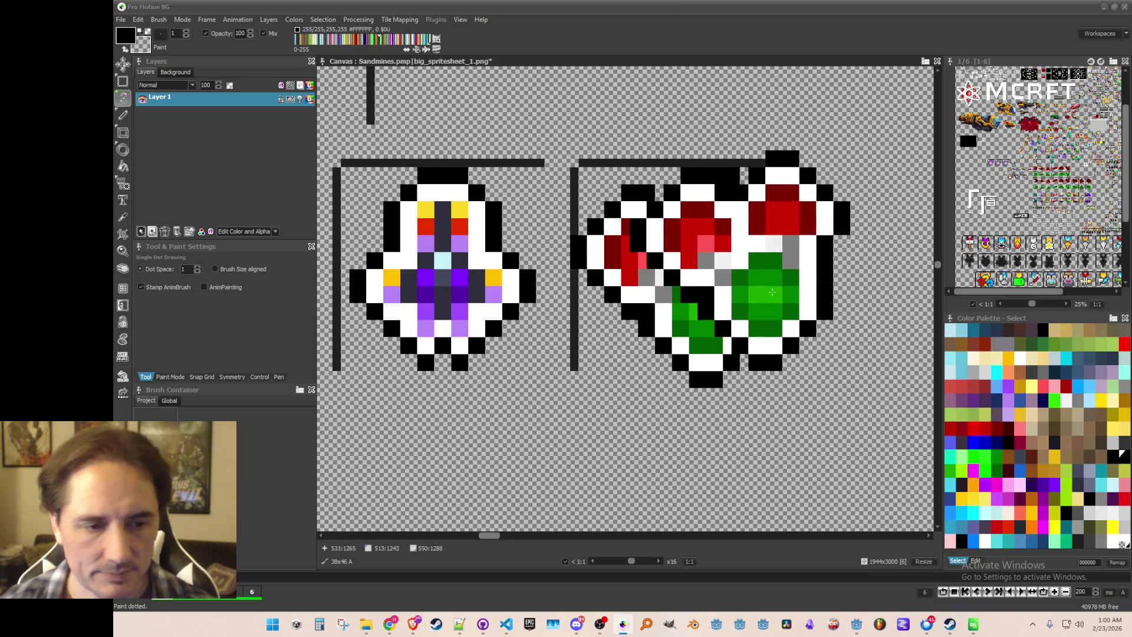
pyautogui.scroll(-1, 772, 292)
# - Paint the stray green strip white and the row below the gem black
pyautogui.press(',')
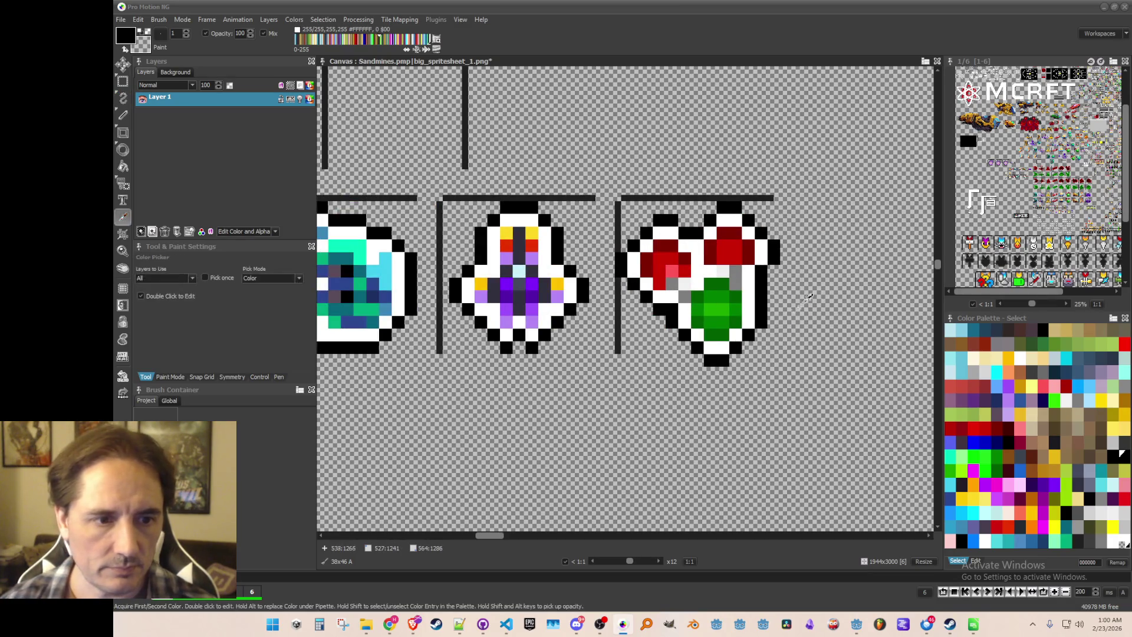
pyautogui.scroll(1, 772, 340)
pyautogui.scroll(1, 726, 323)
pyautogui.click(702, 329)
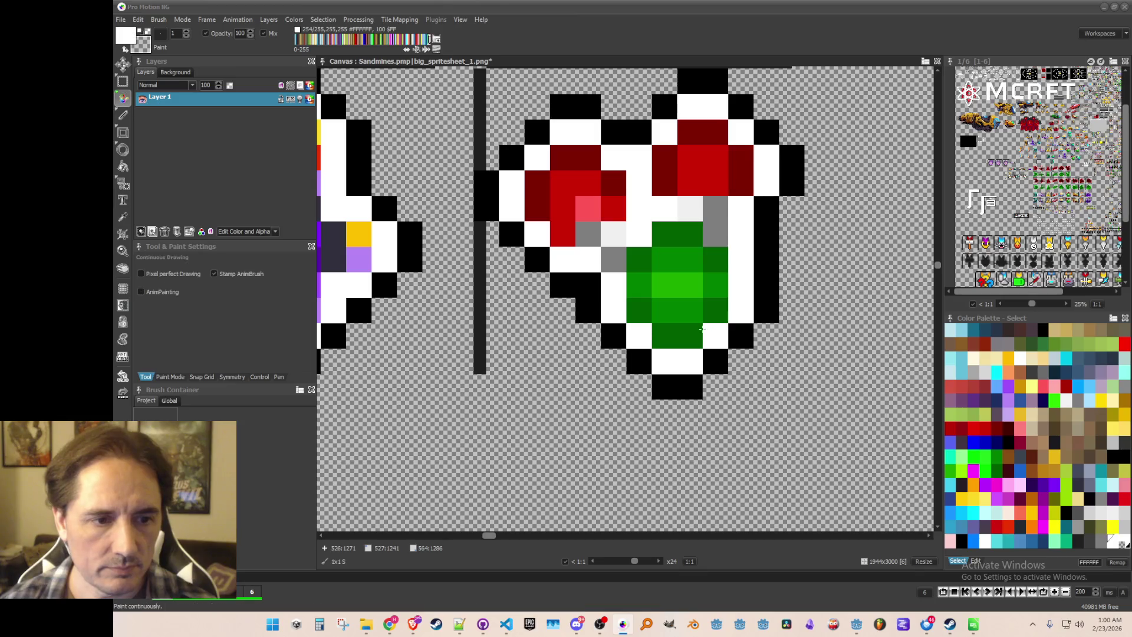
pyautogui.press(',')
pyautogui.moveTo(648, 331)
pyautogui.mouseDown()
pyautogui.moveTo(699, 341)
pyautogui.moveTo(637, 356)
pyautogui.mouseUp()
pyautogui.click(722, 353)
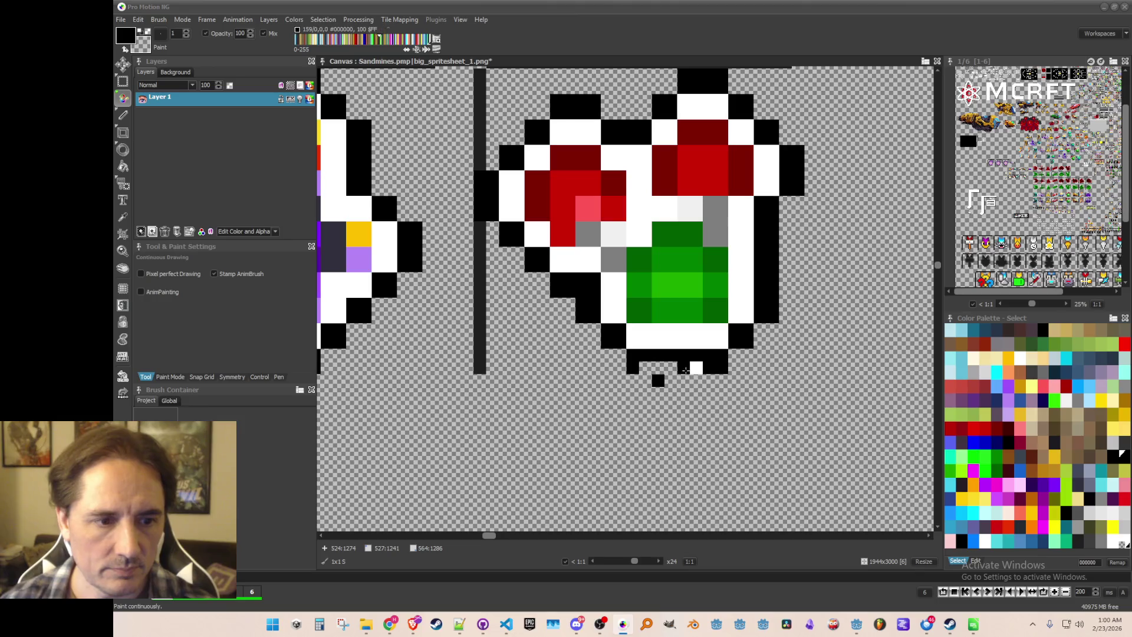
pyautogui.scroll(-4, 658, 377)
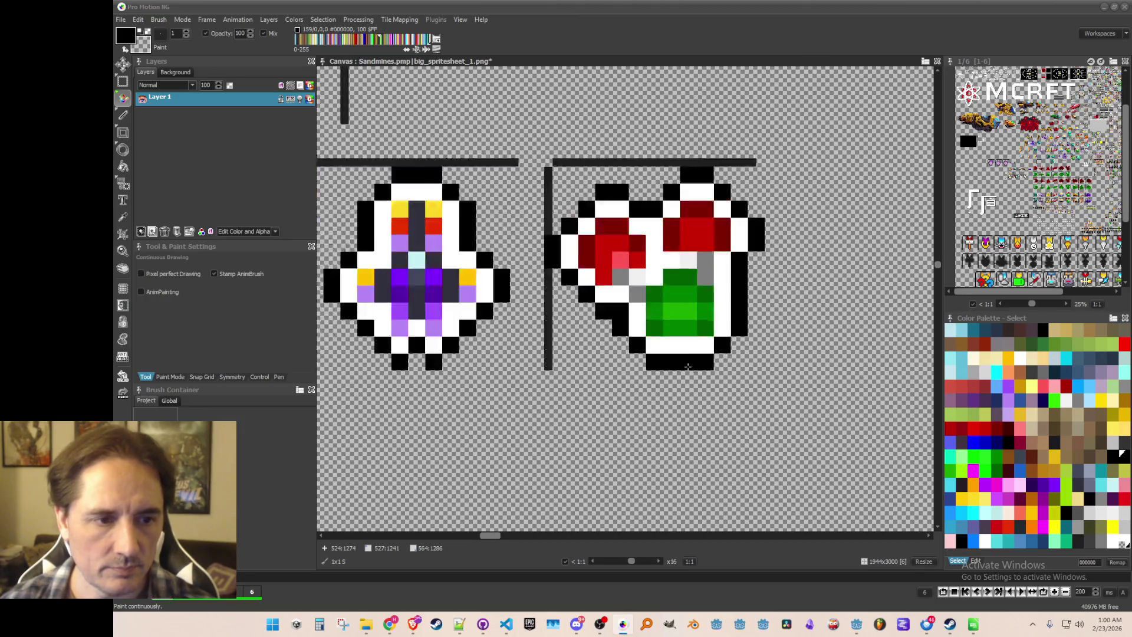
pyautogui.scroll(1, 693, 368)
pyautogui.scroll(-2, 693, 369)
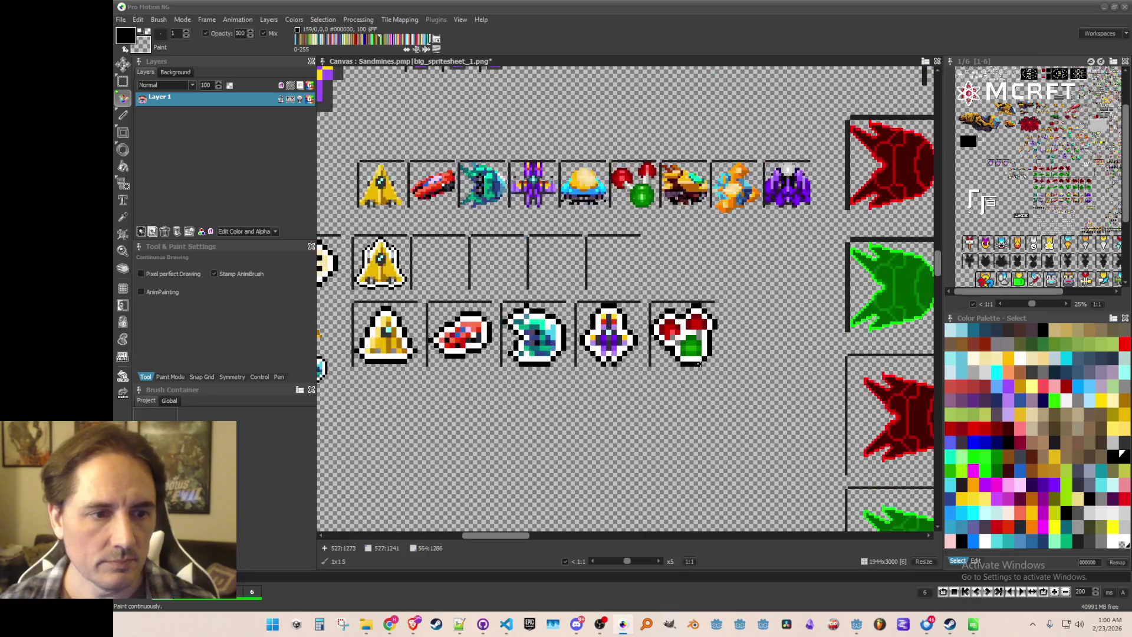
# - Fill the white gap pixels in the gem with its dark green and save the sheet
pyautogui.scroll(3, 686, 338)
pyautogui.press(',')
pyautogui.scroll(2, 656, 327)
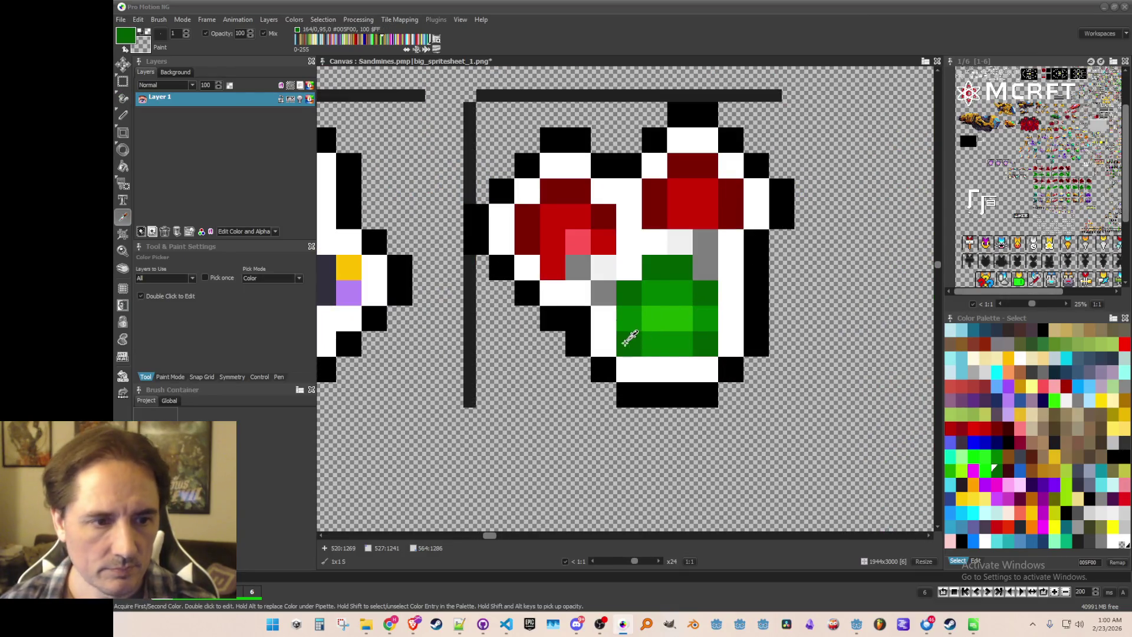
pyautogui.click(630, 339)
pyautogui.click(660, 363)
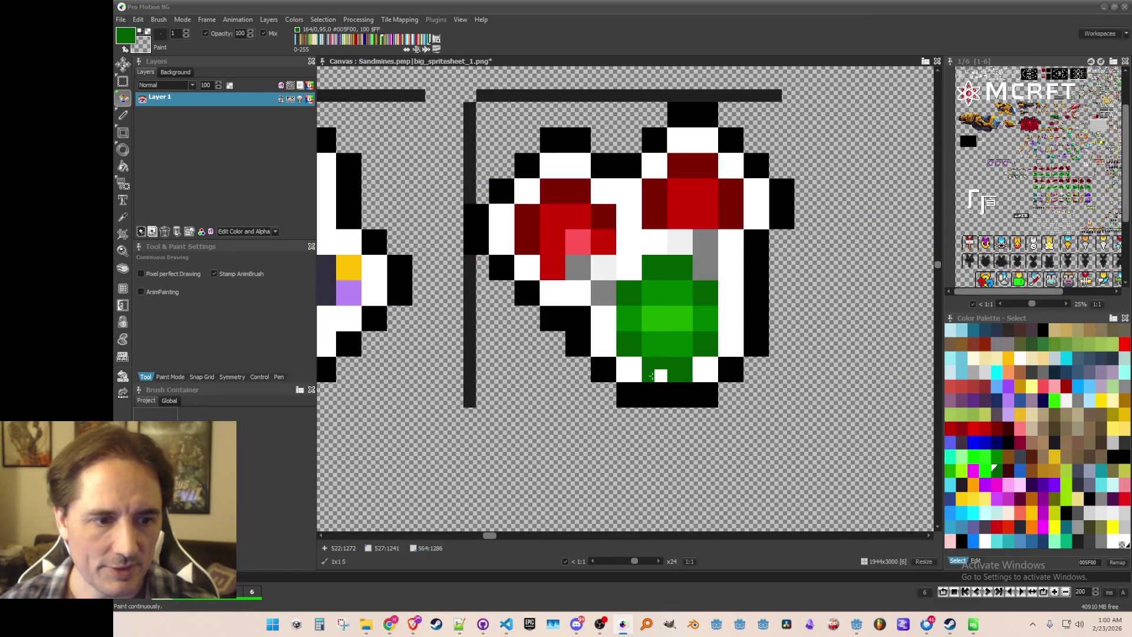
pyautogui.click(654, 375)
pyautogui.scroll(-4, 678, 383)
pyautogui.scroll(-1, 705, 436)
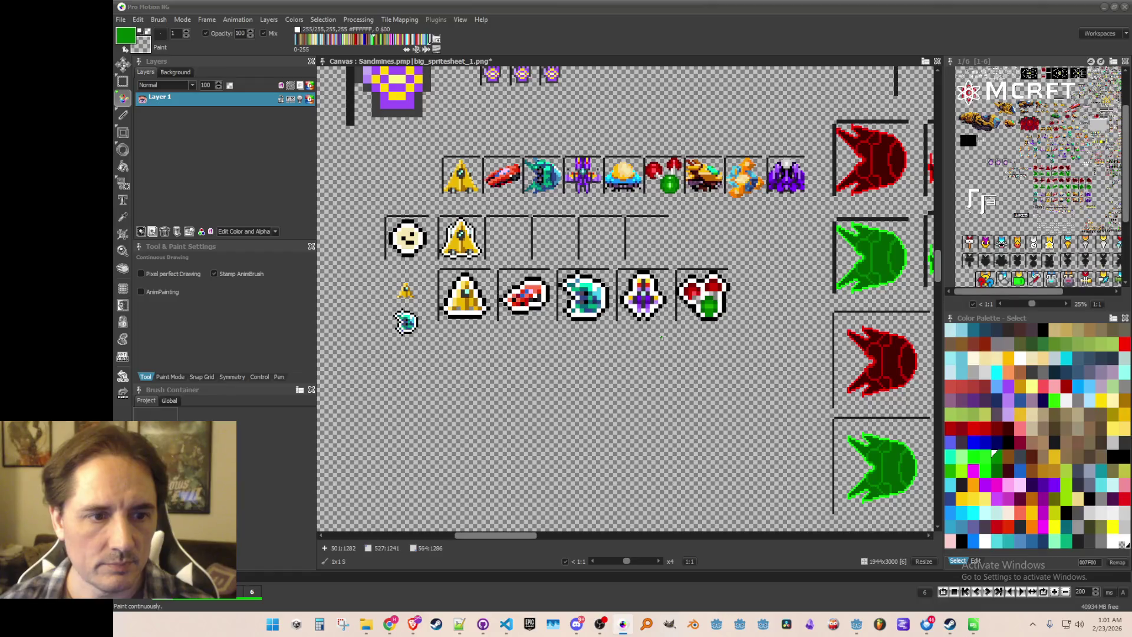
pyautogui.hotkey('ctrl', 's')
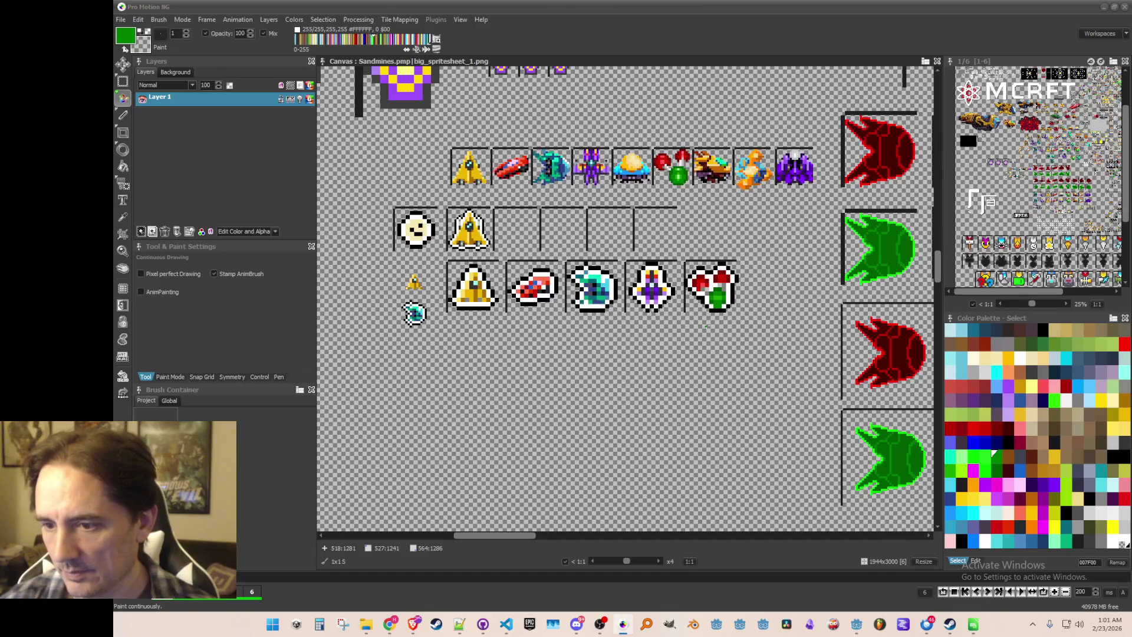
# - Repaint the gem's bottom row in a darker green
pyautogui.scroll(1, 703, 320)
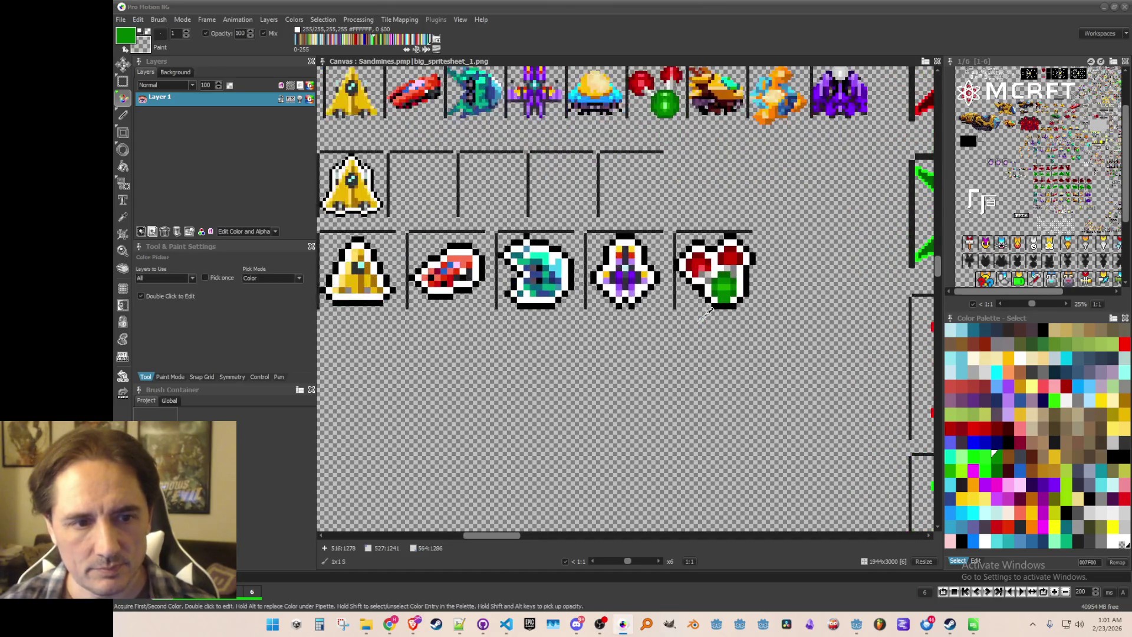
pyautogui.scroll(4, 637, 259)
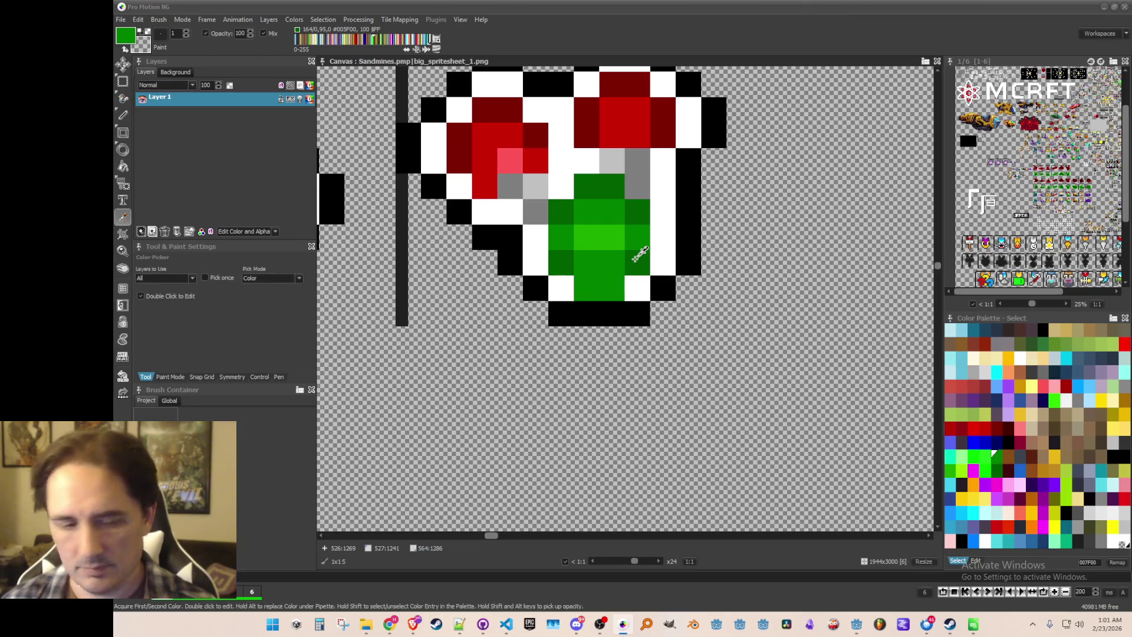
pyautogui.moveTo(619, 289)
pyautogui.mouseDown()
pyautogui.moveTo(584, 289)
pyautogui.moveTo(614, 295)
pyautogui.mouseUp()
pyautogui.scroll(-6, 614, 295)
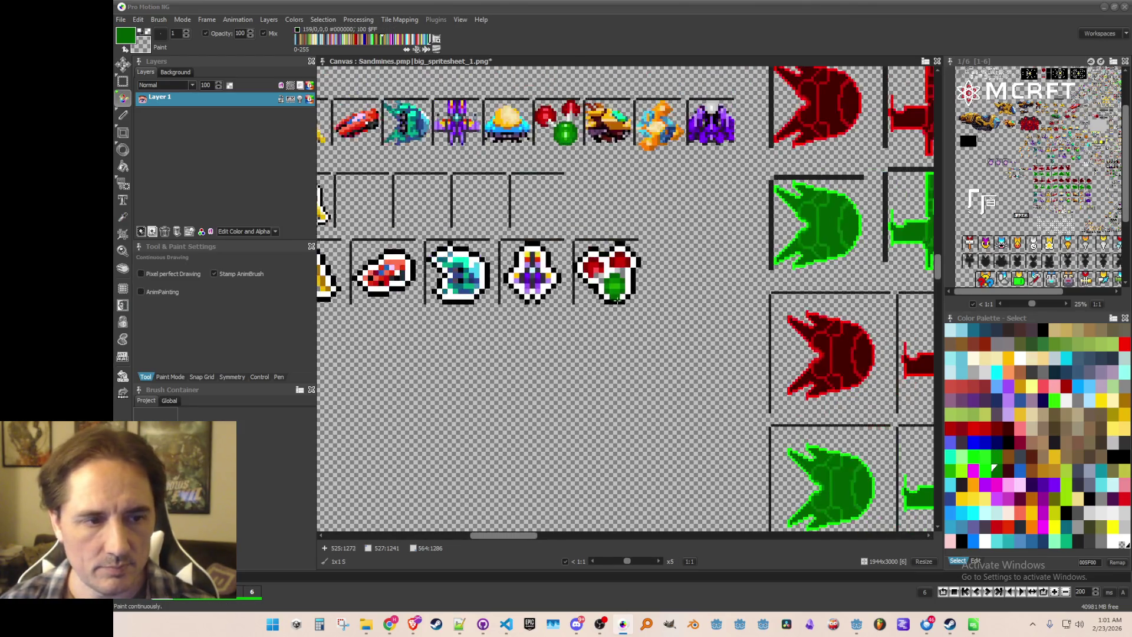
pyautogui.scroll(1, 644, 314)
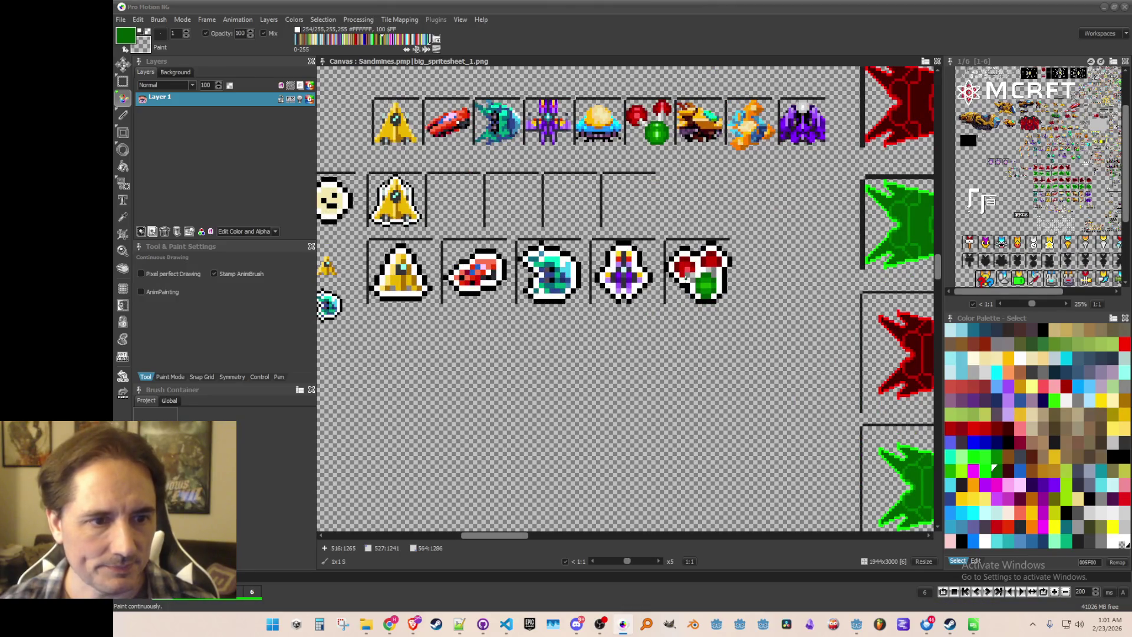
pyautogui.press('b')
pyautogui.scroll(-1, 522, 287)
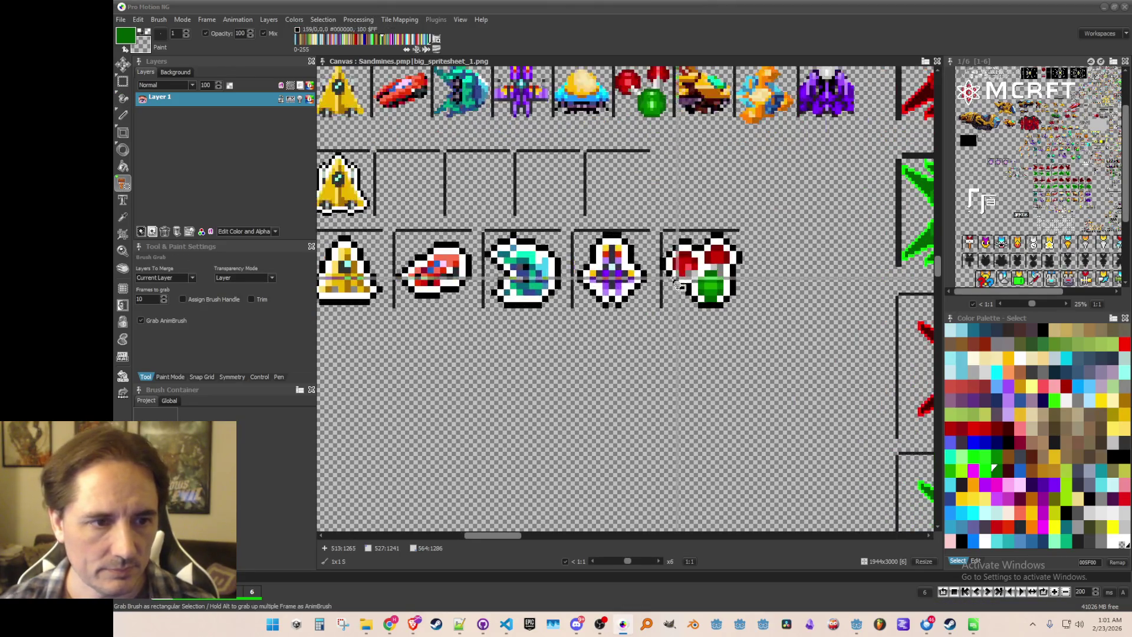
# - Highlight the right red cap with pink FF5757 from the left cap, using dark red as second colour, then save
pyautogui.scroll(4, 635, 306)
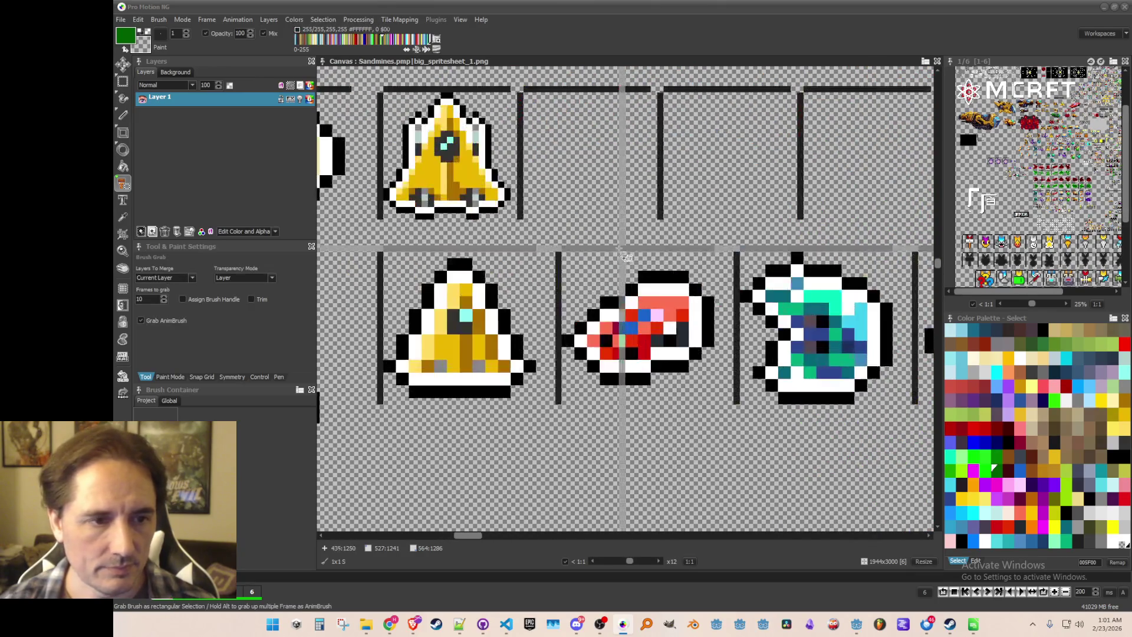
pyautogui.scroll(-2, 635, 307)
pyautogui.moveTo(635, 380); pyautogui.dragTo(564, 342)
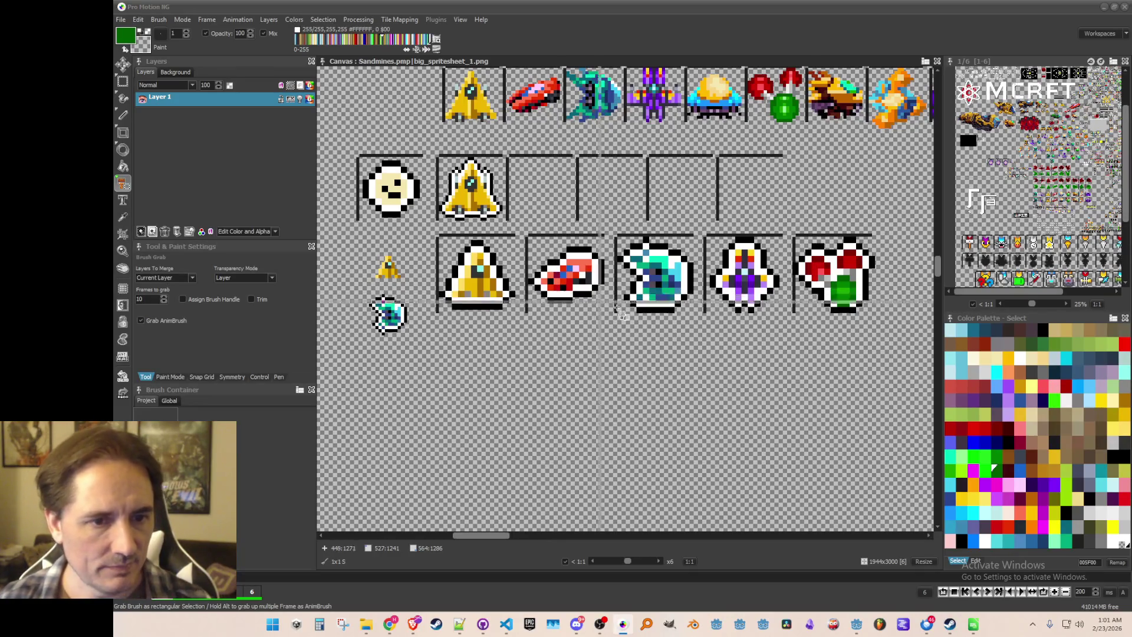
pyautogui.scroll(4, 814, 323)
pyautogui.scroll(3, 684, 268)
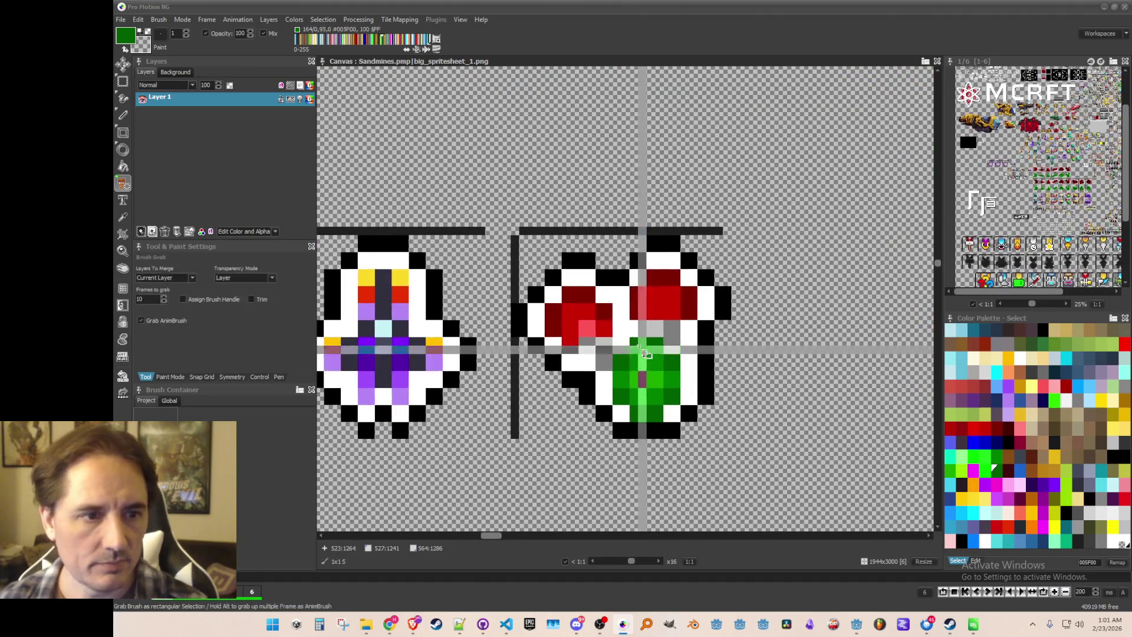
pyautogui.click(589, 326)
pyautogui.press('d')
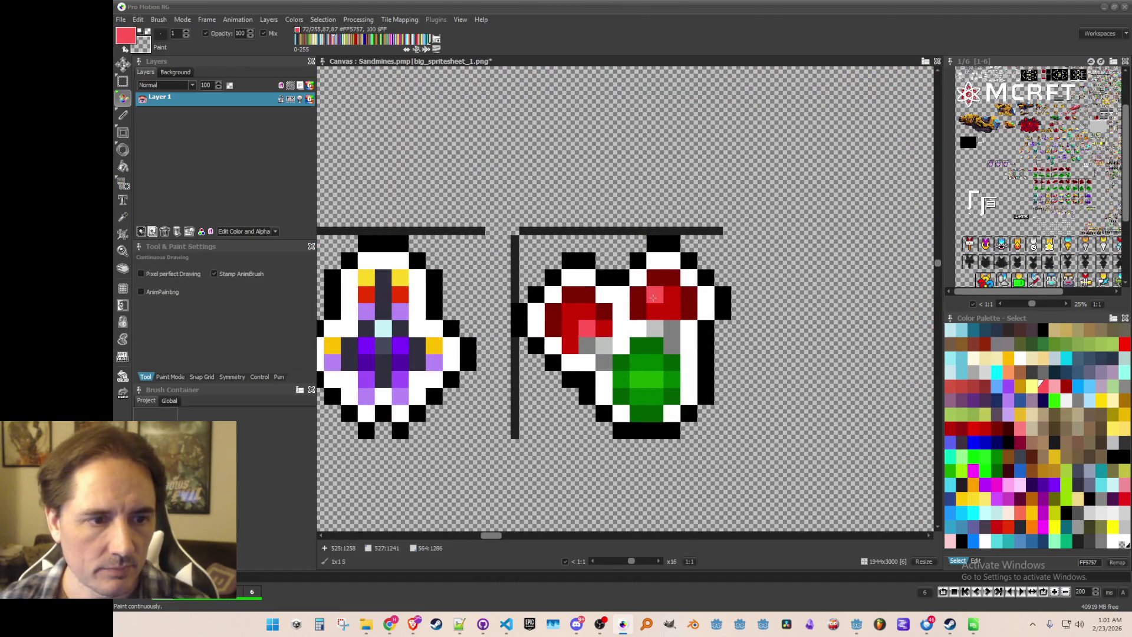
pyautogui.rightClick(605, 311)
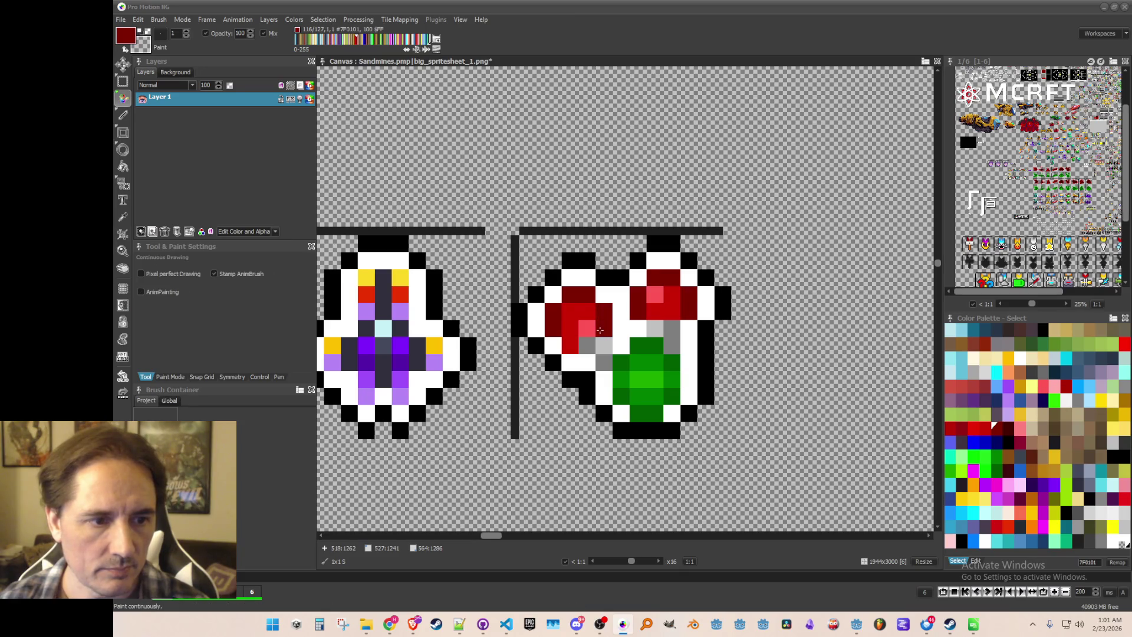
pyautogui.scroll(-4, 625, 370)
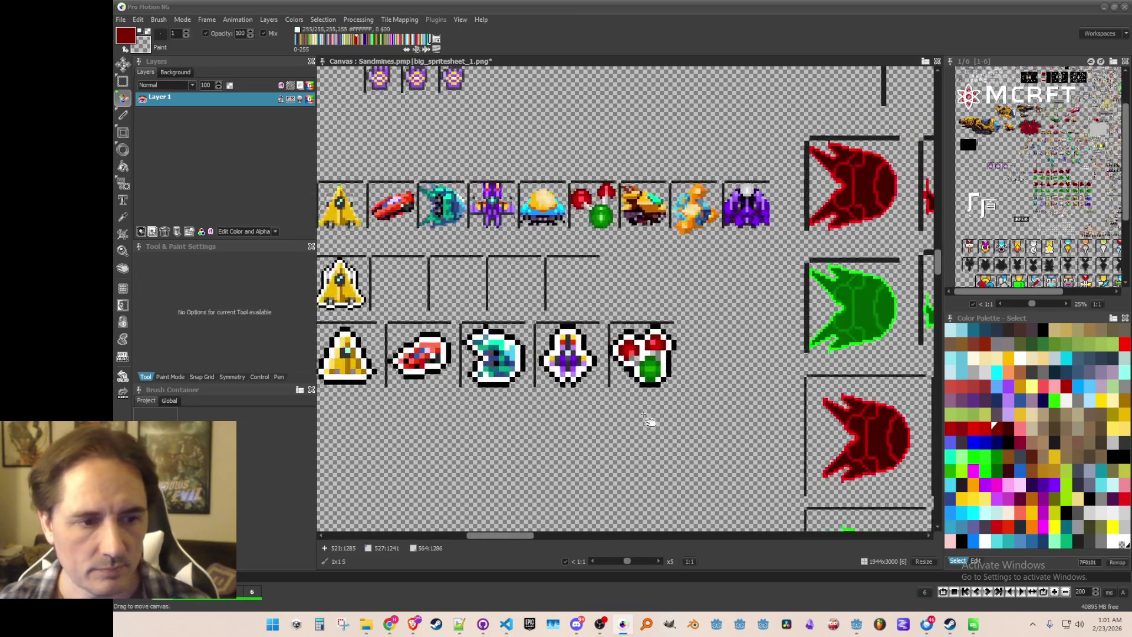
pyautogui.hotkey('ctrl', 's')
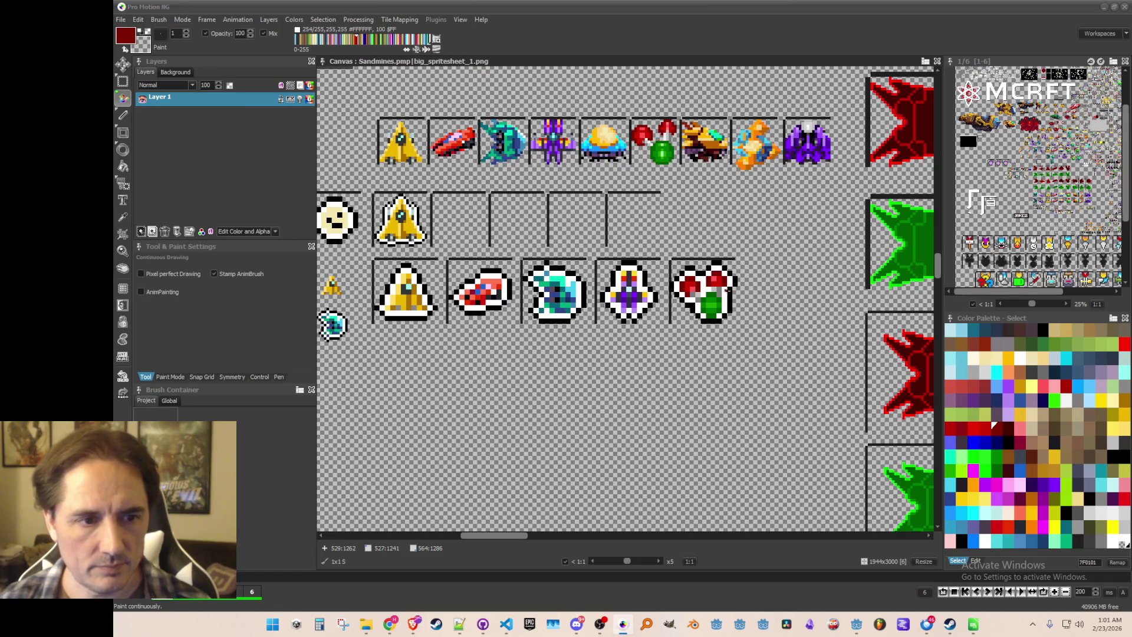
pyautogui.scroll(2, 719, 297)
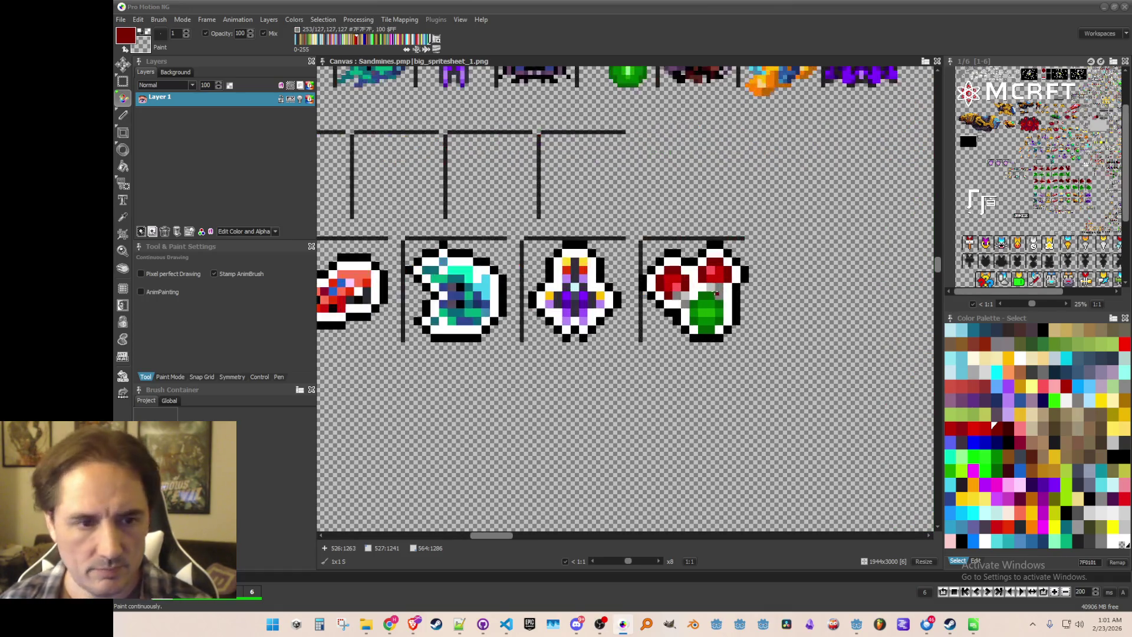
# - Pick a grey shade for the icon, view all outlined icons, and save the sheet
pyautogui.press('k')
pyautogui.click(710, 277)
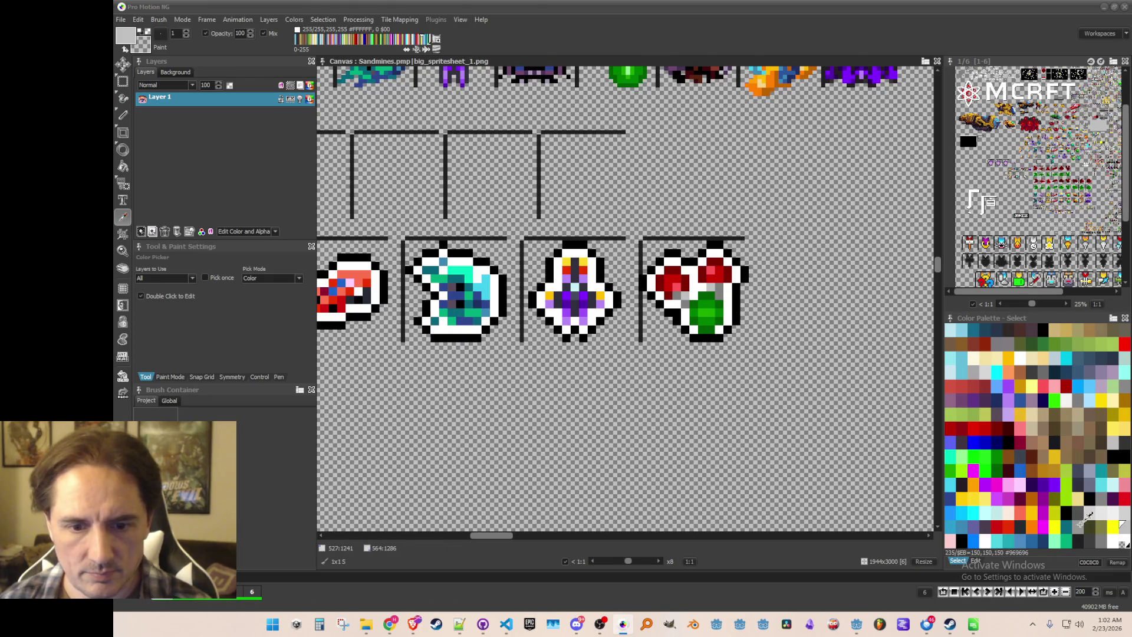
pyautogui.scroll(2, 717, 331)
pyautogui.press('d')
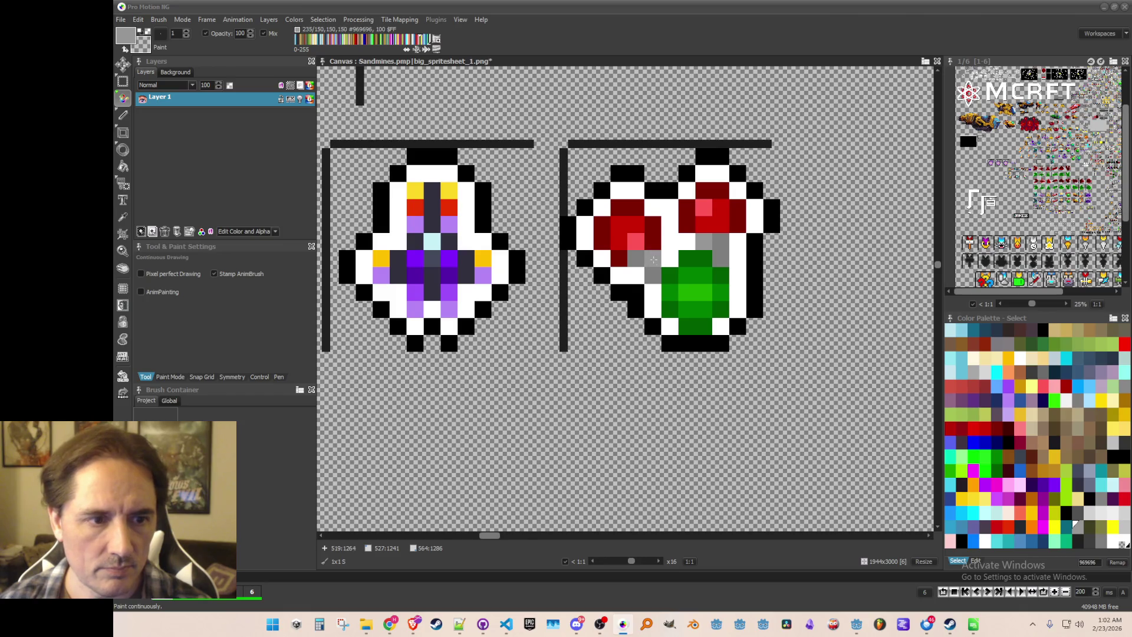
pyautogui.scroll(-3, 653, 259)
pyautogui.moveTo(490, 295)
pyautogui.mouseDown()
pyautogui.moveTo(549, 341)
pyautogui.moveTo(565, 316)
pyautogui.mouseUp()
pyautogui.hotkey('ctrl', 's')
# - Capture the red ship sprite as a brush, then reset the brush to a single dot
pyautogui.scroll(1, 549, 340)
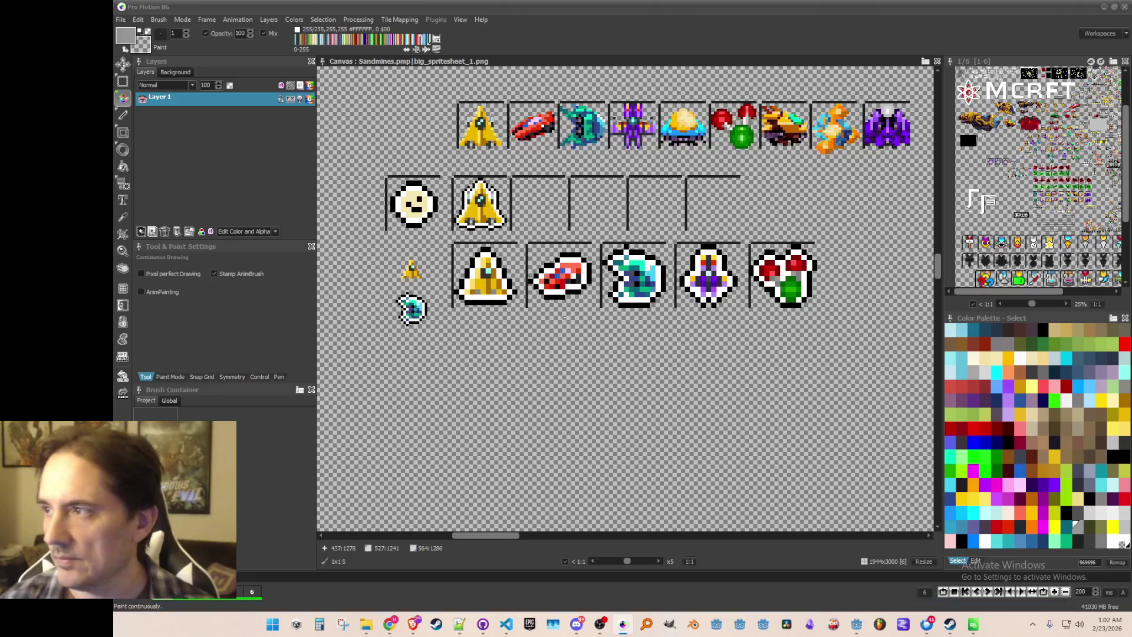
pyautogui.scroll(4, 564, 317)
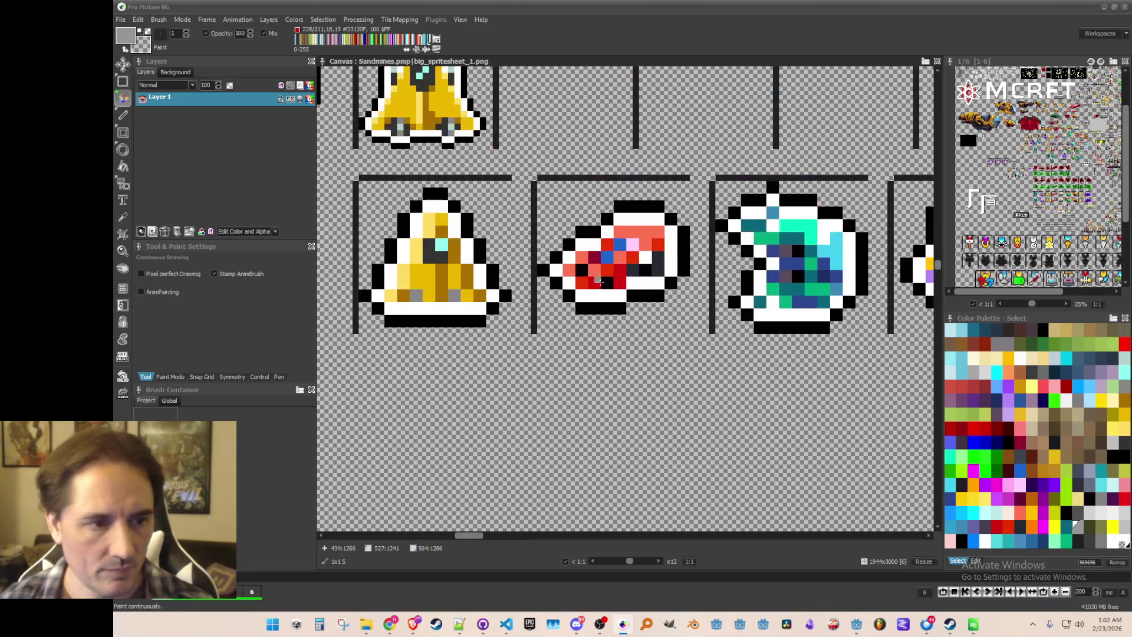
pyautogui.moveTo(598, 281); pyautogui.dragTo(498, 288)
pyautogui.press('b')
pyautogui.moveTo(441, 186); pyautogui.dragTo(585, 335)
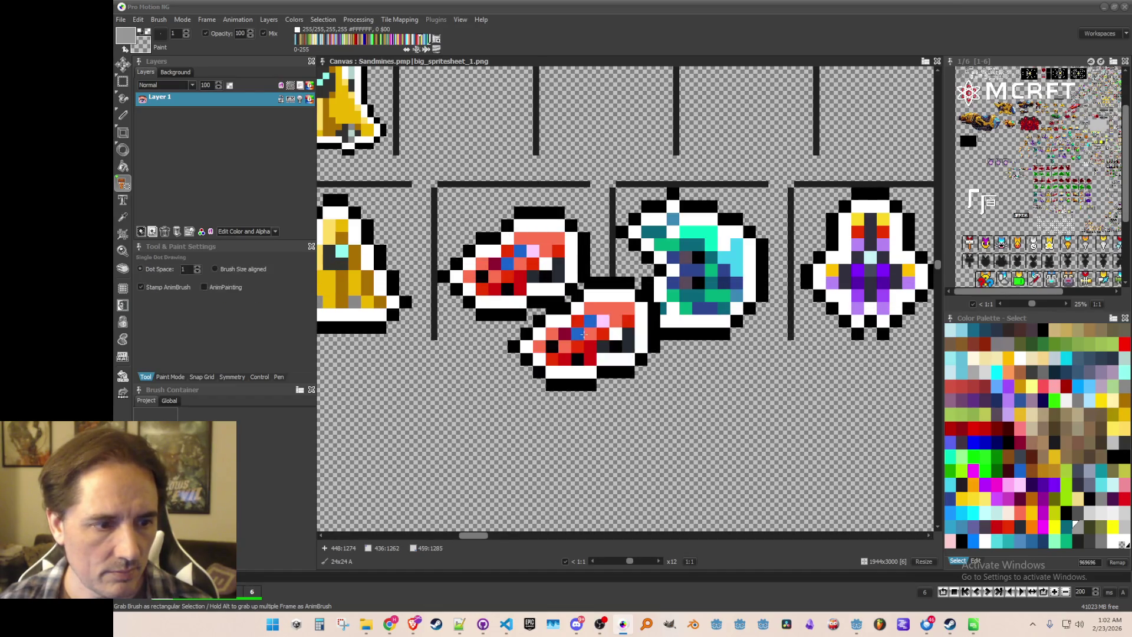
pyautogui.click(157, 20)
pyautogui.click(204, 288)
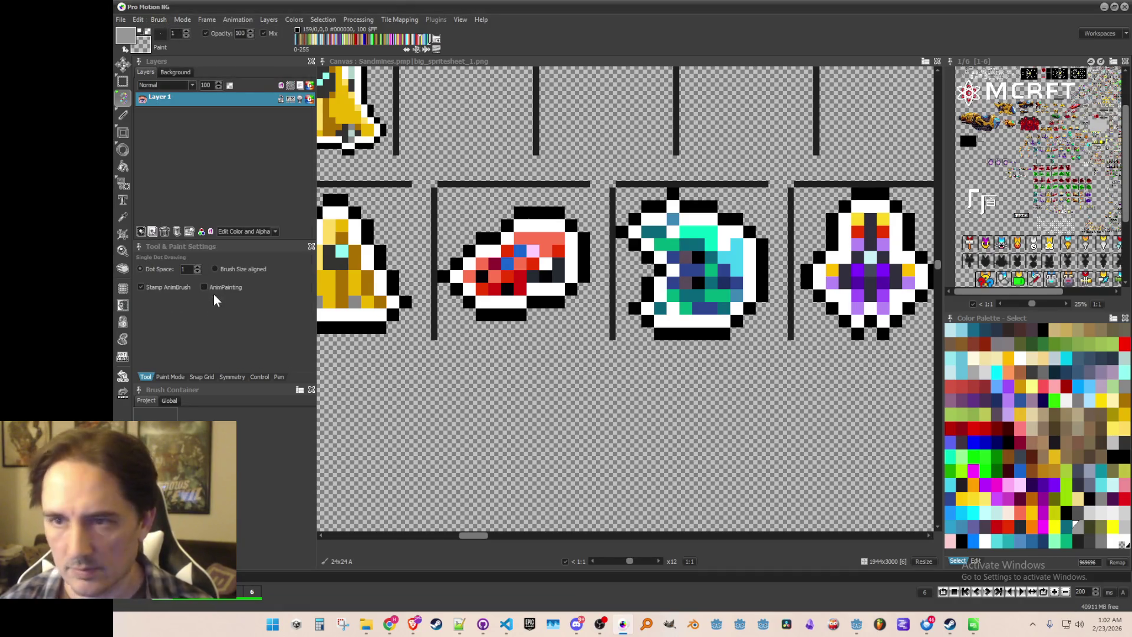
pyautogui.hscroll(2, 589, 266)
# - Switch to Brush Grab, zoom out, and bring the Godot project to the front
pyautogui.press('b')
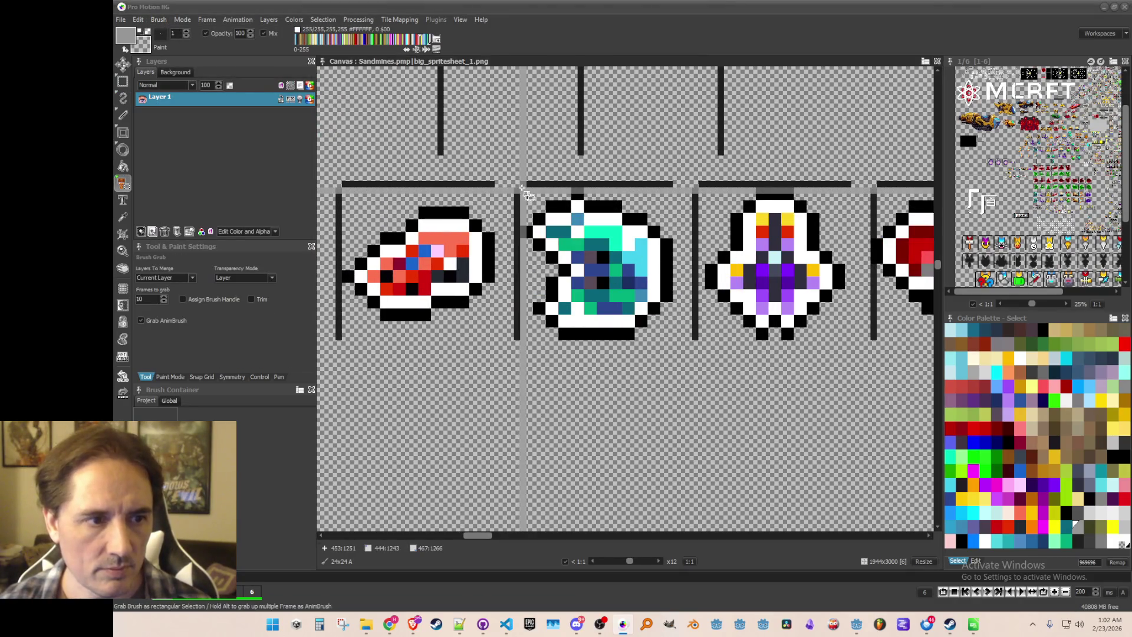
pyautogui.moveTo(461, 624)
pyautogui.scroll(-3, 554, 219)
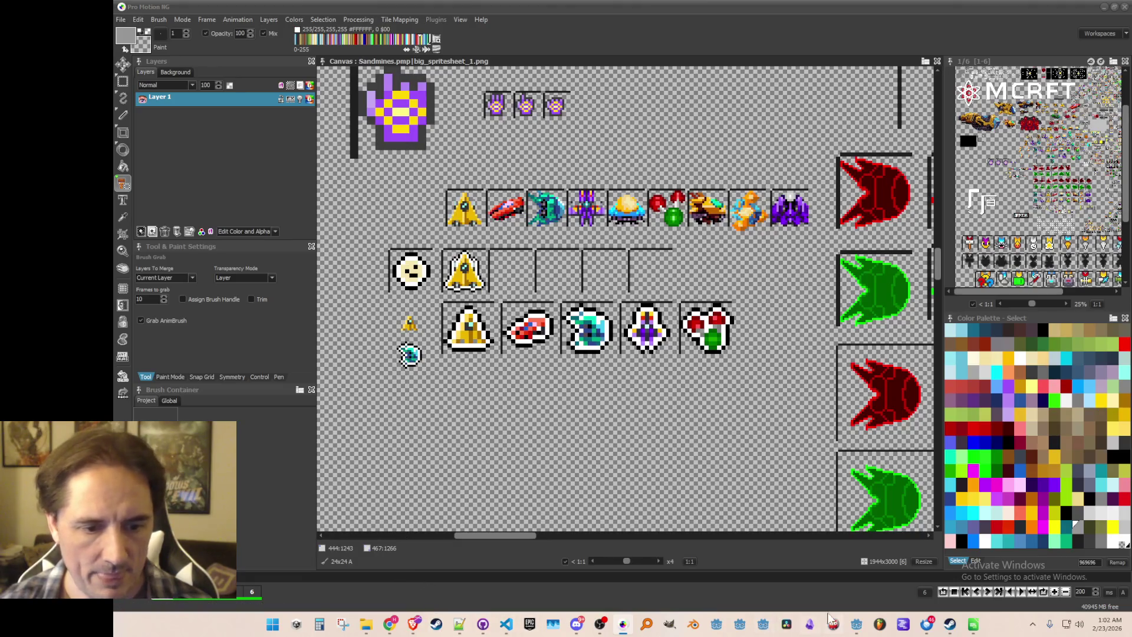
pyautogui.click(856, 624)
# - Browse the FileSystem dock's spaceship_*.png files like spaceship_1_world.png, then return to Pro Motion NG
pyautogui.scroll(10, 255, 408)
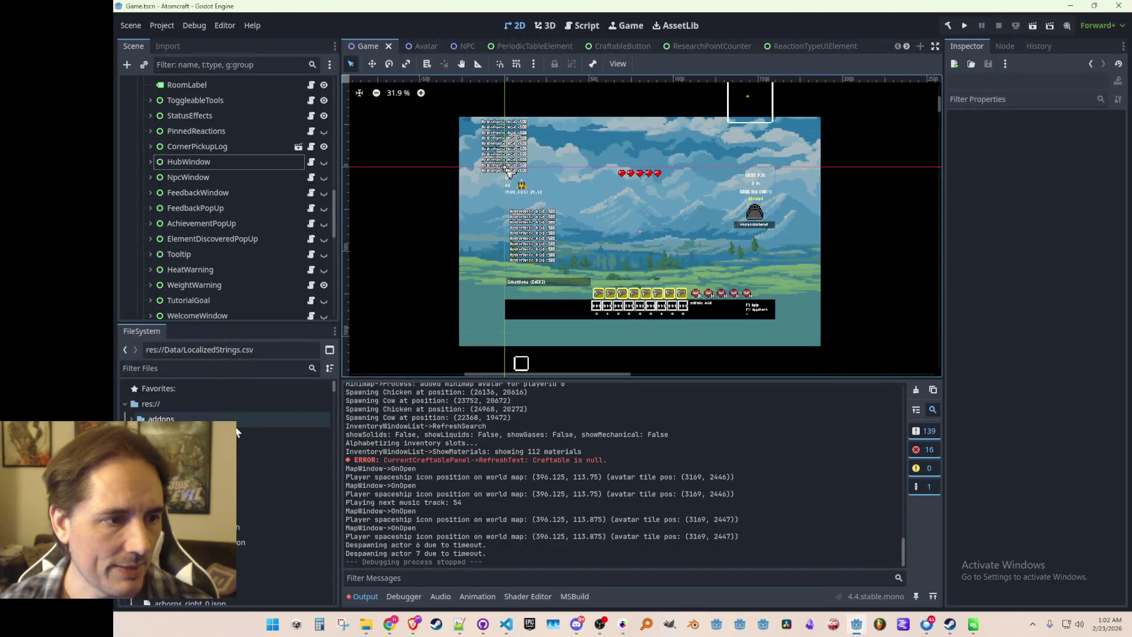
pyautogui.scroll(-5, 224, 466)
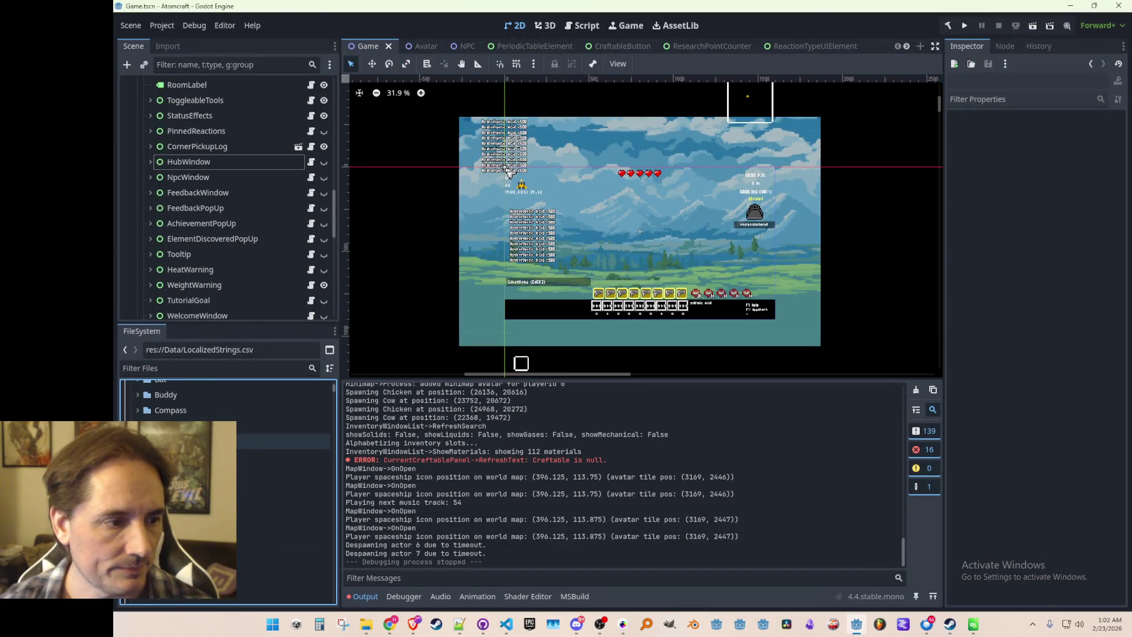
pyautogui.scroll(-10, 256, 470)
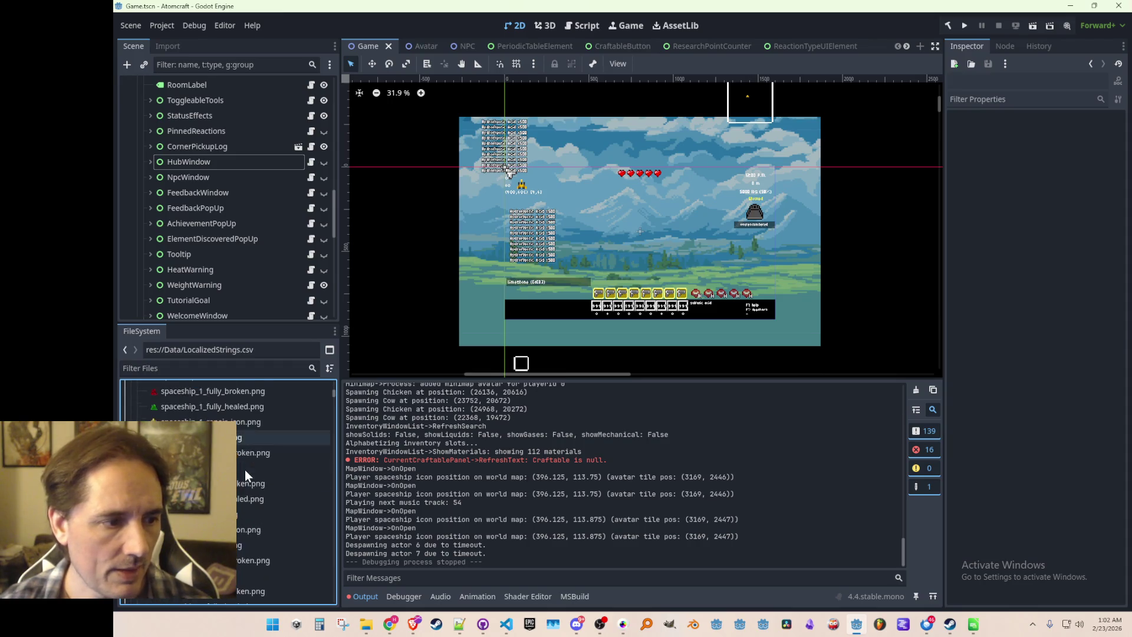
pyautogui.scroll(-8, 256, 469)
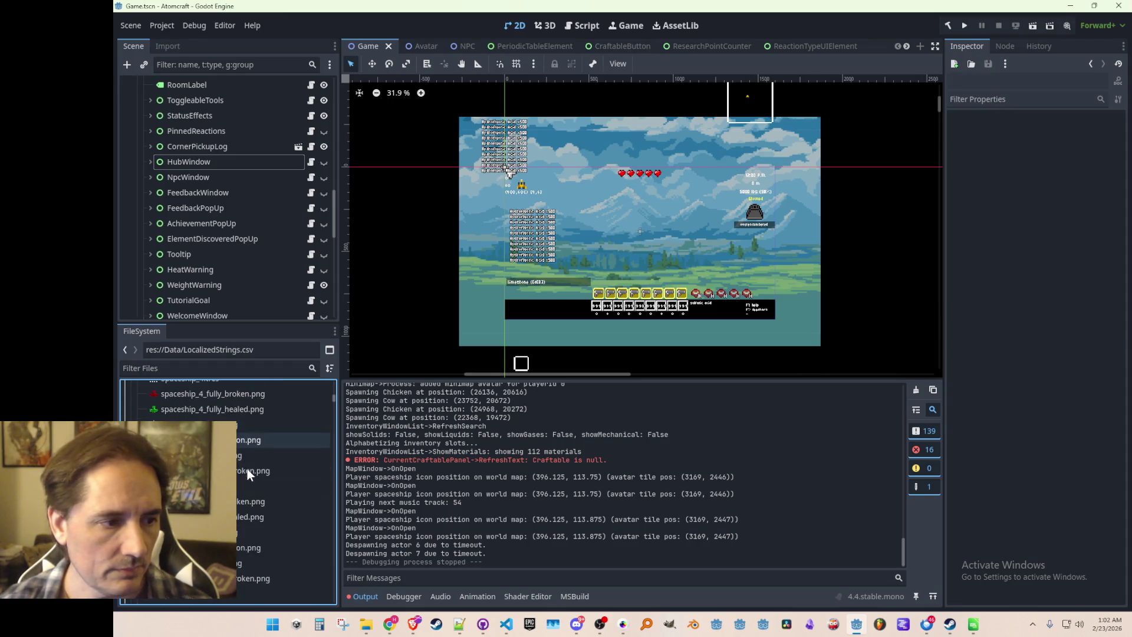
pyautogui.scroll(-5, 263, 480)
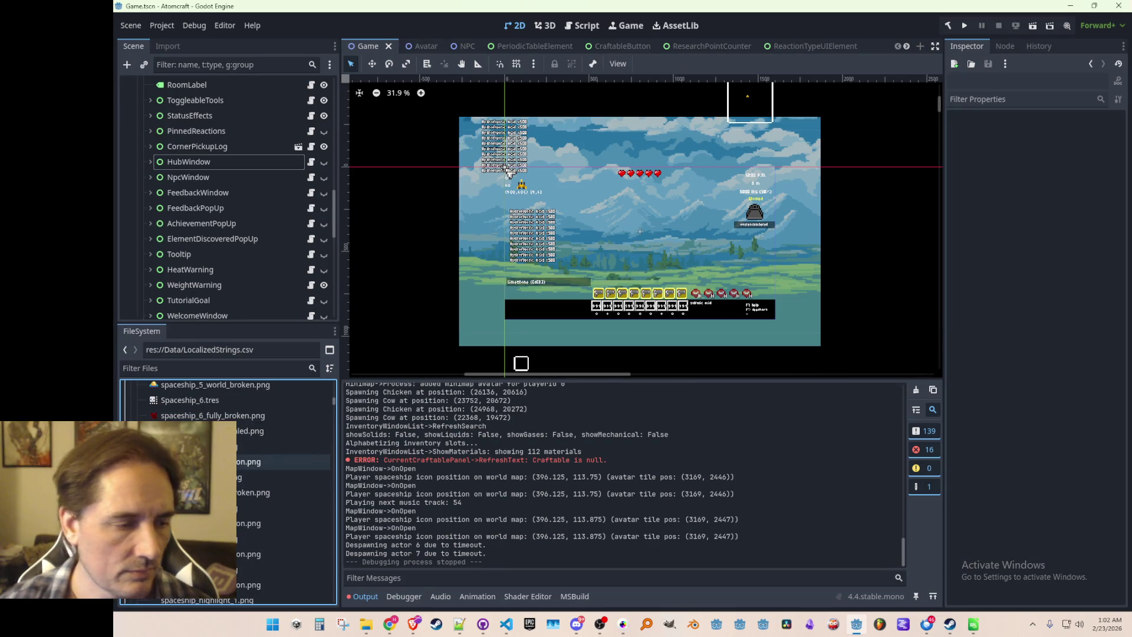
pyautogui.moveTo(233, 462)
pyautogui.scroll(5, 240, 466)
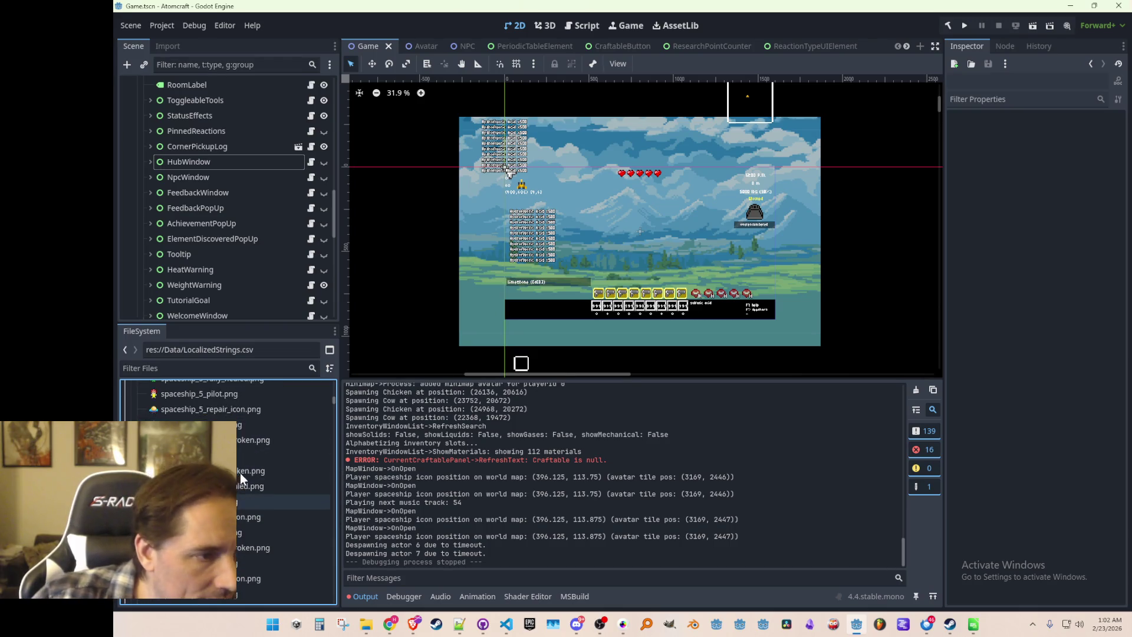
pyautogui.scroll(8, 253, 455)
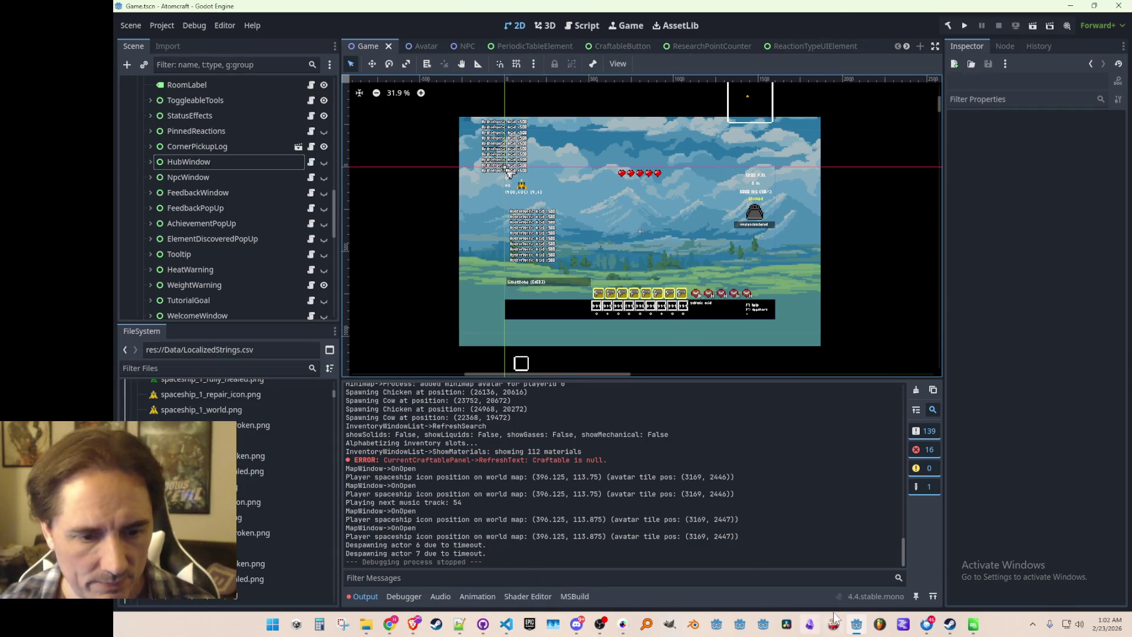
pyautogui.click(623, 623)
# - Grab the teal ship as a brush and save it as its own image file
pyautogui.scroll(1, 483, 270)
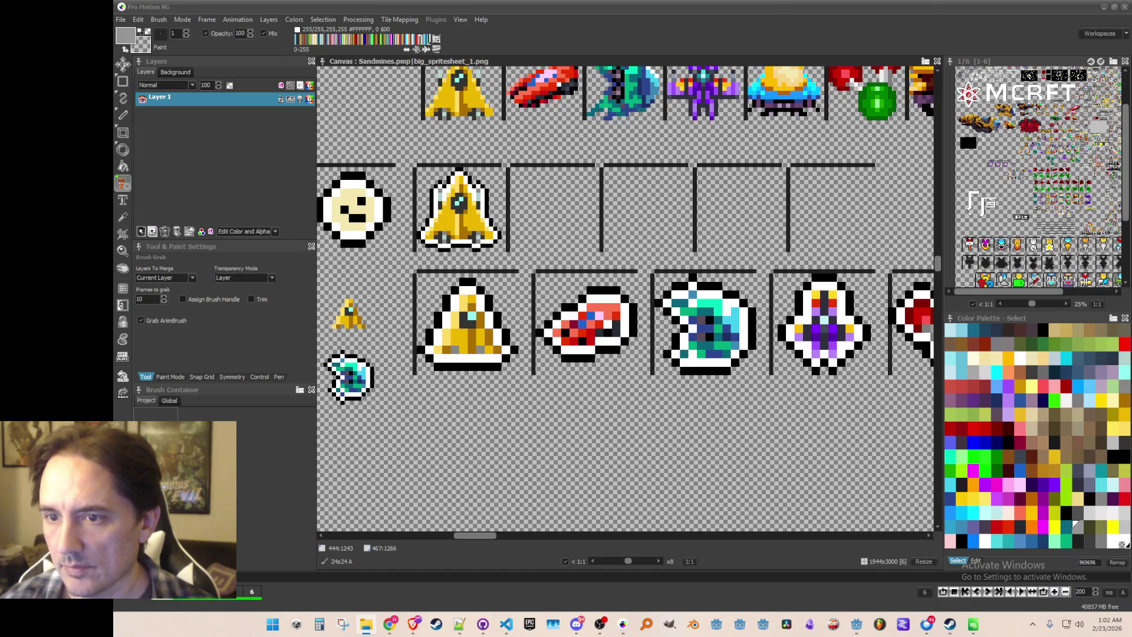
pyautogui.scroll(2, 551, 248)
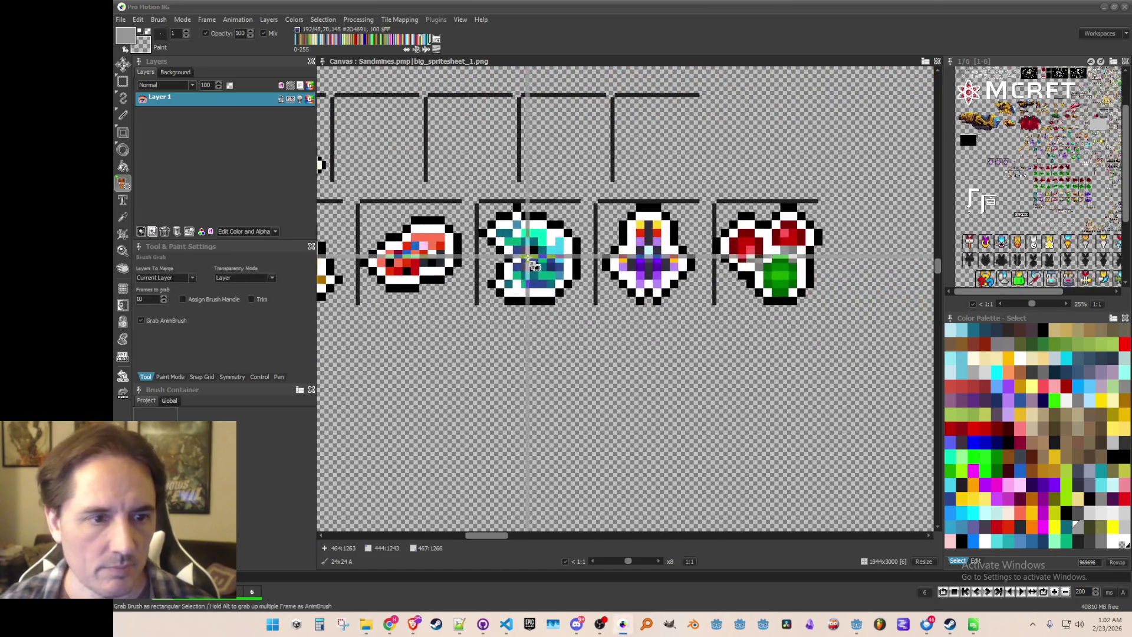
pyautogui.moveTo(485, 207)
pyautogui.mouseDown()
pyautogui.moveTo(590, 324)
pyautogui.moveTo(640, 355)
pyautogui.mouseUp()
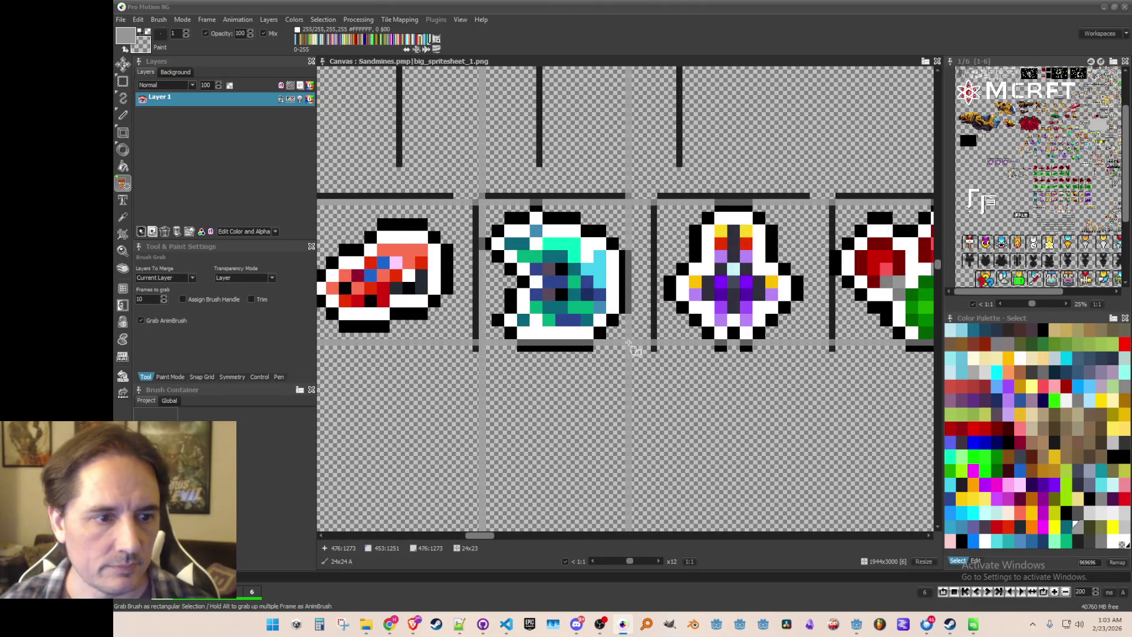
pyautogui.click(158, 20)
pyautogui.click(228, 299)
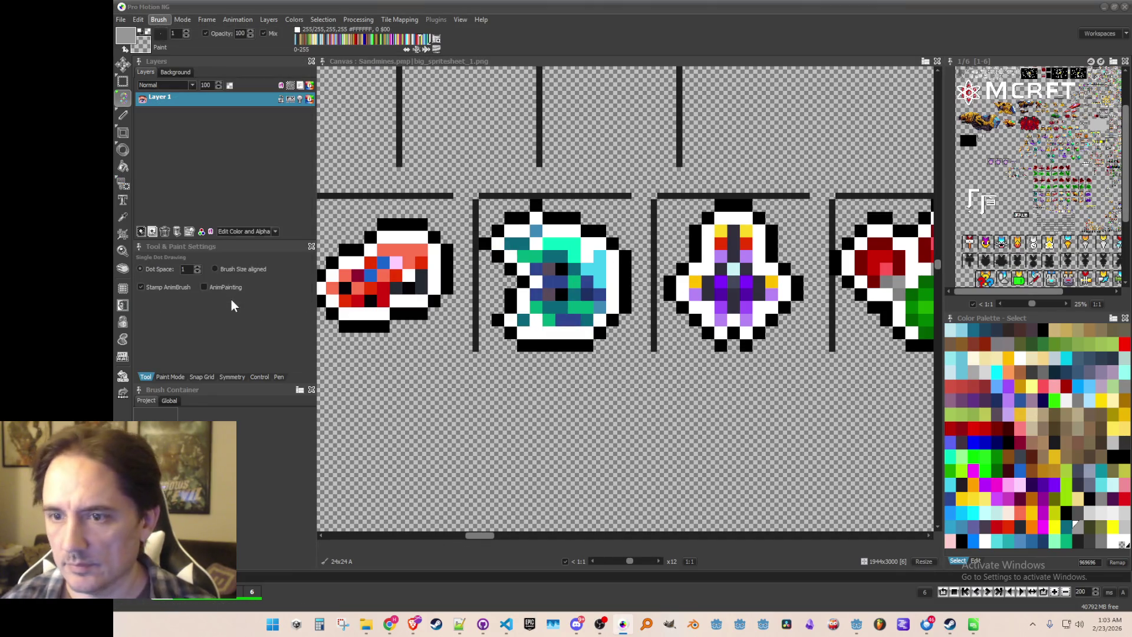
pyautogui.press('b')
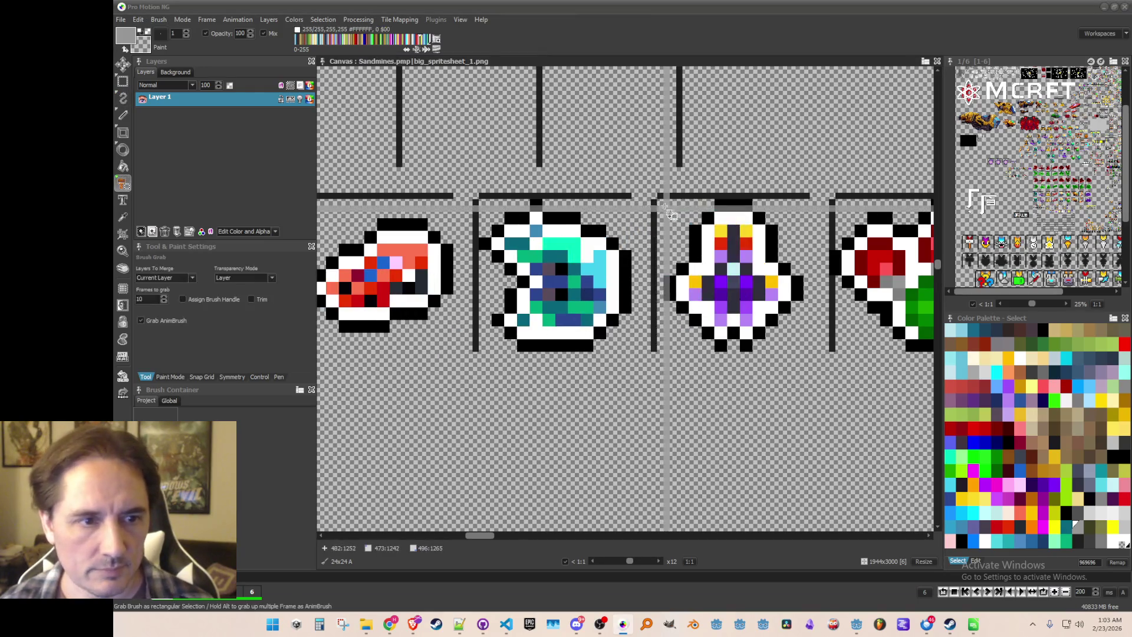
# - Grab the purple ship and another 24x24 ship, saving each as a separate image file
pyautogui.moveTo(664, 206); pyautogui.dragTo(807, 357)
pyautogui.click(159, 19)
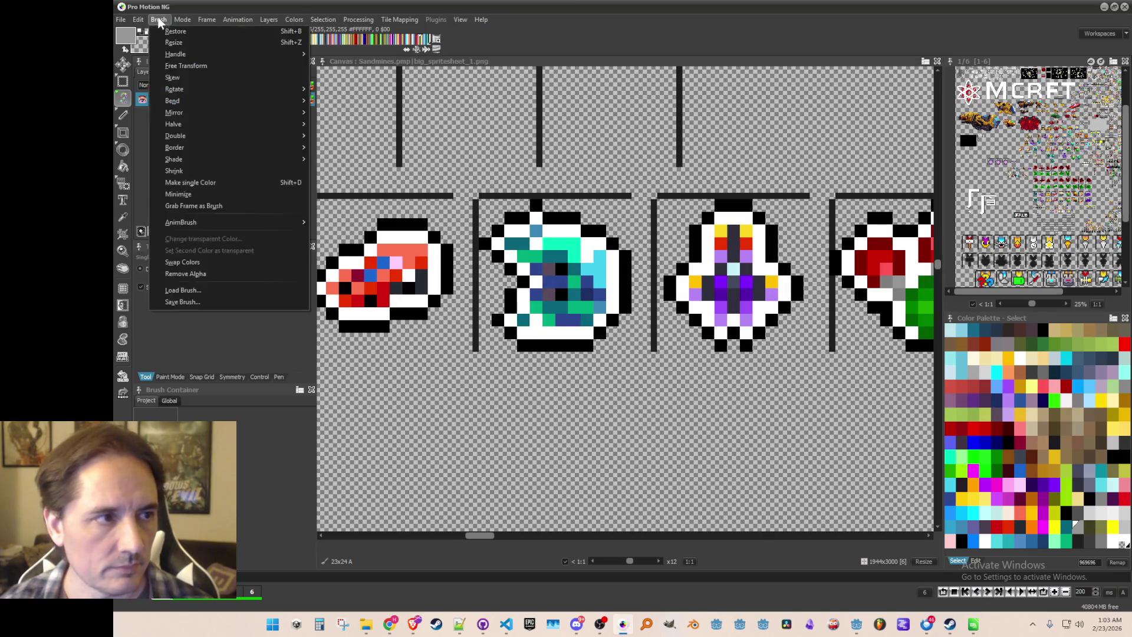
pyautogui.click(198, 301)
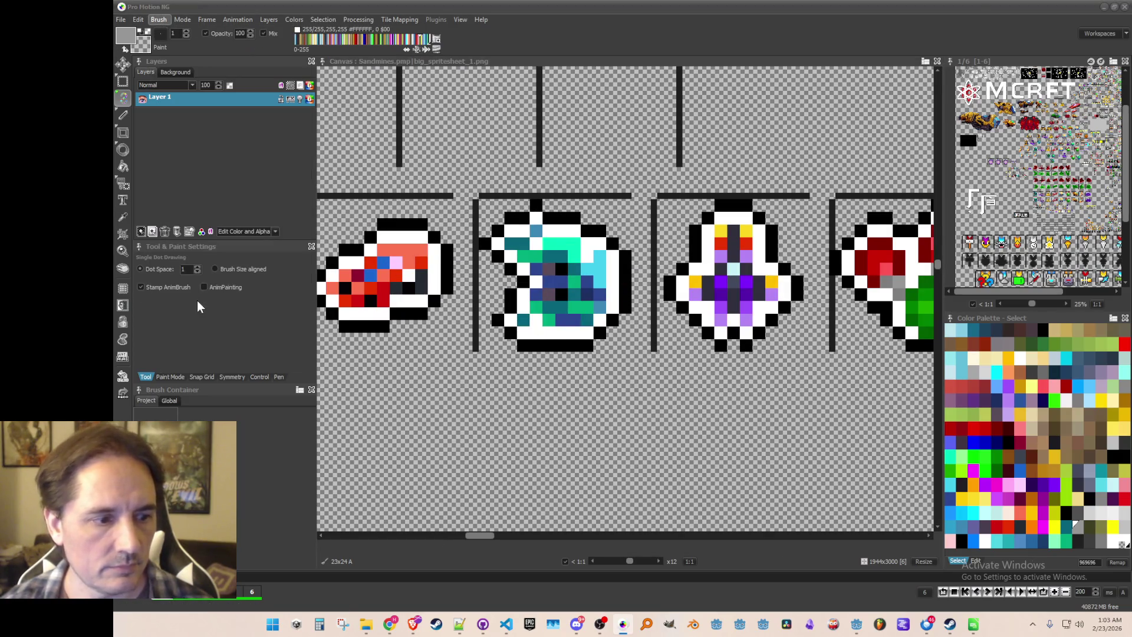
pyautogui.press('b')
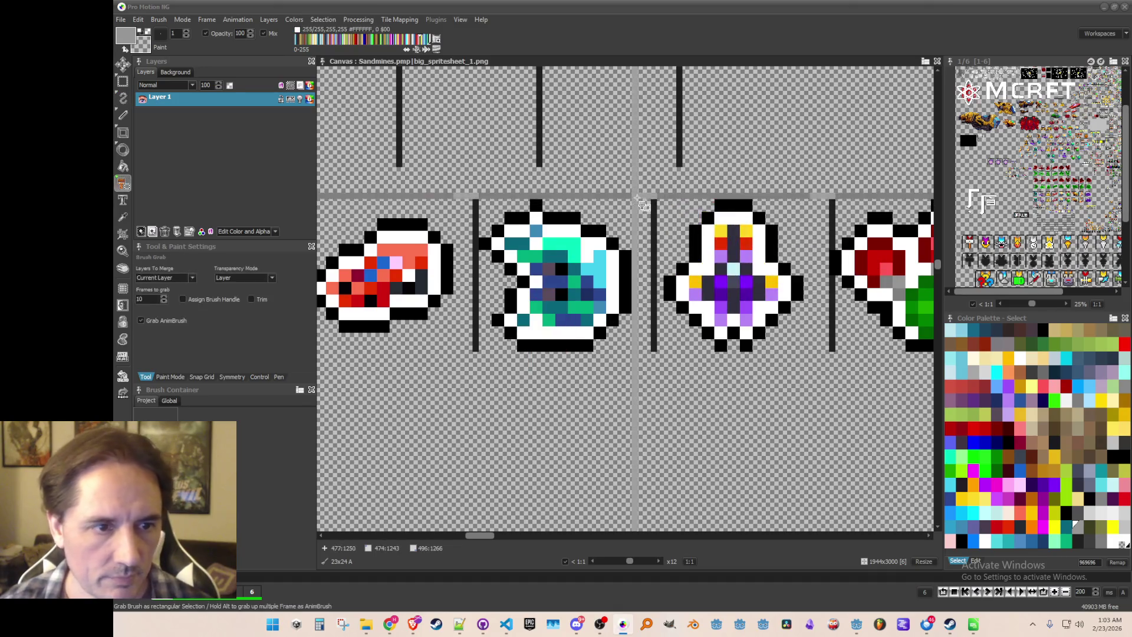
pyautogui.moveTo(664, 206); pyautogui.dragTo(808, 353)
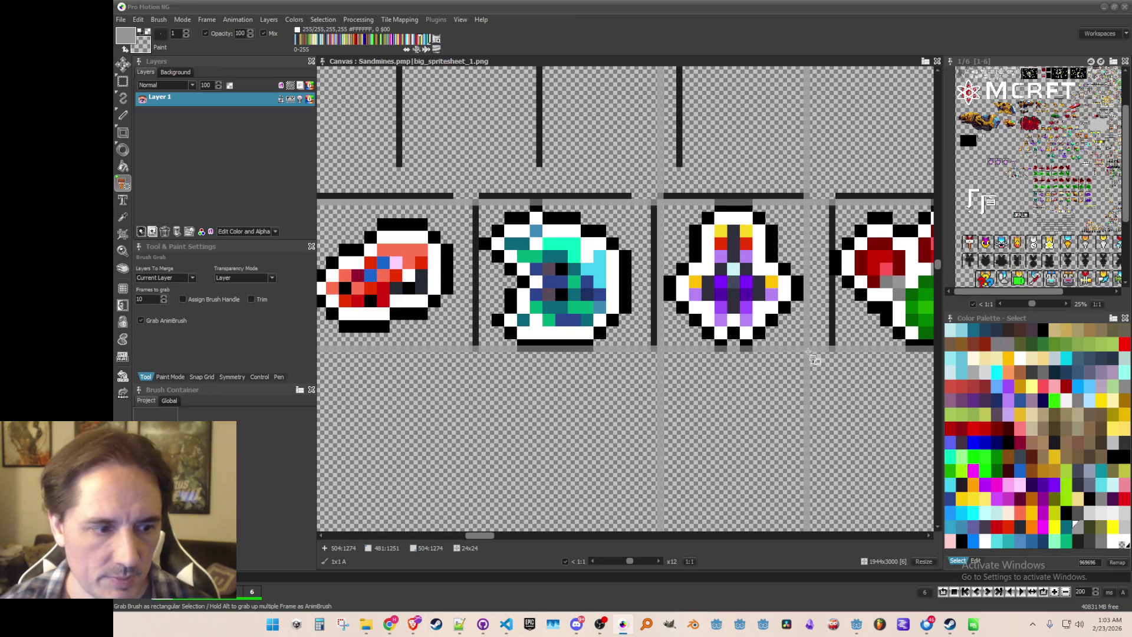
pyautogui.click(158, 20)
pyautogui.click(170, 302)
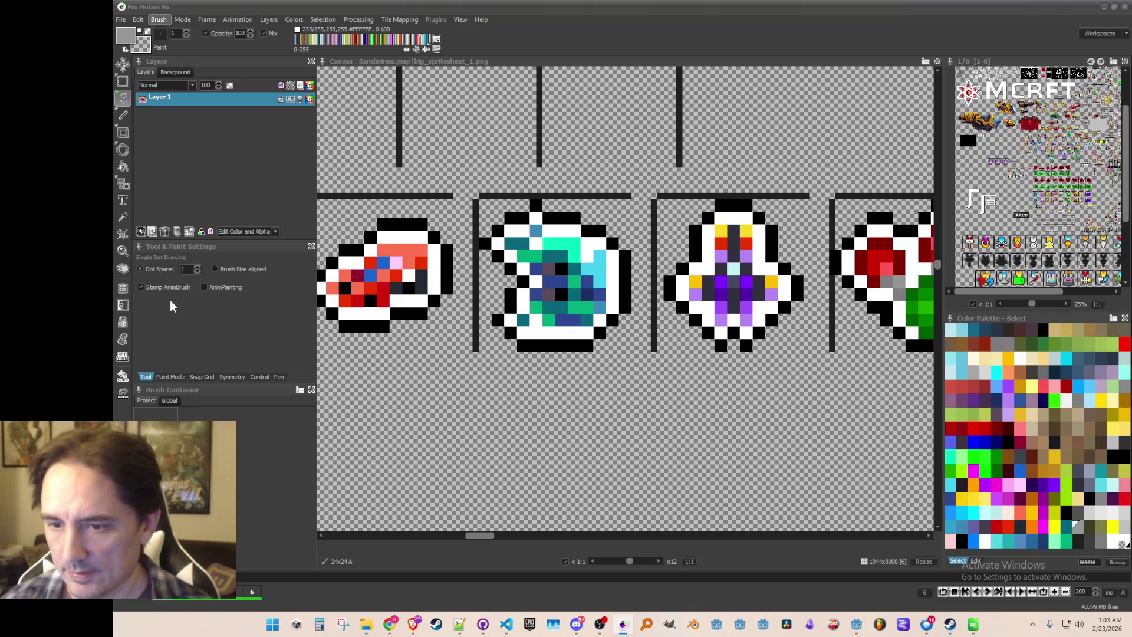
# - Save the red-and-green ship as a brush image, then minimise Pro Motion NG
pyautogui.moveTo(778, 319)
pyautogui.mouseDown()
pyautogui.moveTo(570, 314)
pyautogui.moveTo(475, 349)
pyautogui.mouseUp()
pyautogui.press('b')
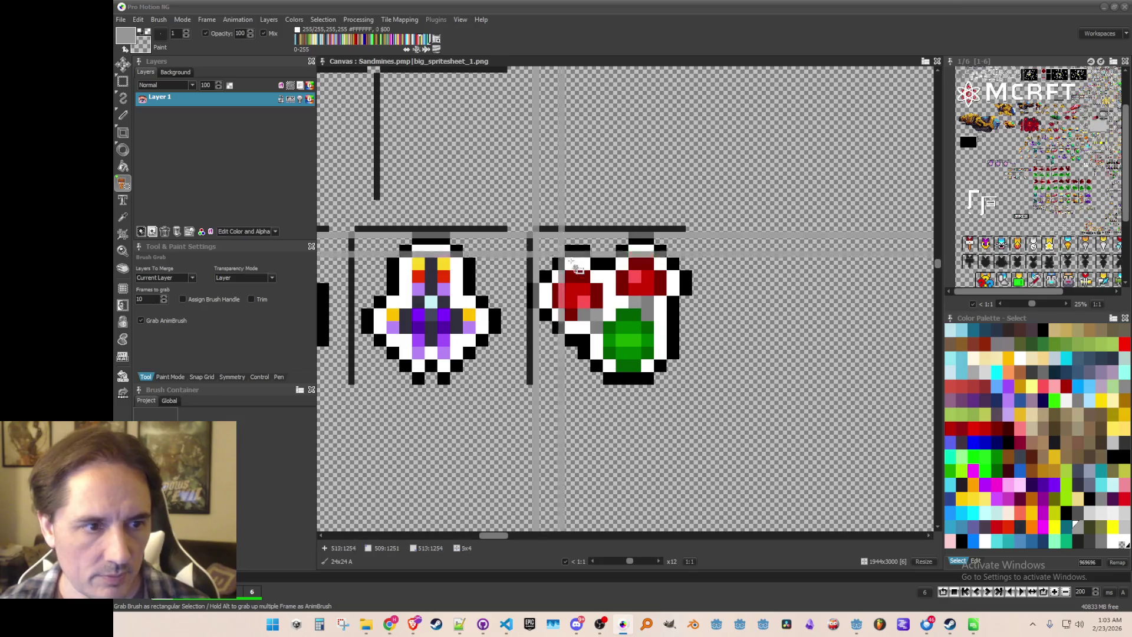
pyautogui.moveTo(690, 387); pyautogui.dragTo(691, 387)
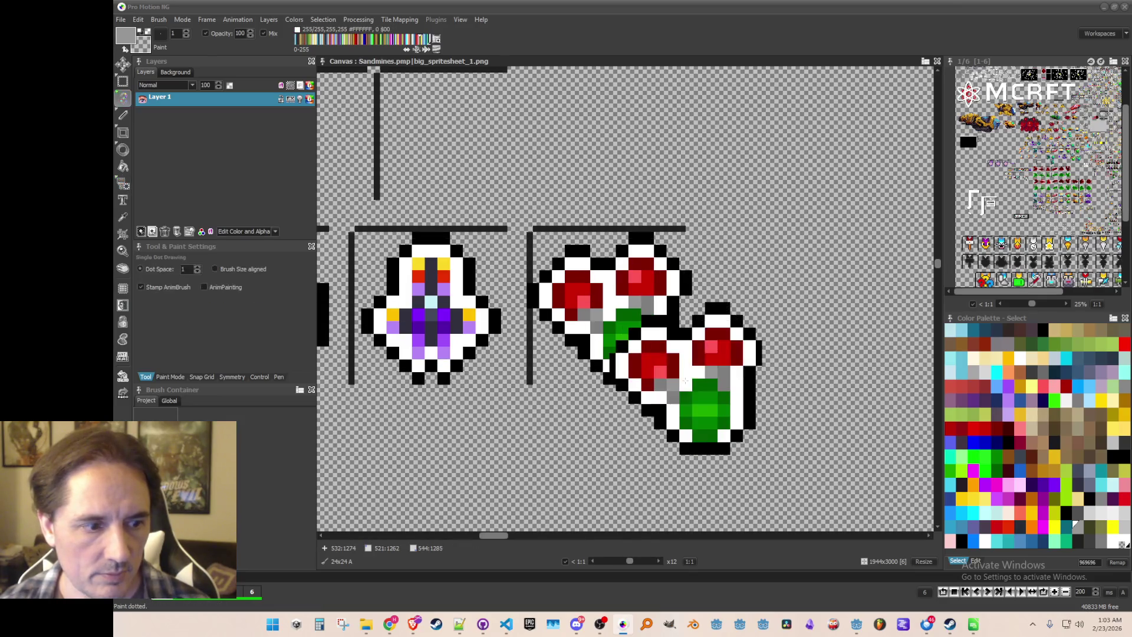
pyautogui.click(158, 20)
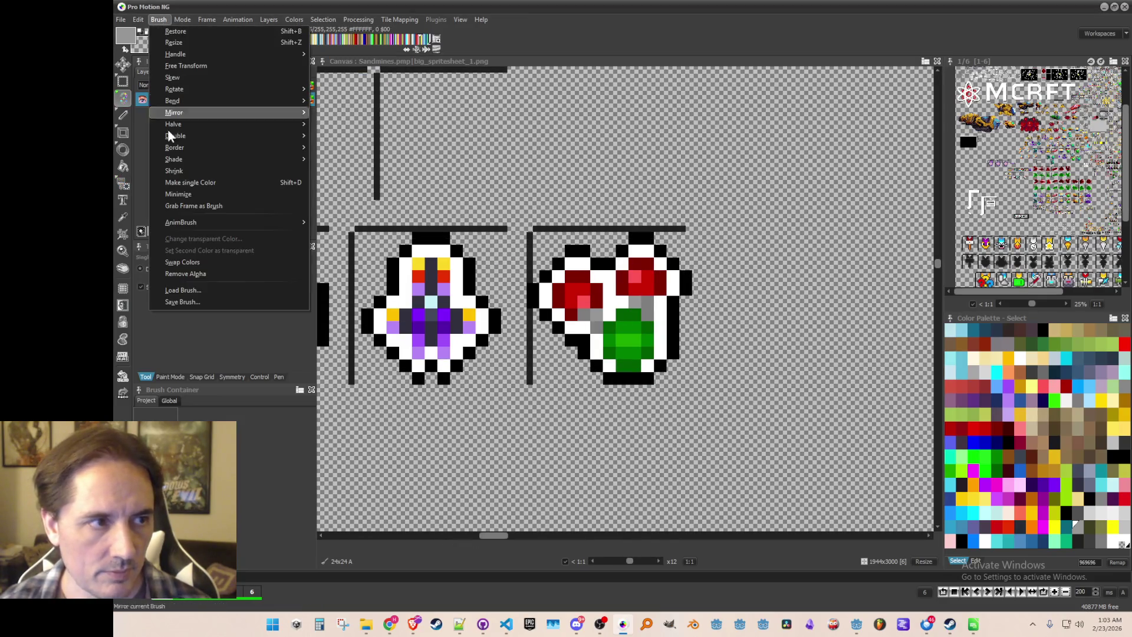
pyautogui.click(182, 300)
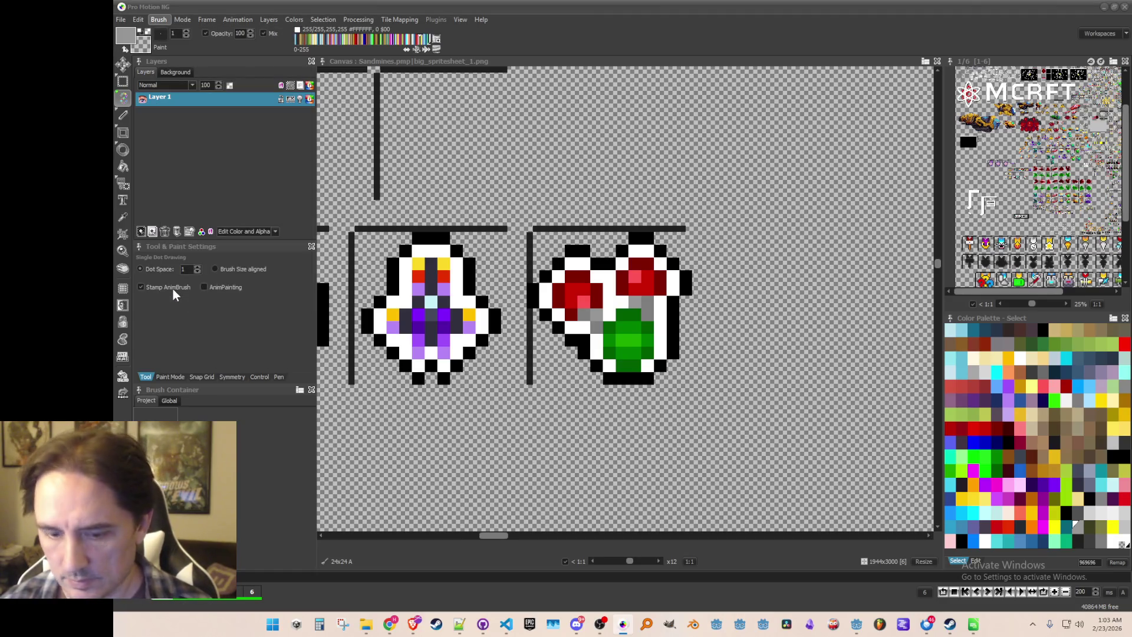
pyautogui.scroll(-5, 660, 325)
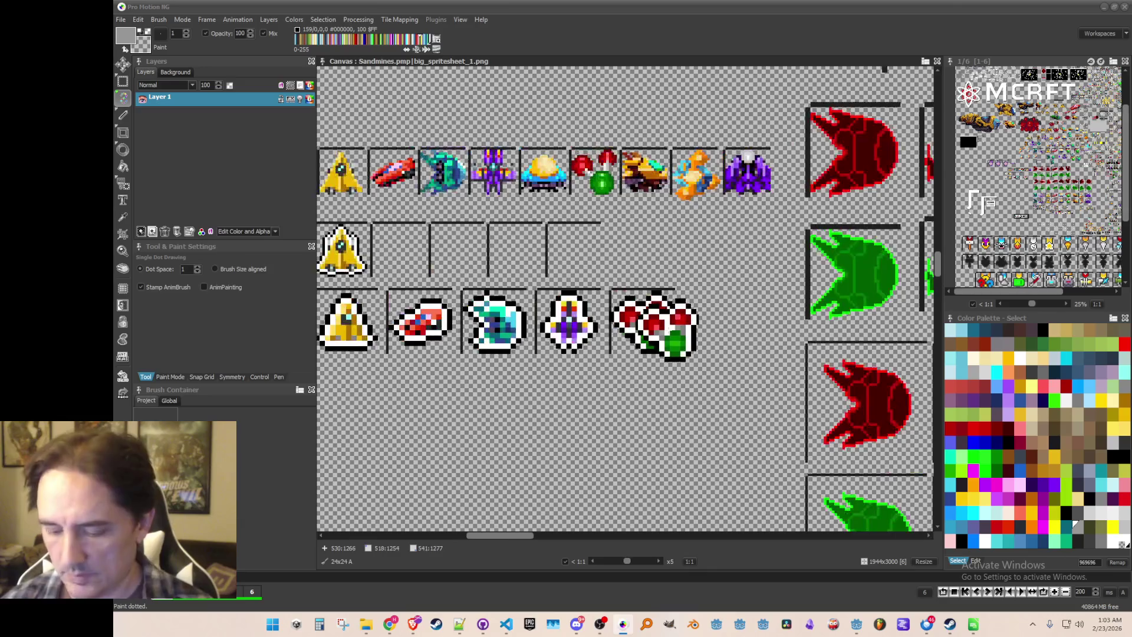
pyautogui.scroll(2, 584, 317)
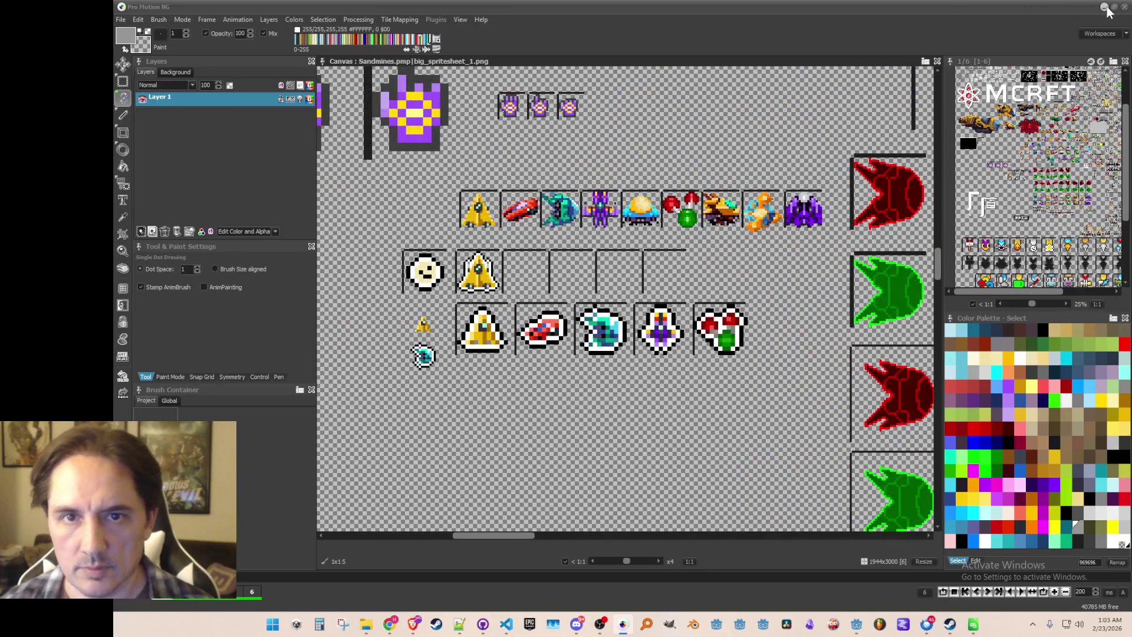
pyautogui.click(1104, 8)
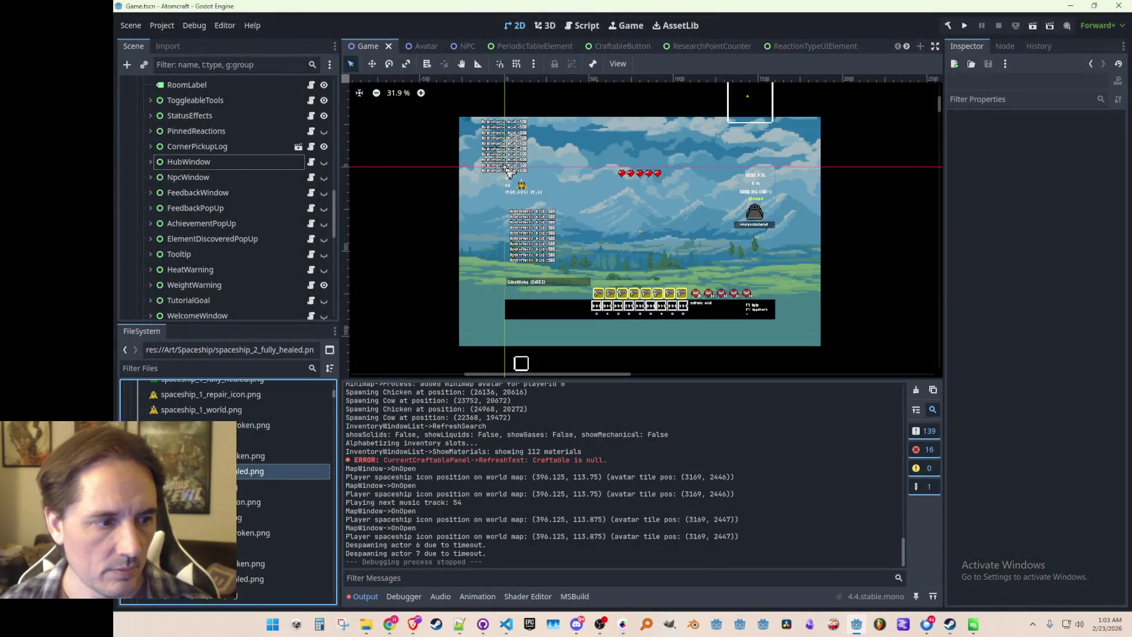
# - Open the WorldMapIcons folder and preview the imported worldmap_icon_spaceship_2.png
pyautogui.scroll(10, 224, 471)
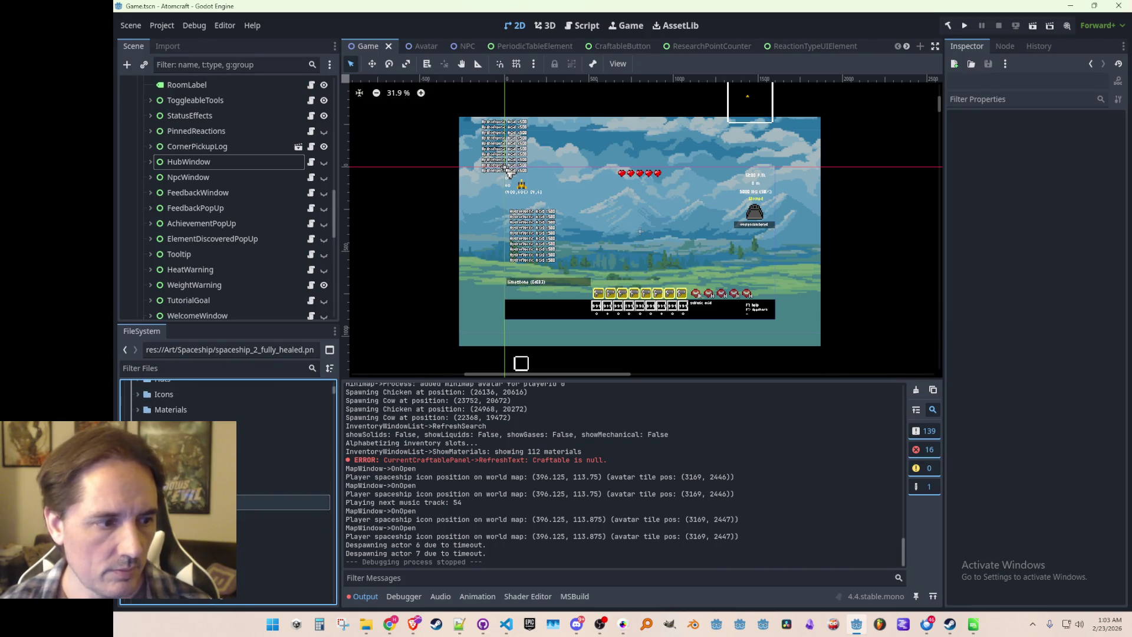
pyautogui.scroll(-5, 283, 471)
pyautogui.click(277, 437)
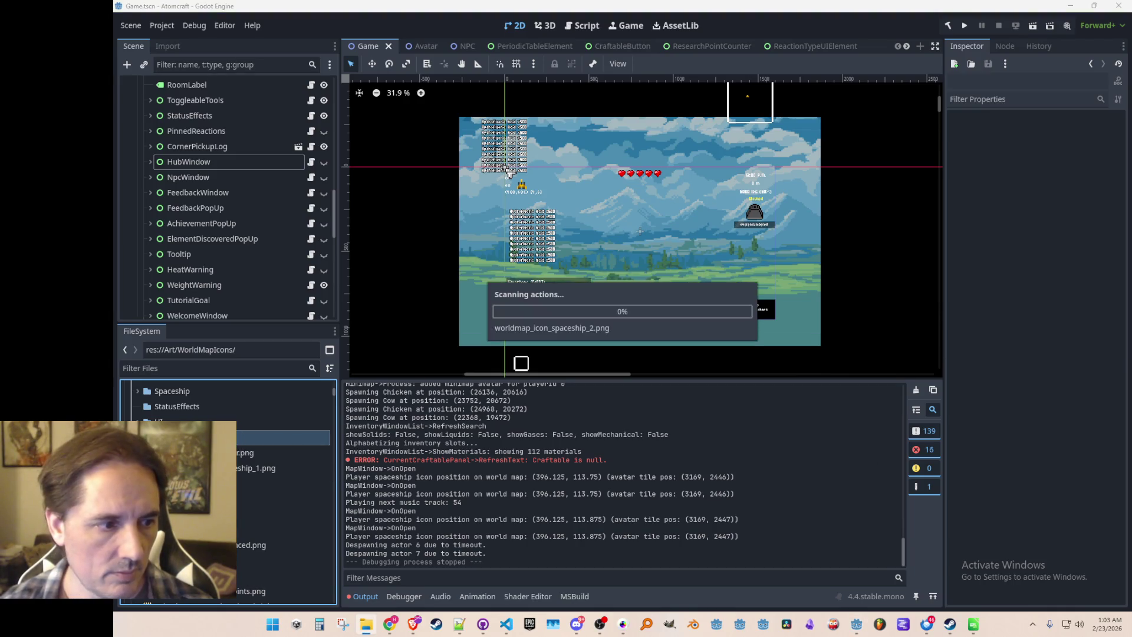
pyautogui.click(248, 483)
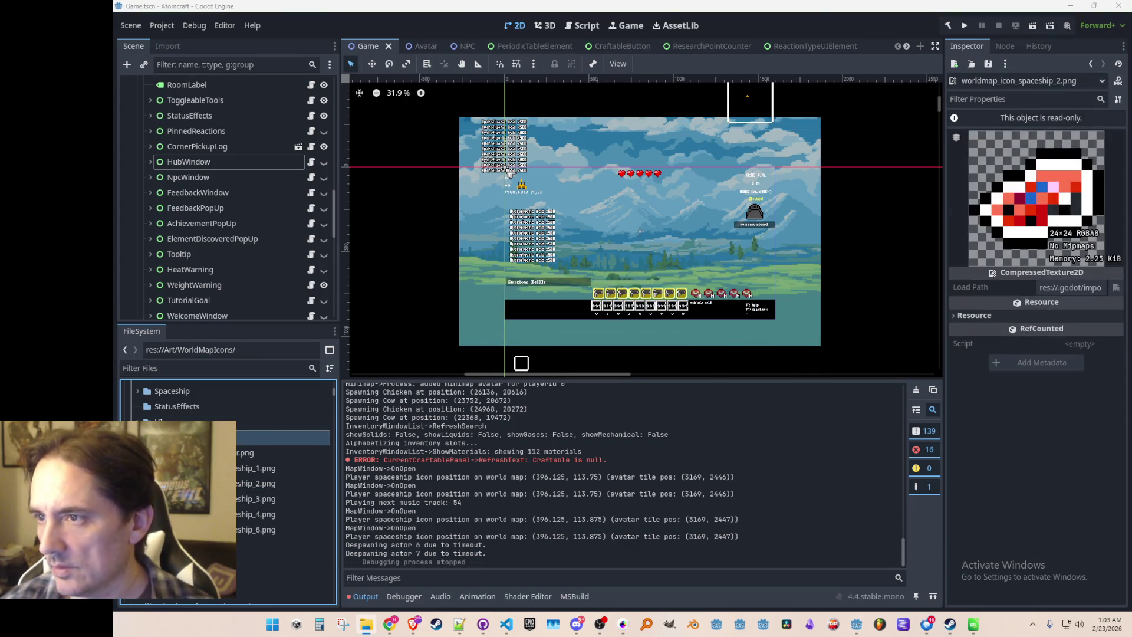
# - Save the Godot scene and bring VS Code with SaveData_NPCState.cs to the front
pyautogui.click(774, 354)
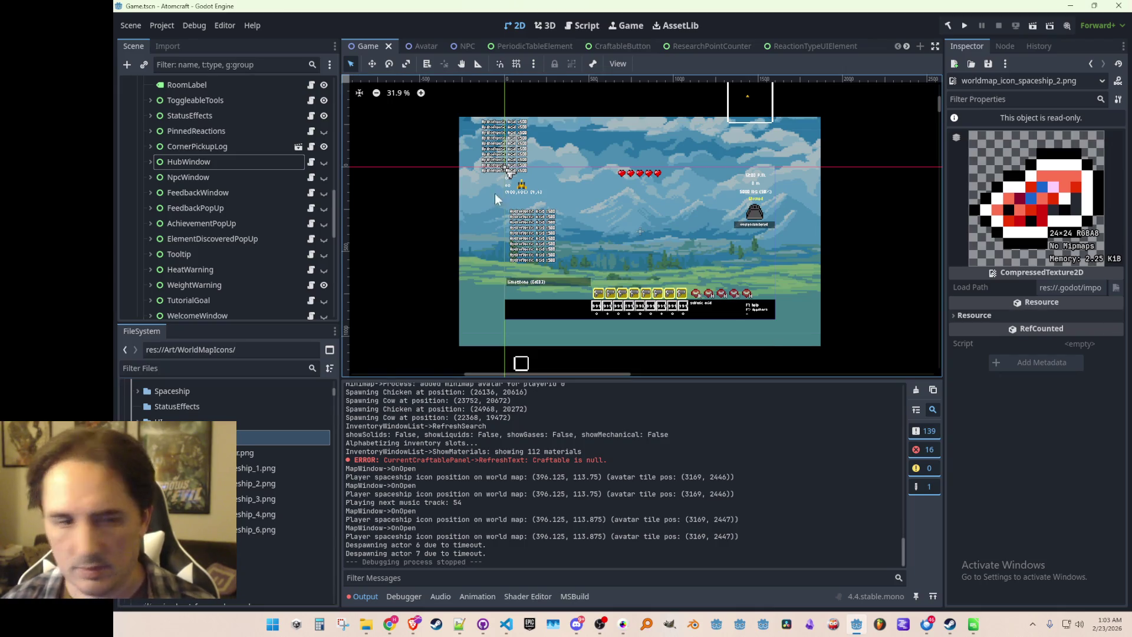
pyautogui.hotkey('ctrl', 's')
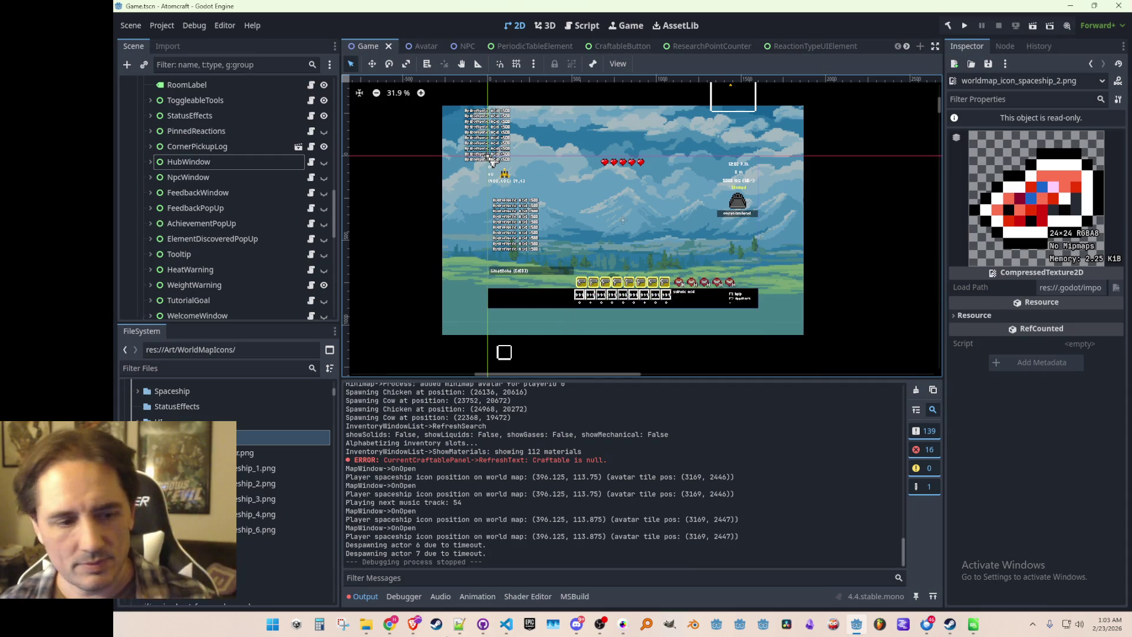
pyautogui.click(503, 625)
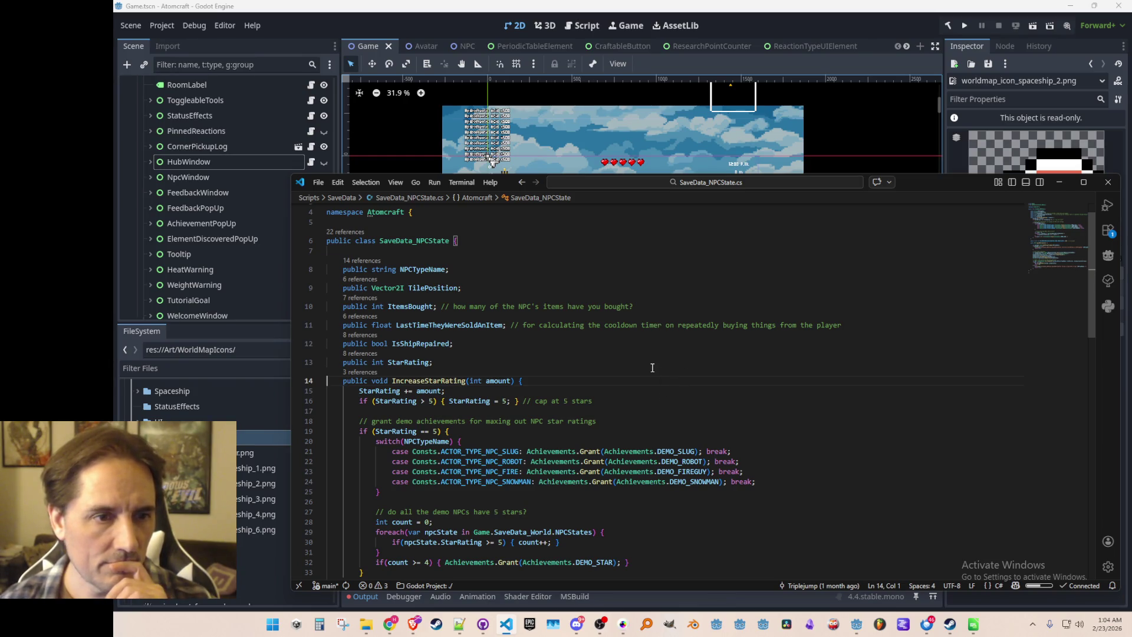
# - Navigate back from SaveData_NPCState to the Init method in WorldMapIcons.cs
pyautogui.doubleClick(425, 239)
pyautogui.click(679, 304)
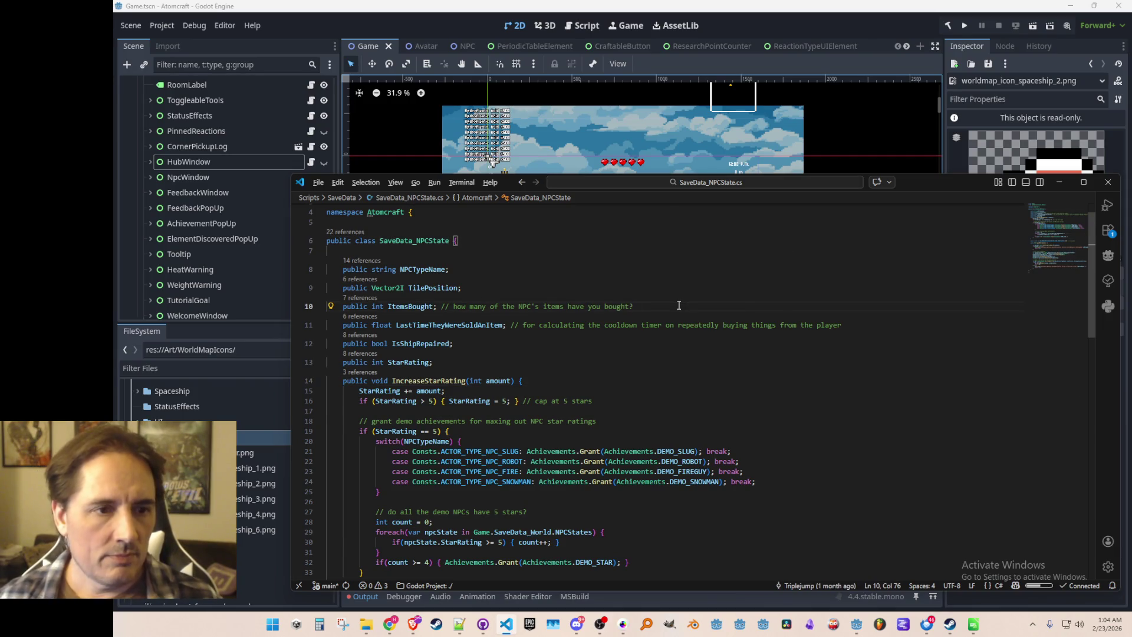
pyautogui.hotkey('alt', 'Left')
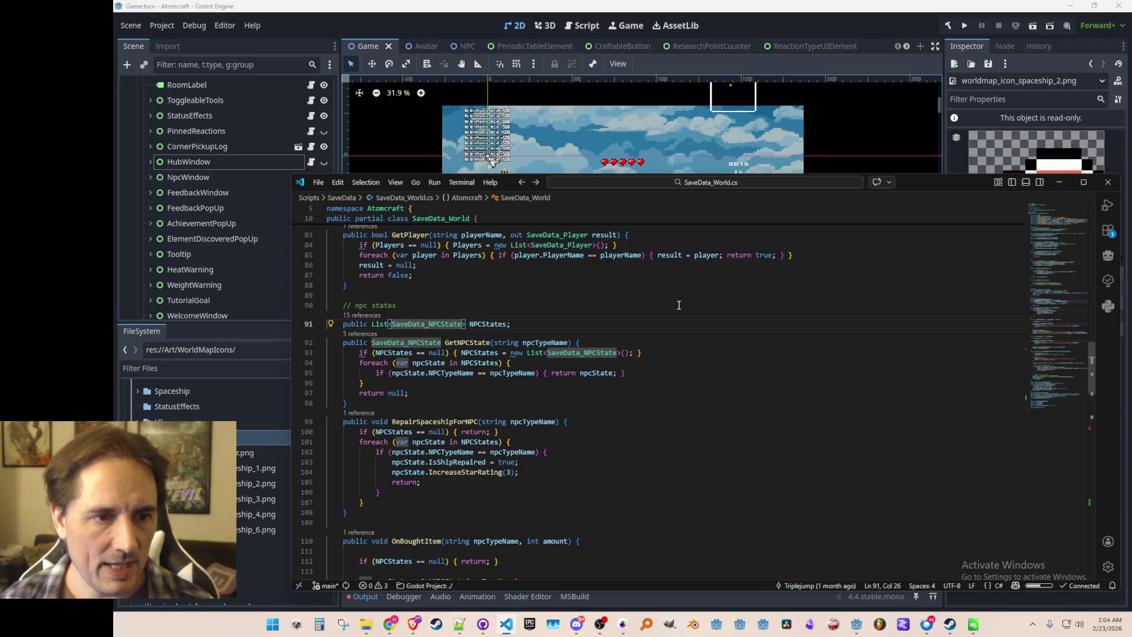
pyautogui.hotkey('alt', 'Left')
pyautogui.hotkey('alt', 'Left')
pyautogui.hotkey('alt', 'Left')
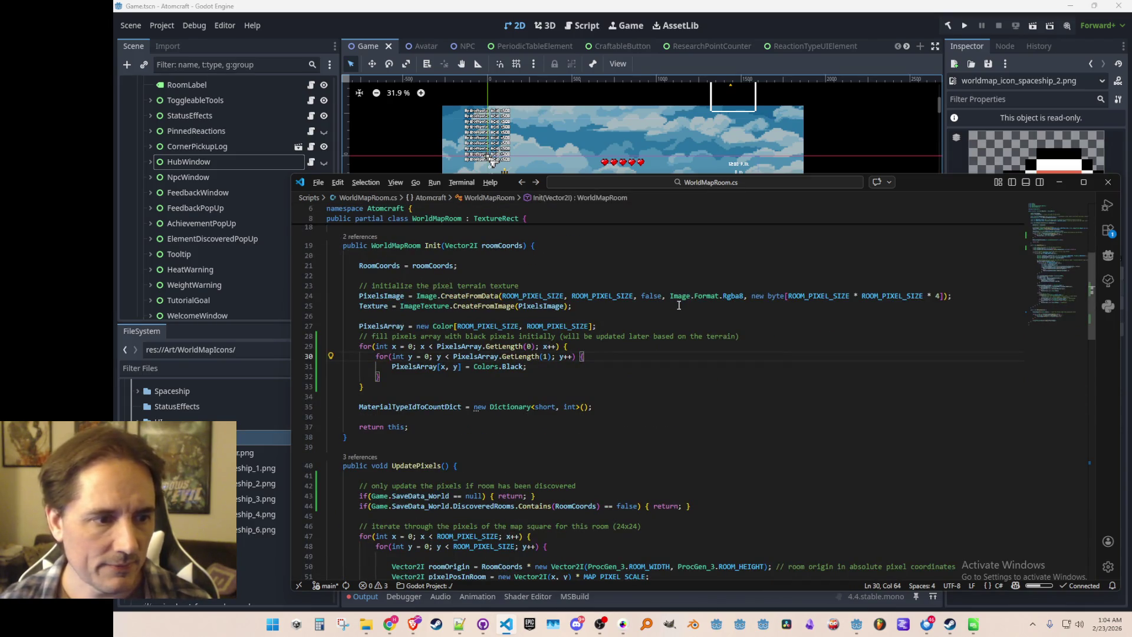
pyautogui.hotkey('alt', 'Left')
pyautogui.hotkey('alt', 'Left')
pyautogui.hotkey('alt', 'Left')
pyautogui.hotkey('alt', 'Left')
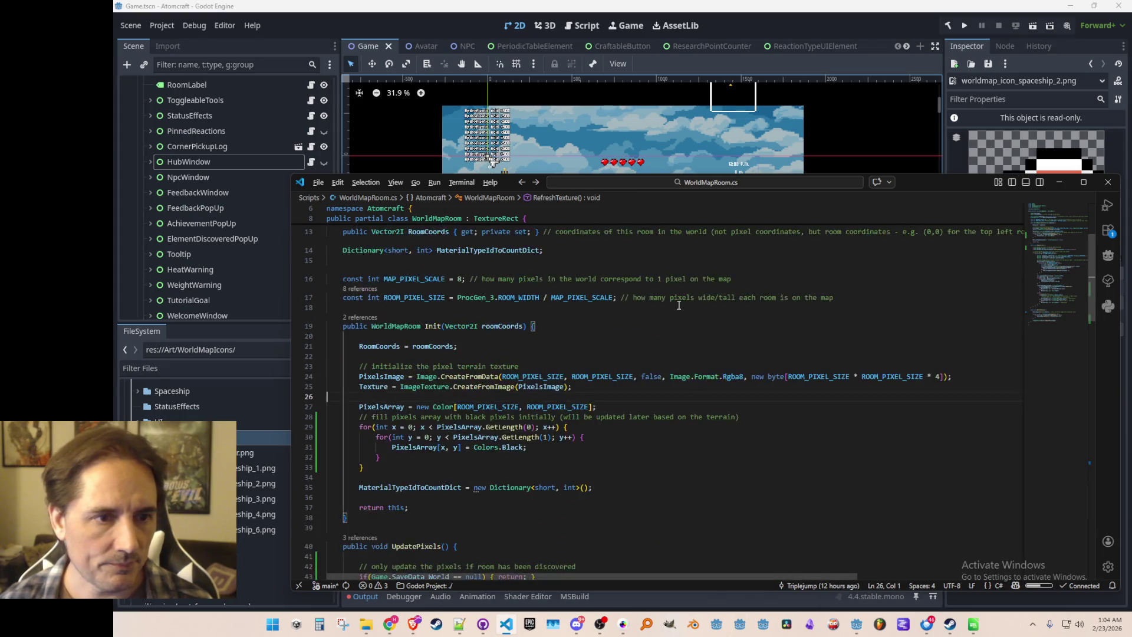
pyautogui.hotkey('alt', 'Left')
pyautogui.hotkey('alt', 'Left')
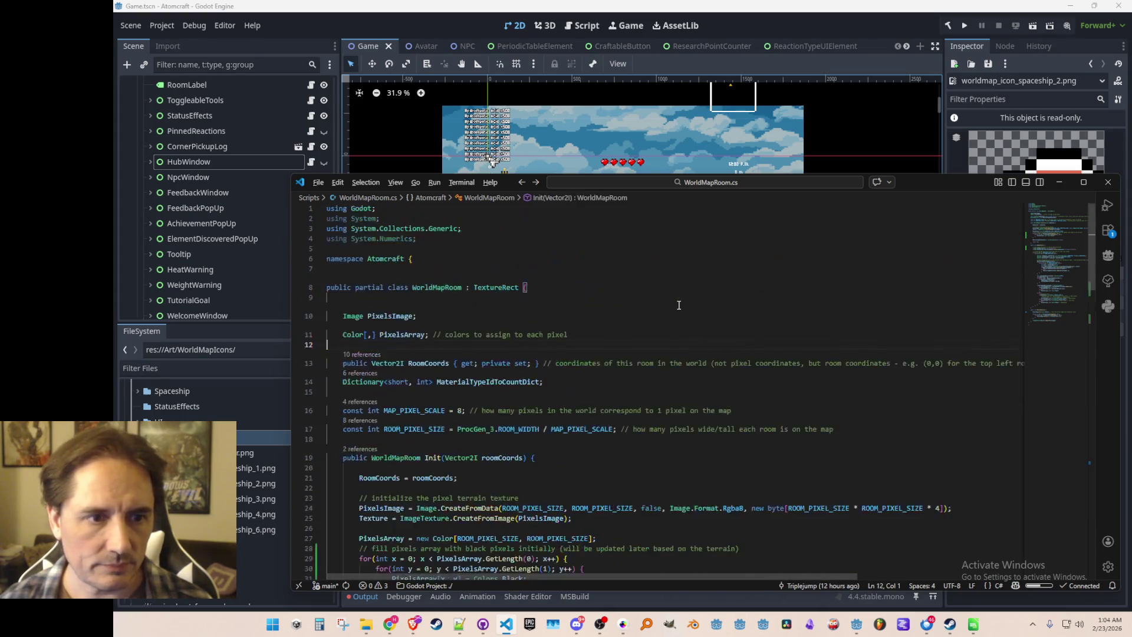
pyautogui.scroll(-4, 719, 284)
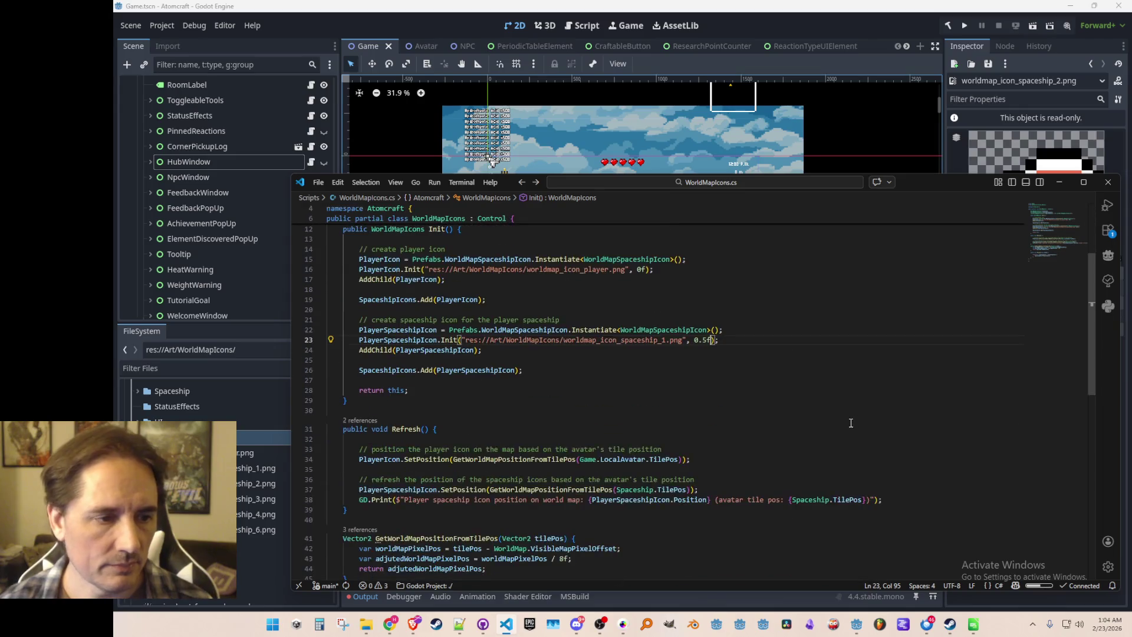
pyautogui.click(853, 383)
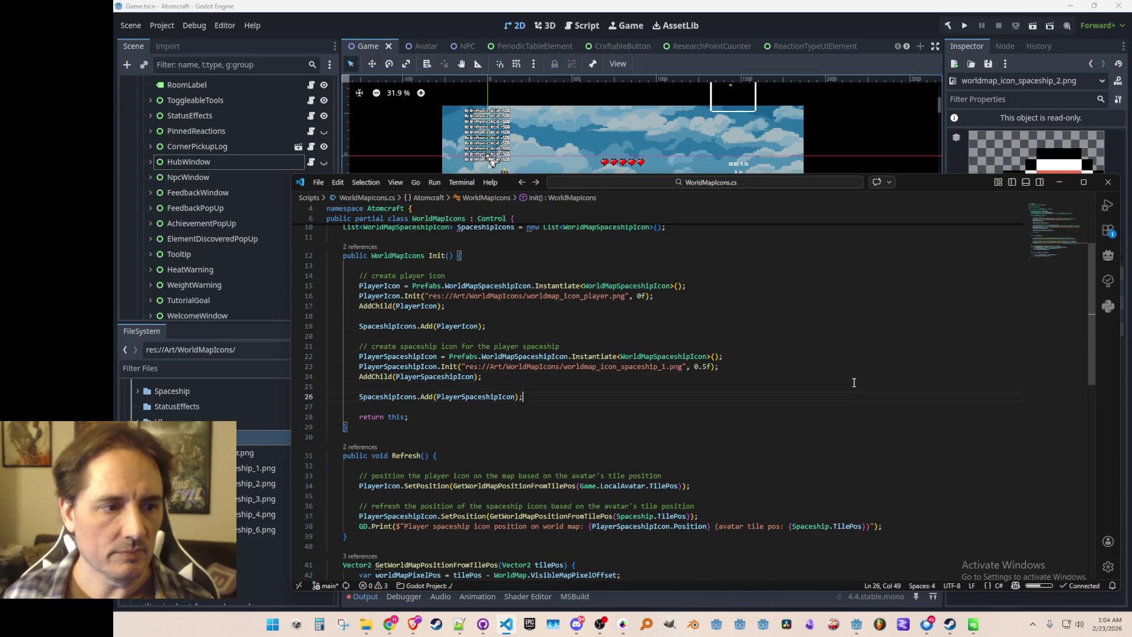
# - Add the spaceship_2 icon Instantiate/Init/AddChild/SpaceshipIcons.Add lines below the NPCs comment
pyautogui.press('Return')
pyautogui.press('Return')
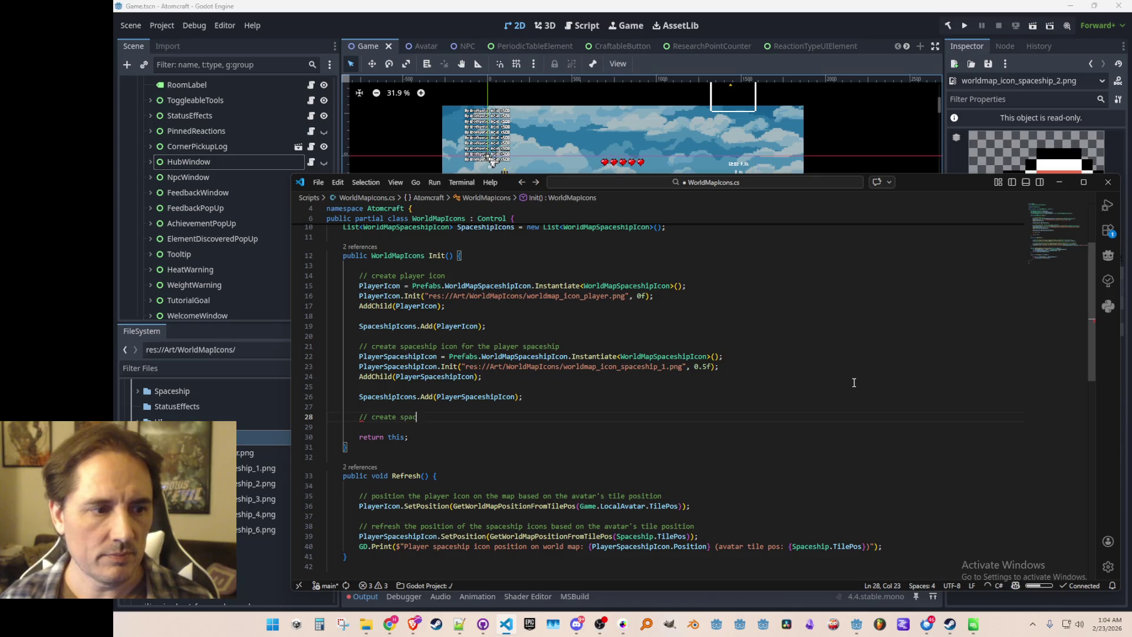
pyautogui.write('// create spaceship icons for the NPCs')
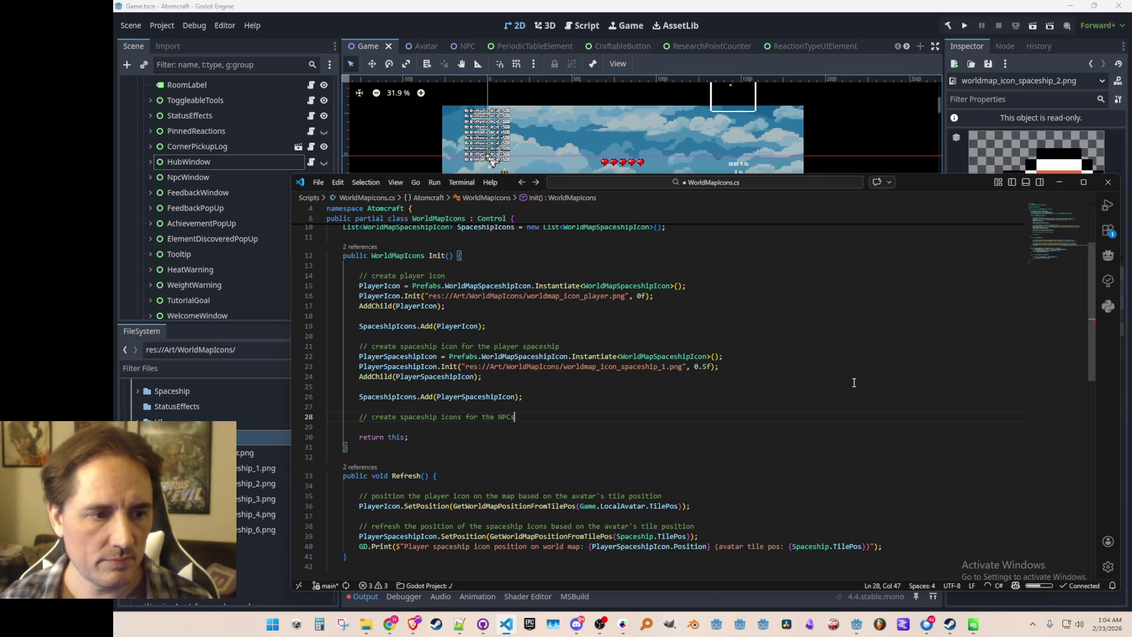
pyautogui.press('Return')
pyautogui.write('var spaceship_2_icon =')
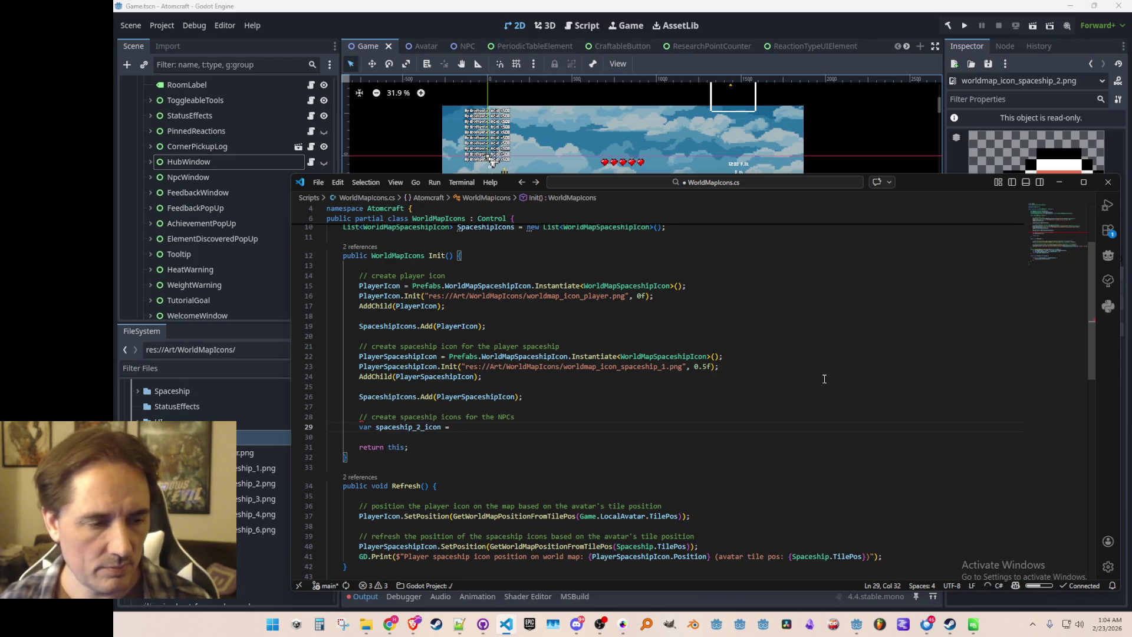
pyautogui.press('Tab')
pyautogui.press('Tab')
pyautogui.press('Tab')
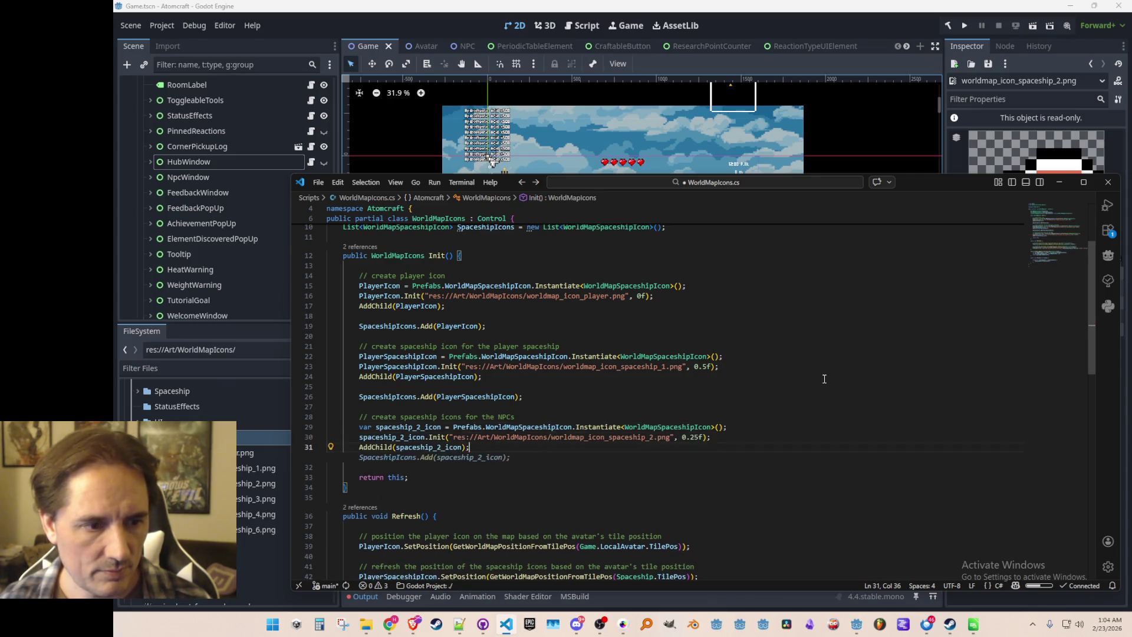
pyautogui.press('Tab')
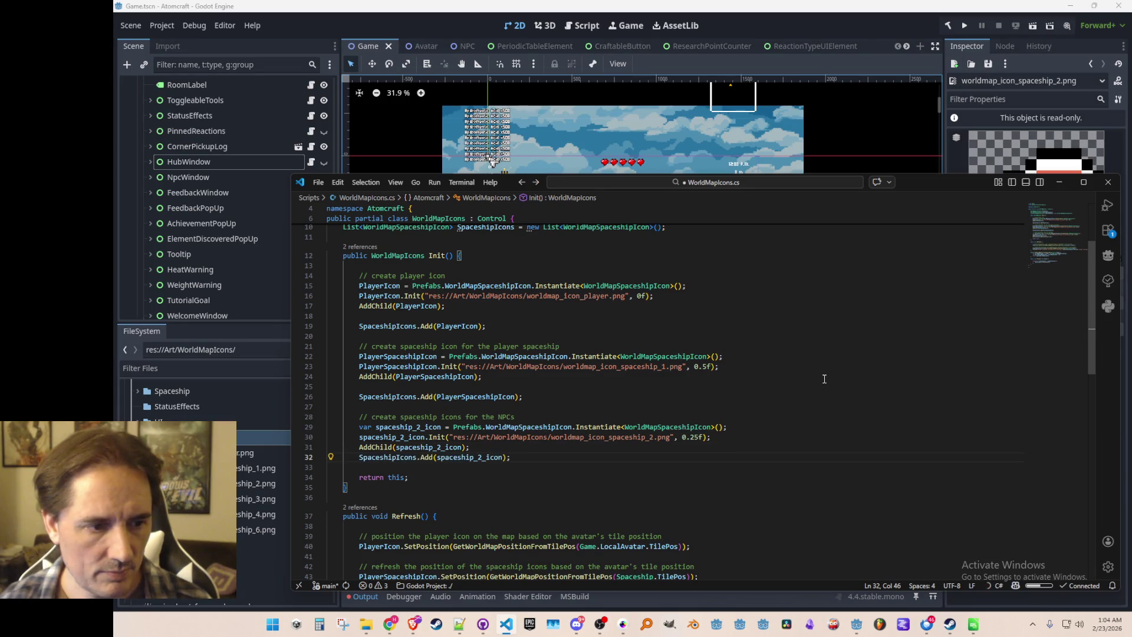
pyautogui.press('Return')
pyautogui.press('Return')
# - Add the icon setup lines for spaceship_3 and add it to SpaceshipIcons
pyautogui.scroll(-3, 831, 366)
pyautogui.write('(2, 3, 4, 6')
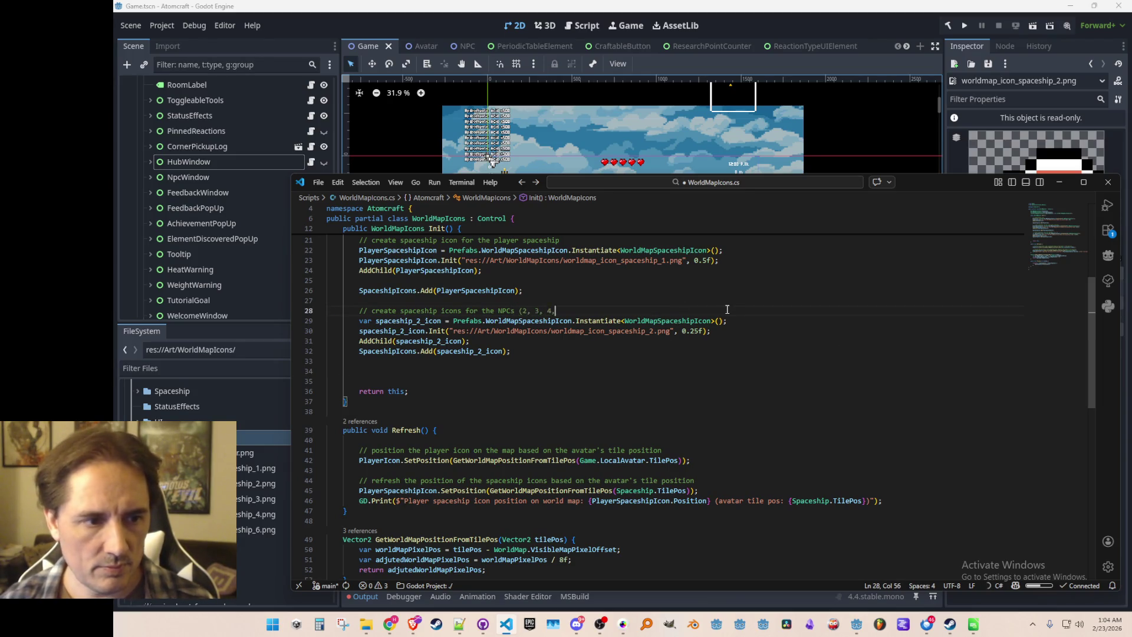
pyautogui.write('d')
pyautogui.write(')')
pyautogui.press('Down')
pyautogui.press('Down')
pyautogui.press('Down')
pyautogui.press('Down')
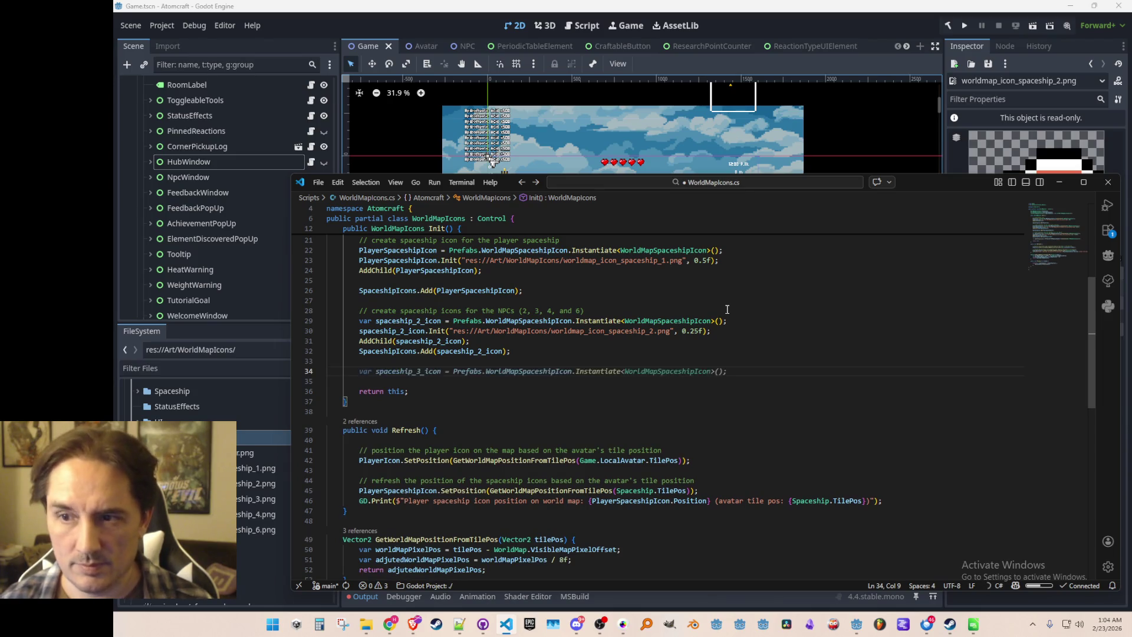
pyautogui.press('Tab')
pyautogui.press('Tab')
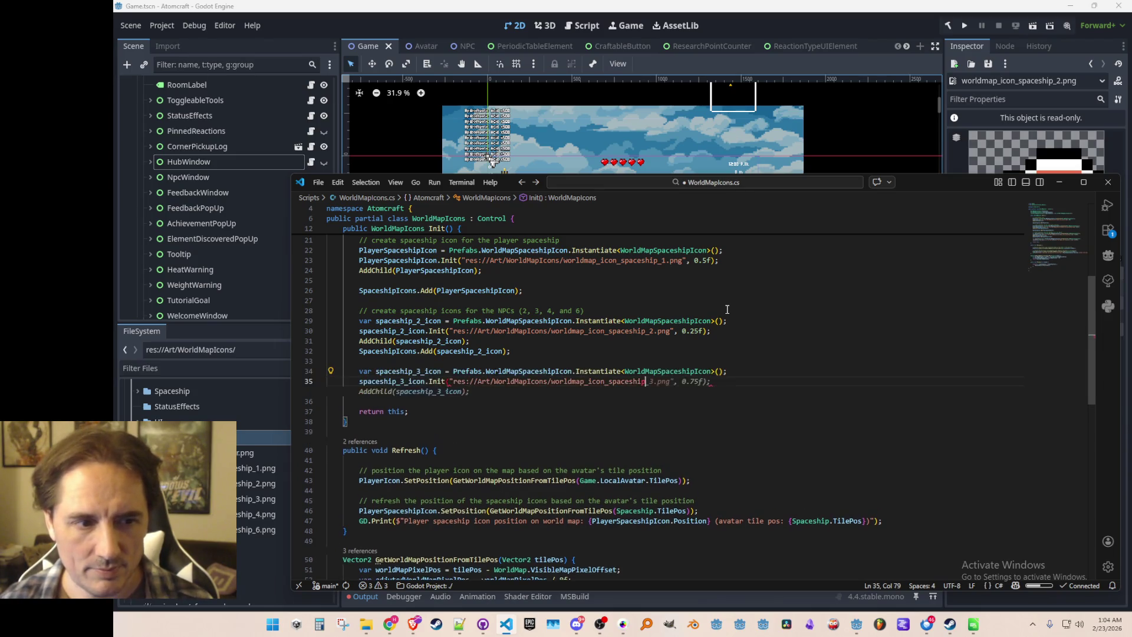
pyautogui.press('Tab')
pyautogui.press('Return')
pyautogui.press('Return')
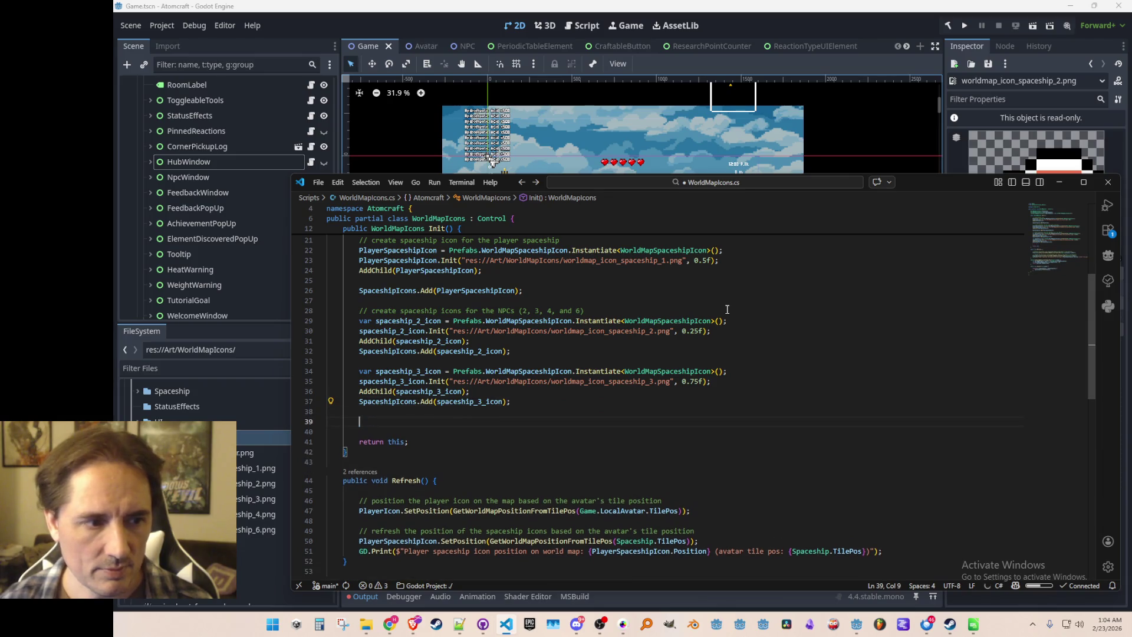
# - Add the spaceship_4 icon creation, Init, AddChild and SpaceshipIcons.Add lines
pyautogui.press('Tab')
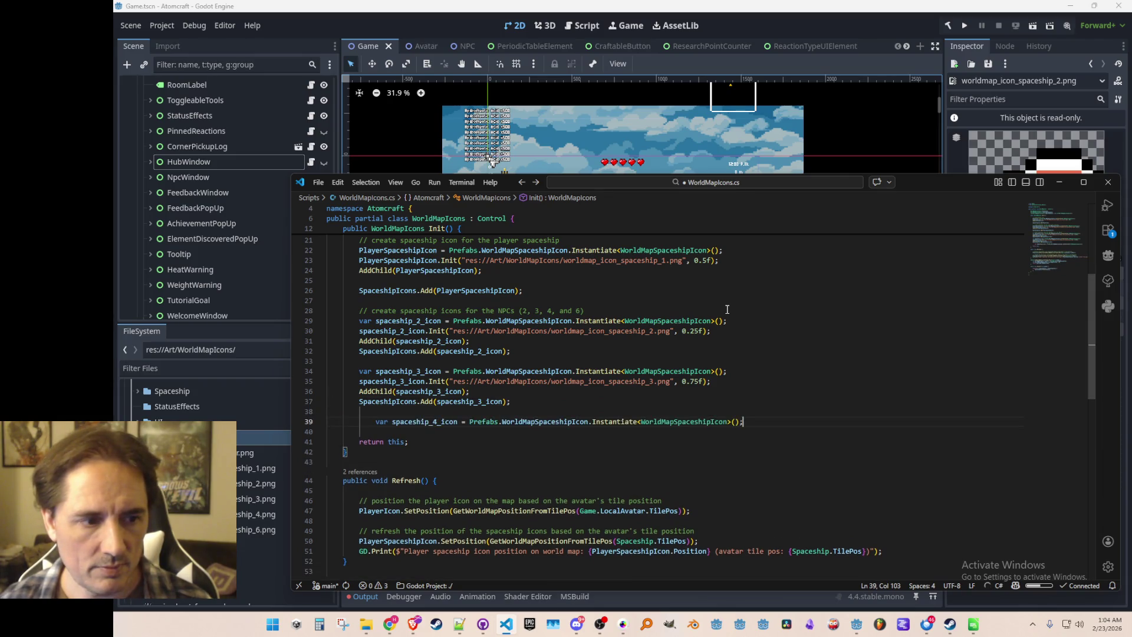
pyautogui.press('Return')
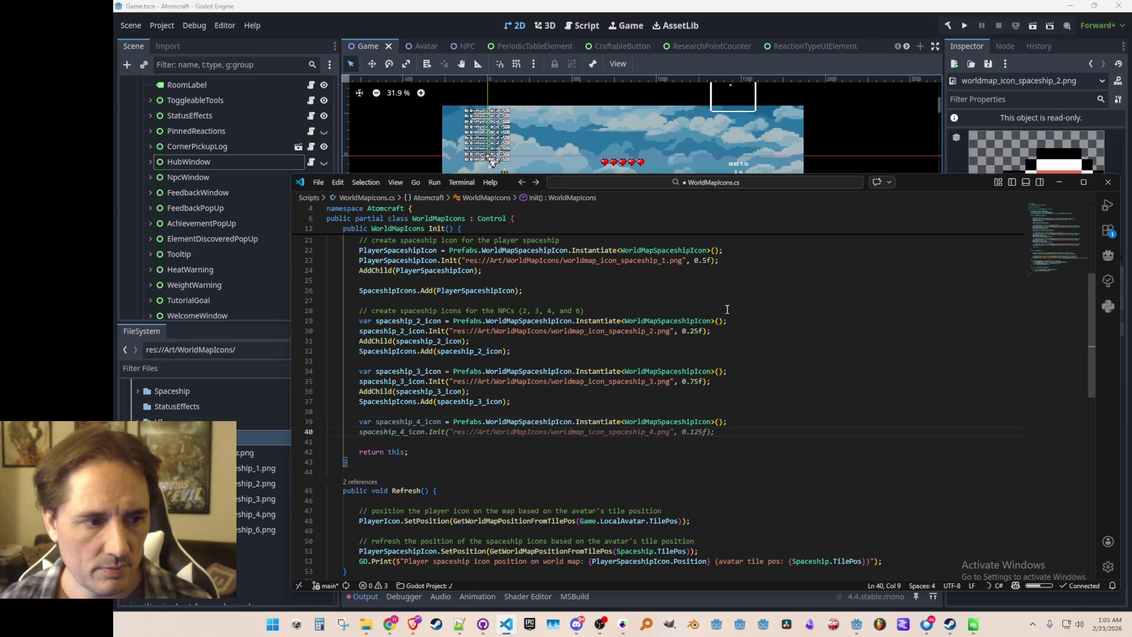
pyautogui.press('Tab')
pyautogui.press('Return')
pyautogui.press('Tab')
pyautogui.press('Return')
pyautogui.press('Tab')
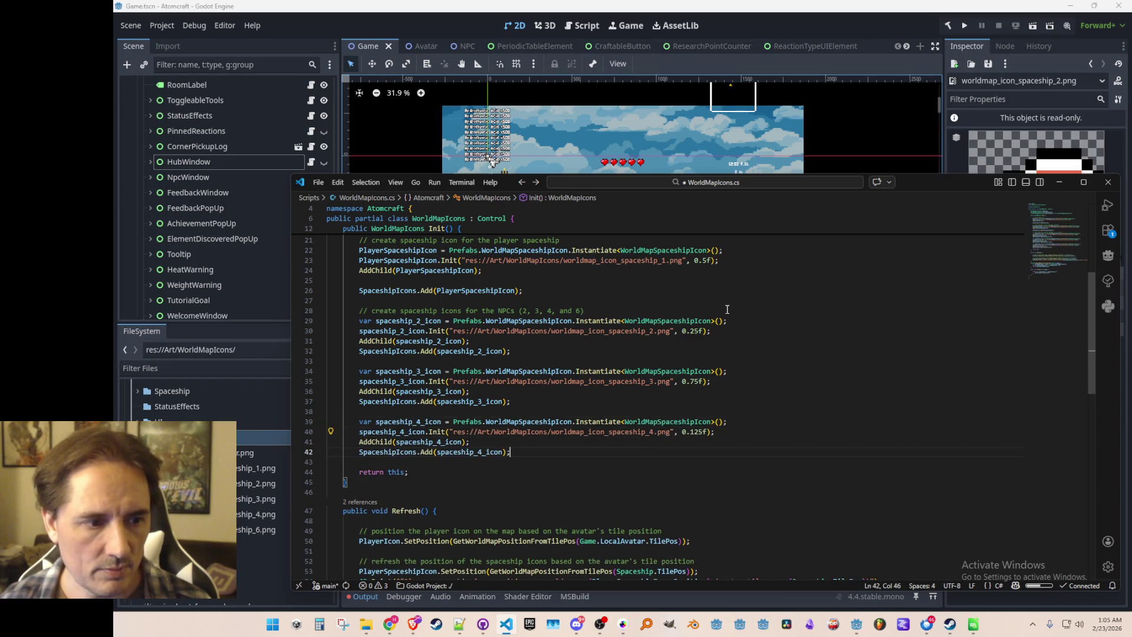
pyautogui.press('Return')
pyautogui.press('Return')
# - Add the spaceship_6 icon lines and save WorldMapIcons.cs
pyautogui.press('Tab')
pyautogui.press('Return')
pyautogui.press('Tab')
pyautogui.press('Return')
pyautogui.press('Tab')
pyautogui.press('Tab')
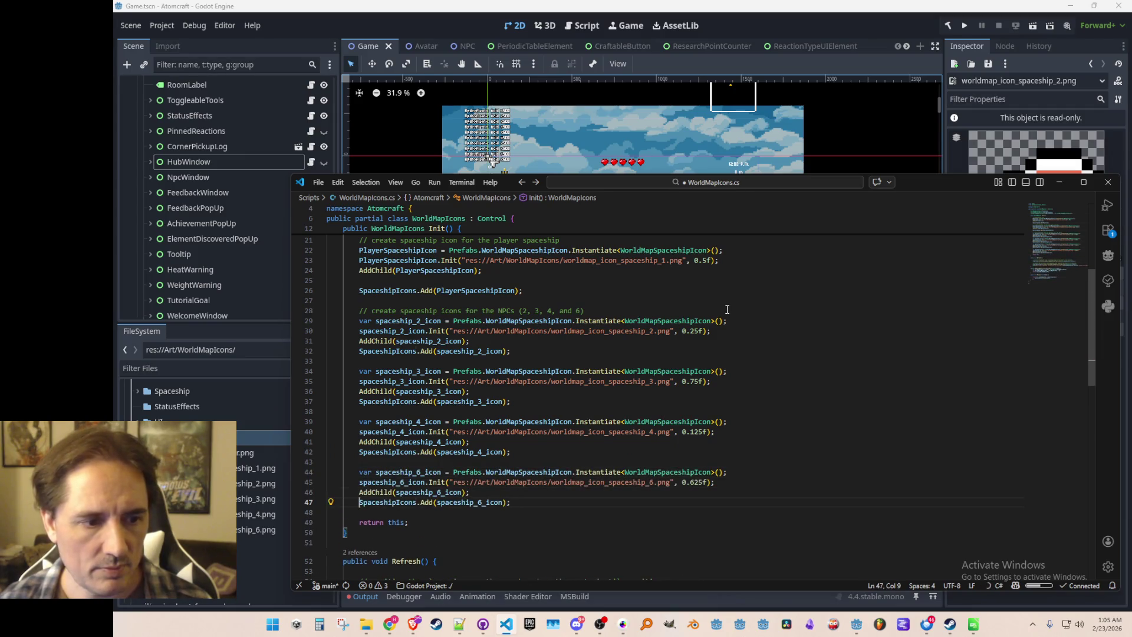
pyautogui.press('Up')
pyautogui.hotkey('ctrl', 's')
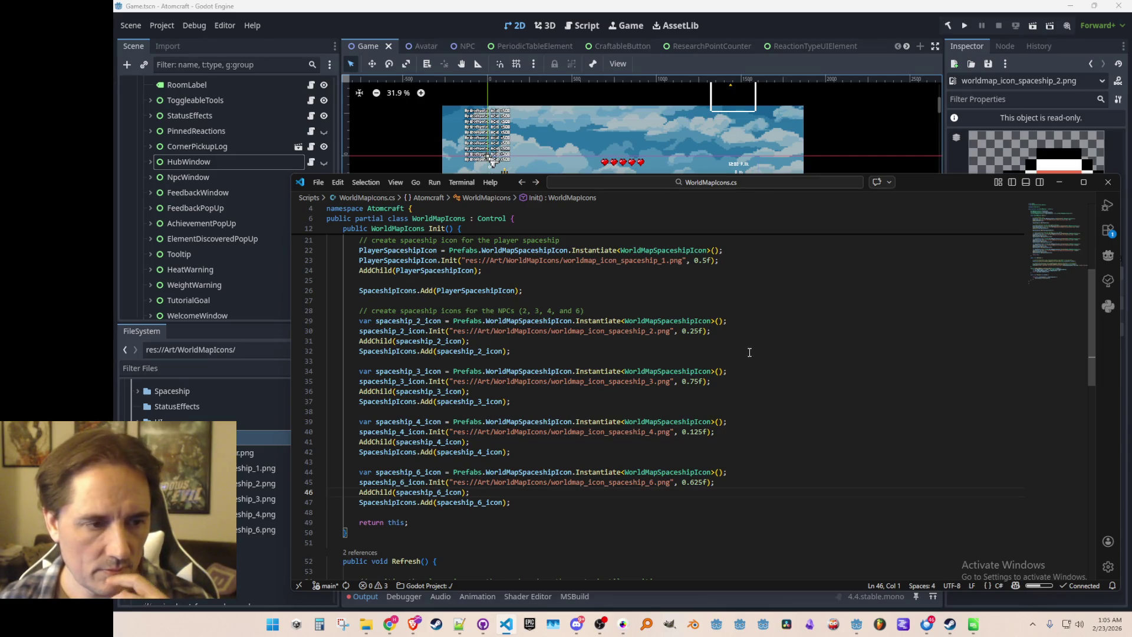
# - Place the caret at the end of the debug print line in Refresh()
pyautogui.click(700, 358)
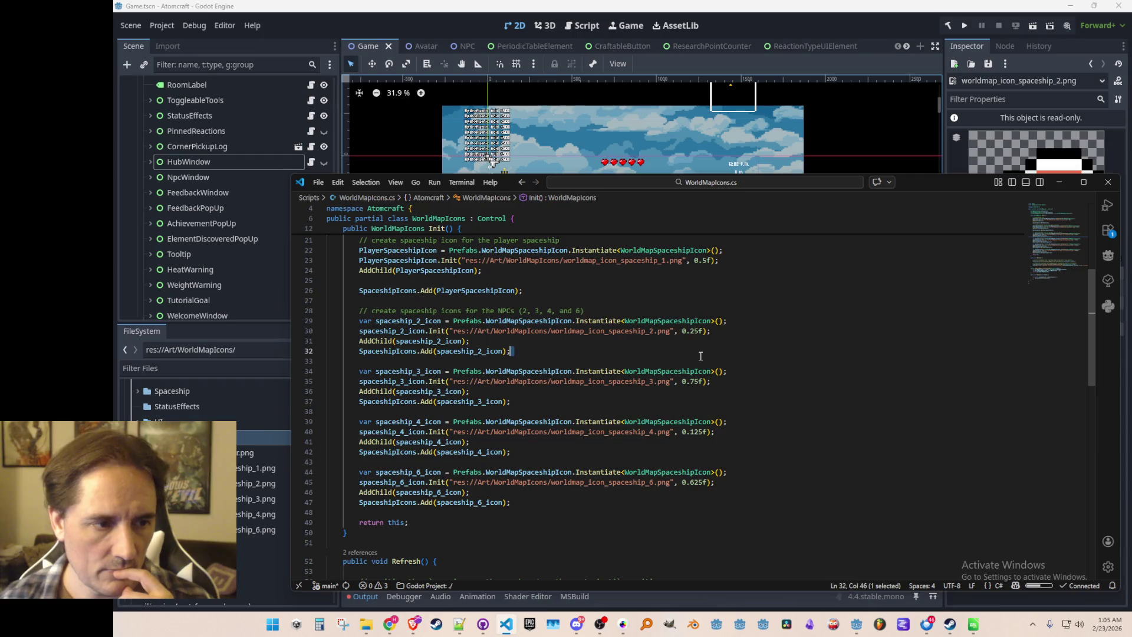
pyautogui.scroll(-10, 794, 356)
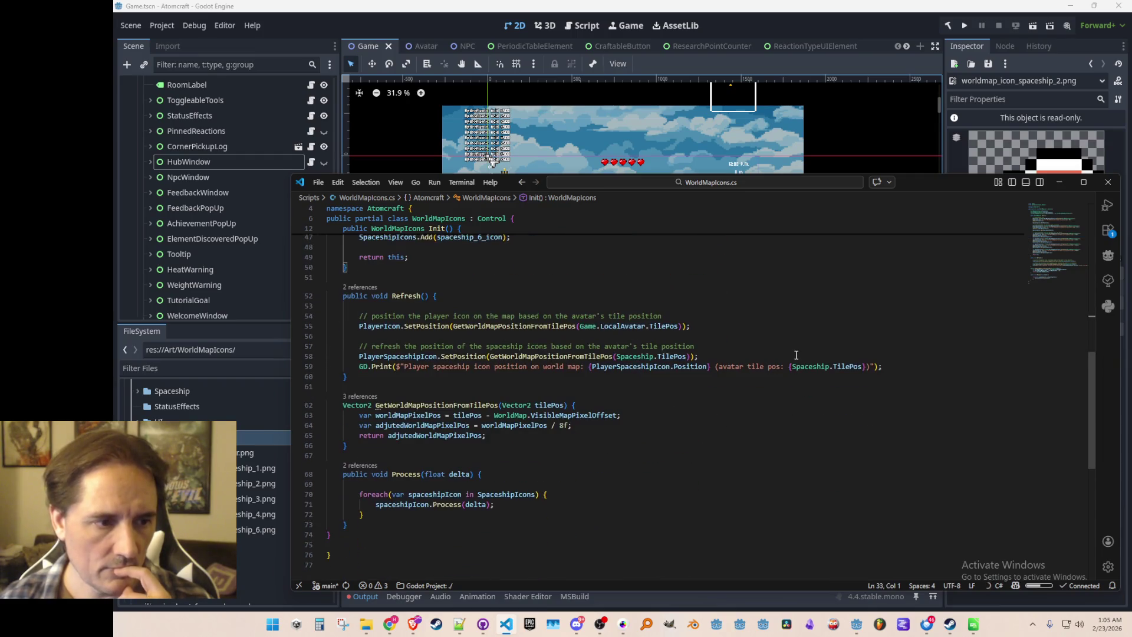
pyautogui.scroll(1, 799, 387)
pyautogui.click(873, 314)
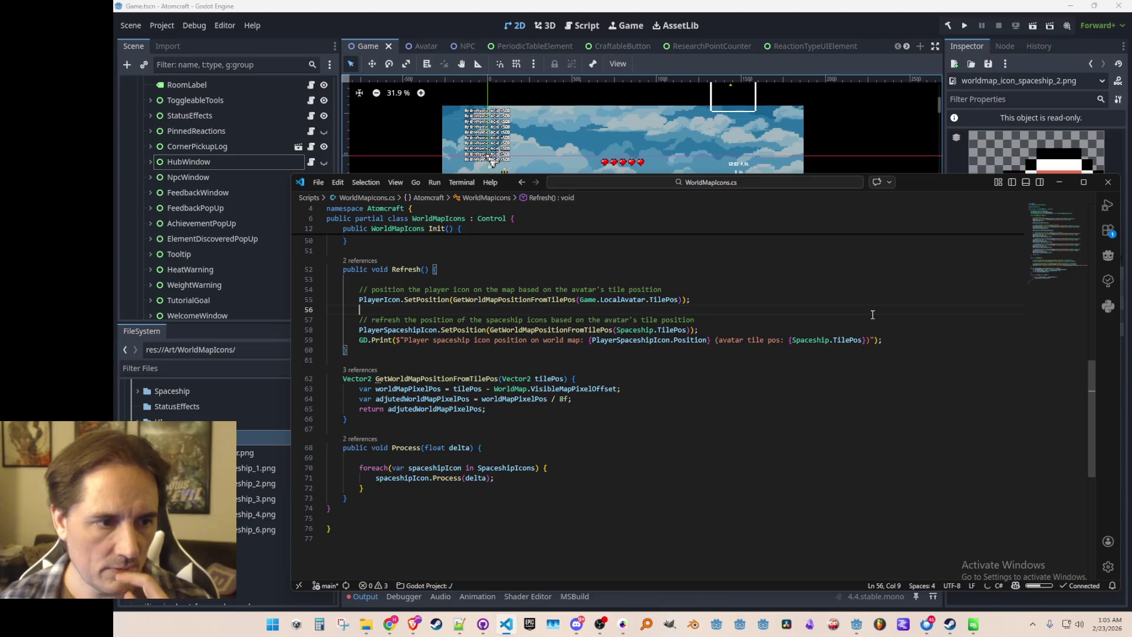
pyautogui.press('Down')
pyautogui.press('Down')
pyautogui.press('Down')
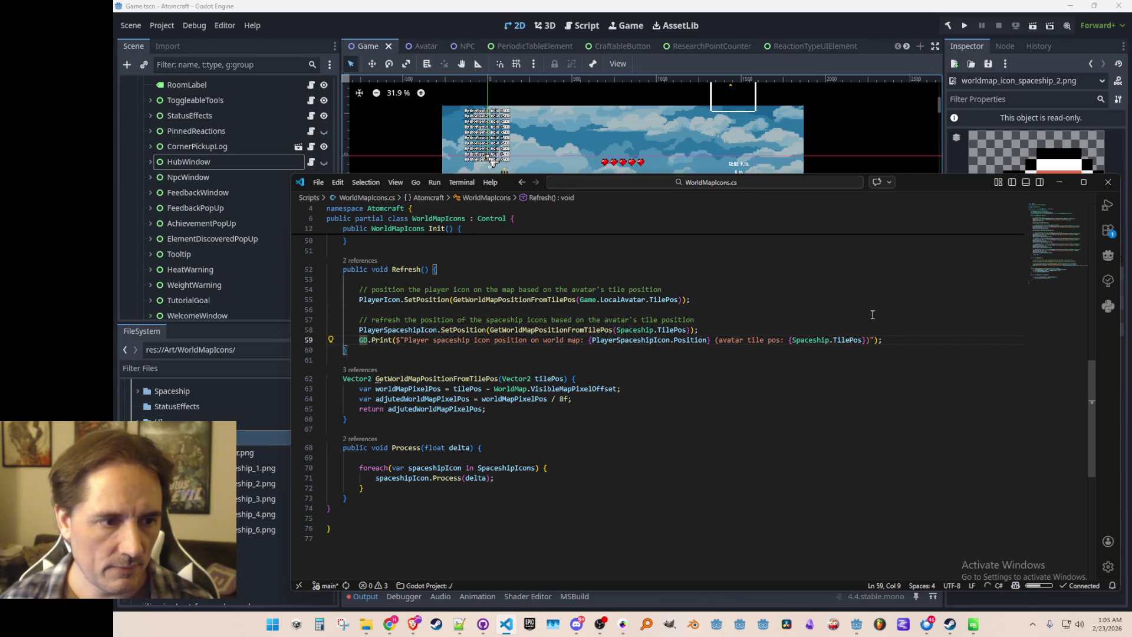
pyautogui.press('End')
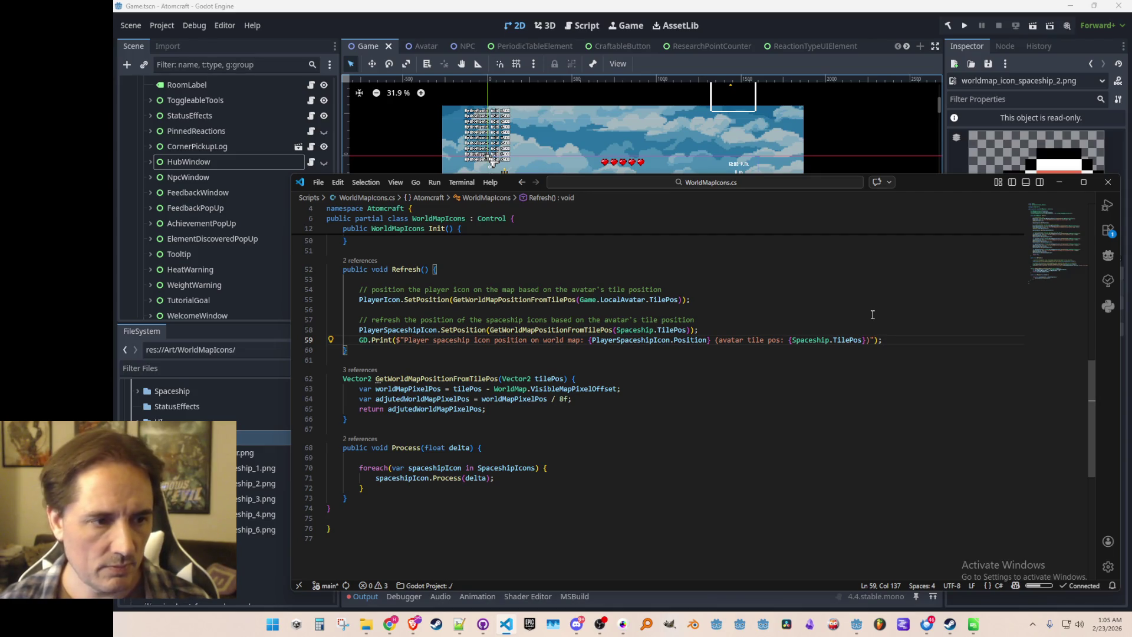
pyautogui.scroll(1, 926, 354)
# - Insert a foreach loop over NPCStates in Refresh() and clear its suggested body
pyautogui.press('Return')
pyautogui.press('Return')
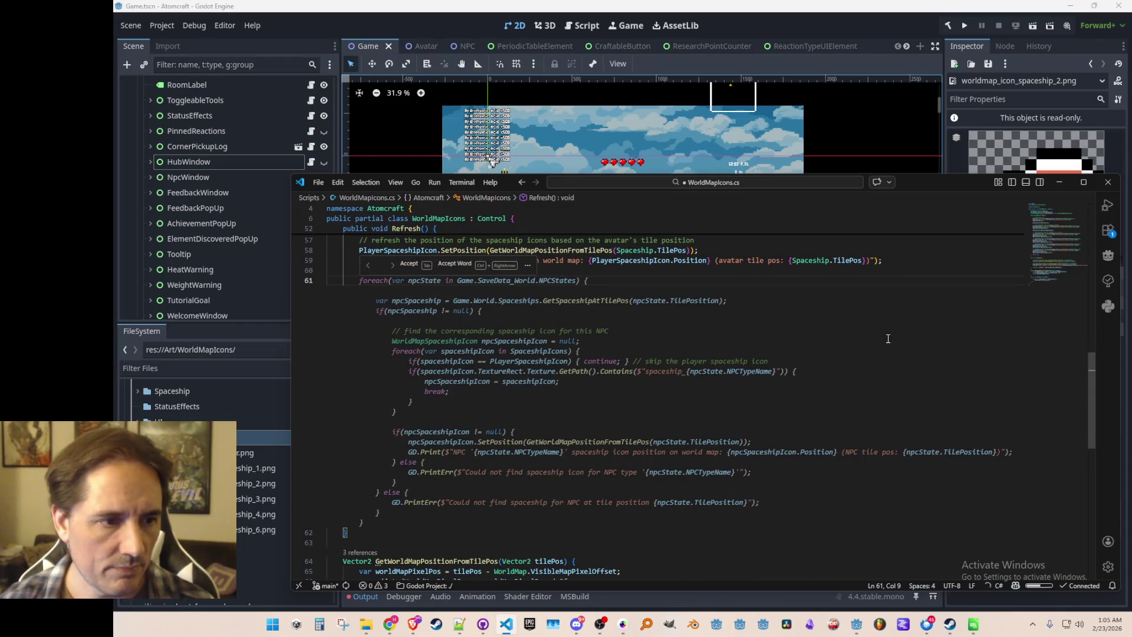
pyautogui.press('Tab')
pyautogui.click(890, 299)
pyautogui.press('Home')
pyautogui.press('Home')
pyautogui.hotkey('shift', 'Down')
pyautogui.hotkey('shift', 'Down')
pyautogui.hotkey('shift', 'Down')
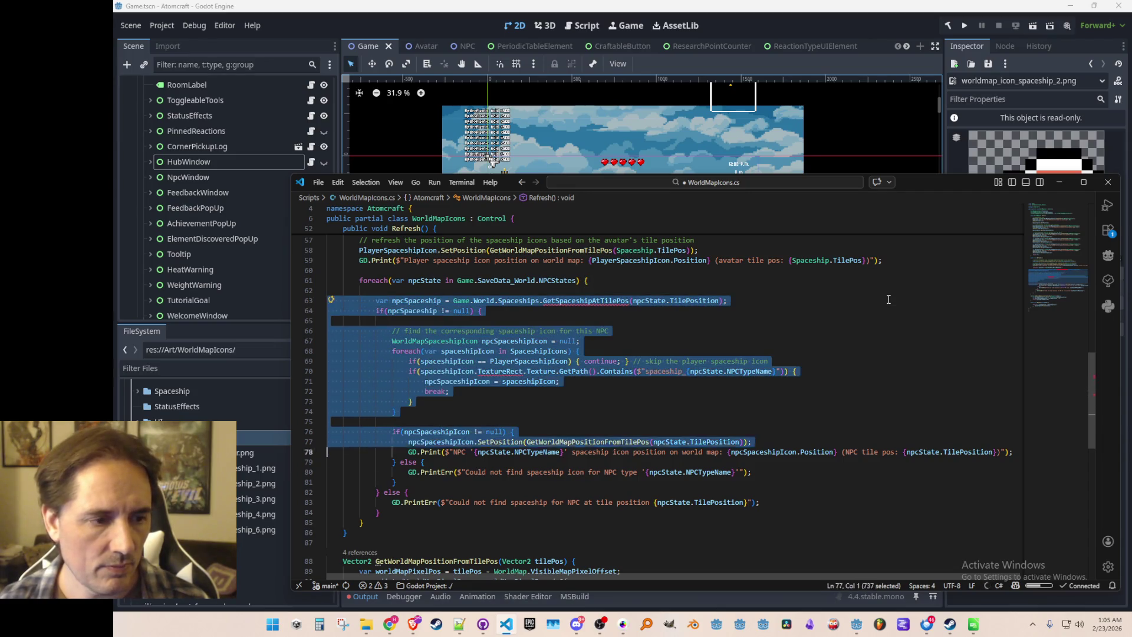
pyautogui.hotkey('shift', 'Down')
pyautogui.hotkey('shift', 'Down')
pyautogui.hotkey('shift', 'Down')
pyautogui.press('Delete')
pyautogui.press('Up')
pyautogui.press('Up')
pyautogui.hotkey('ctrl', 'Right')
pyautogui.hotkey('ctrl', 'Right')
pyautogui.press('Down')
pyautogui.press('Return')
# - Write the if/else-if chain on npcState.NPCTypeName positioning icons per NPC type, and save
pyautogui.write('if')
pyautogui.press('BackSpace')
pyautogui.write('(npcState')
pyautogui.write('name')
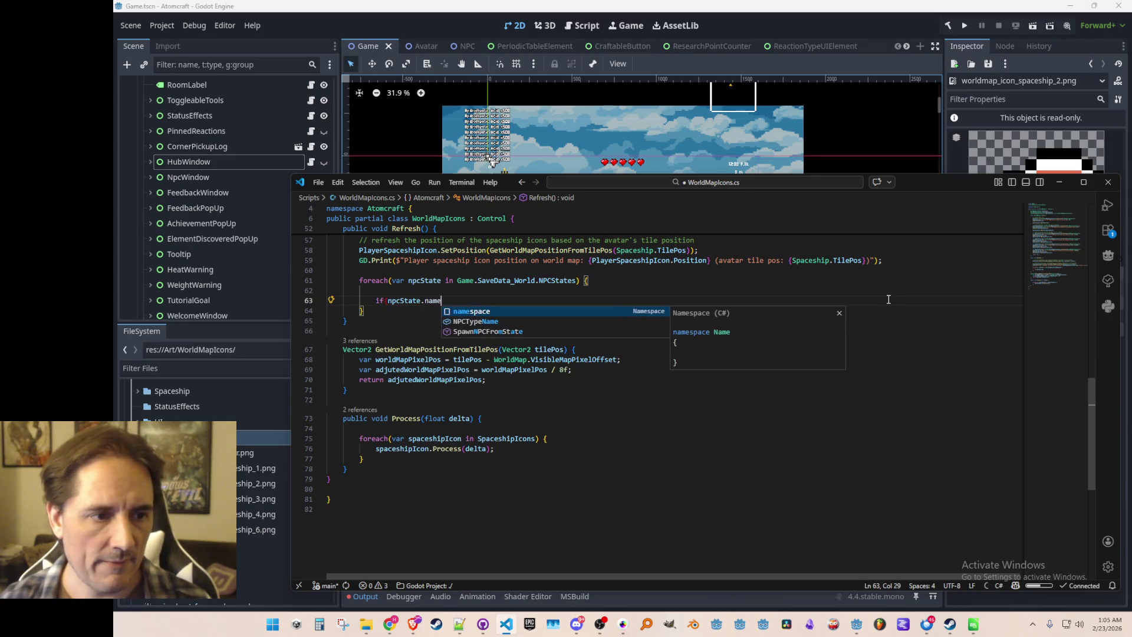
pyautogui.press('Tab')
pyautogui.write('== ')
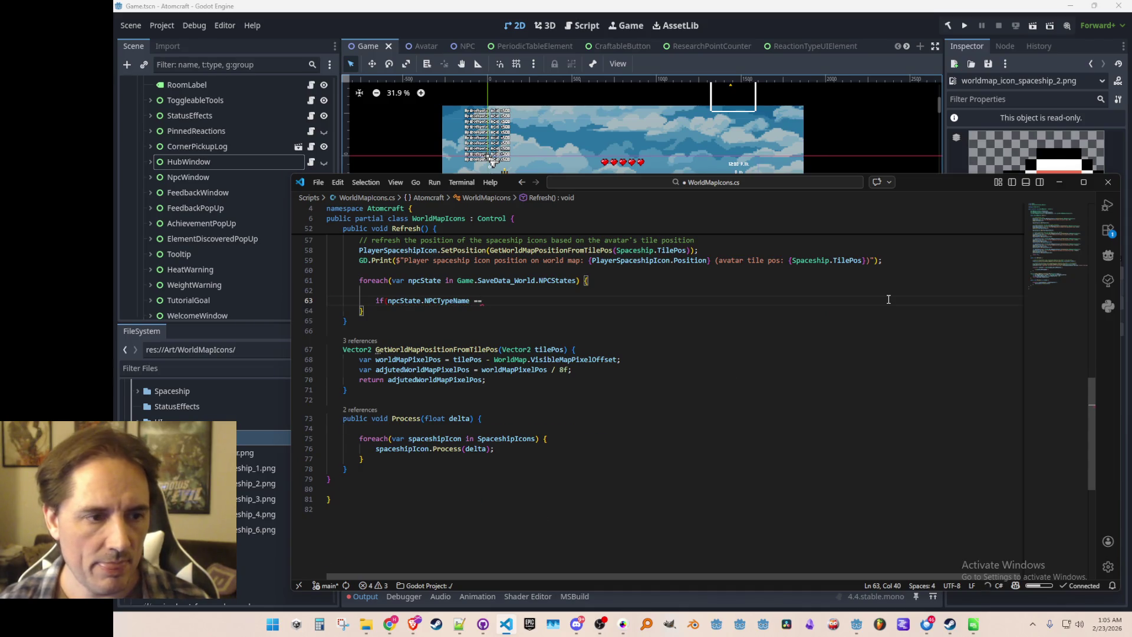
pyautogui.write('N')
pyautogui.press('BackSpace')
pyautogui.press('Tab')
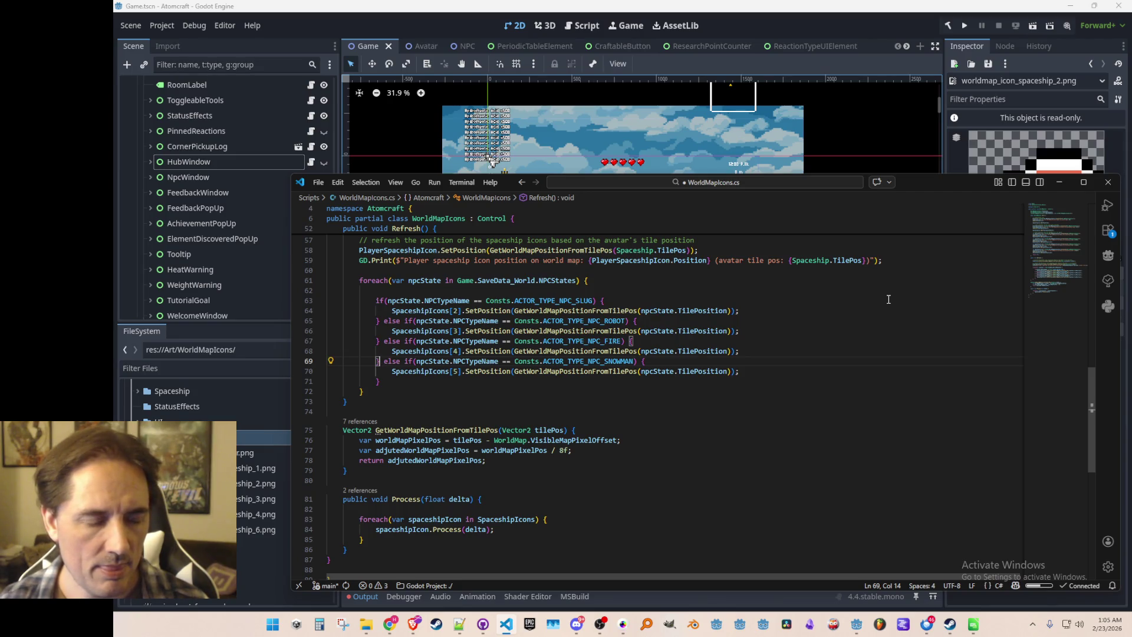
pyautogui.hotkey('ctrl', 's')
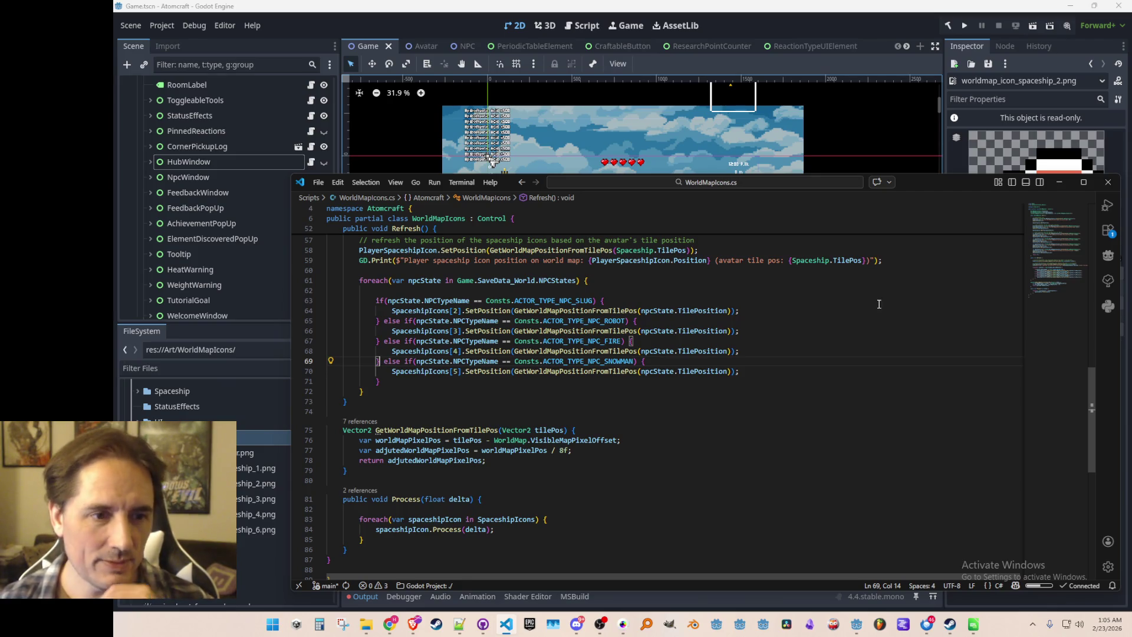
# - Move the caret to the end of the player icon comment above the fields
pyautogui.scroll(3, 879, 304)
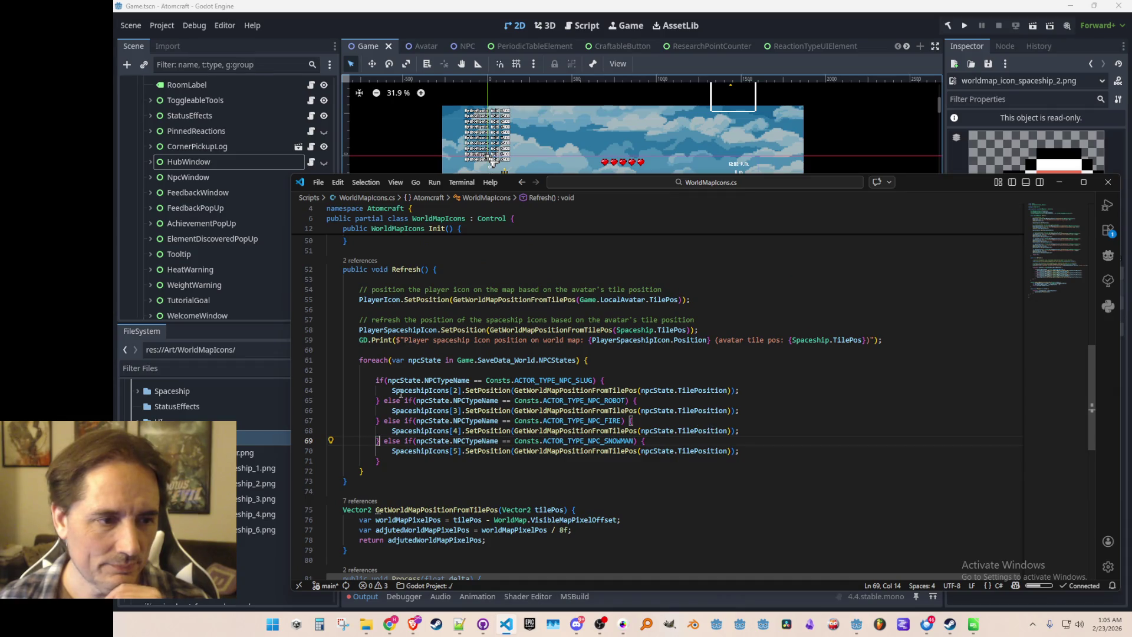
pyautogui.click(659, 369)
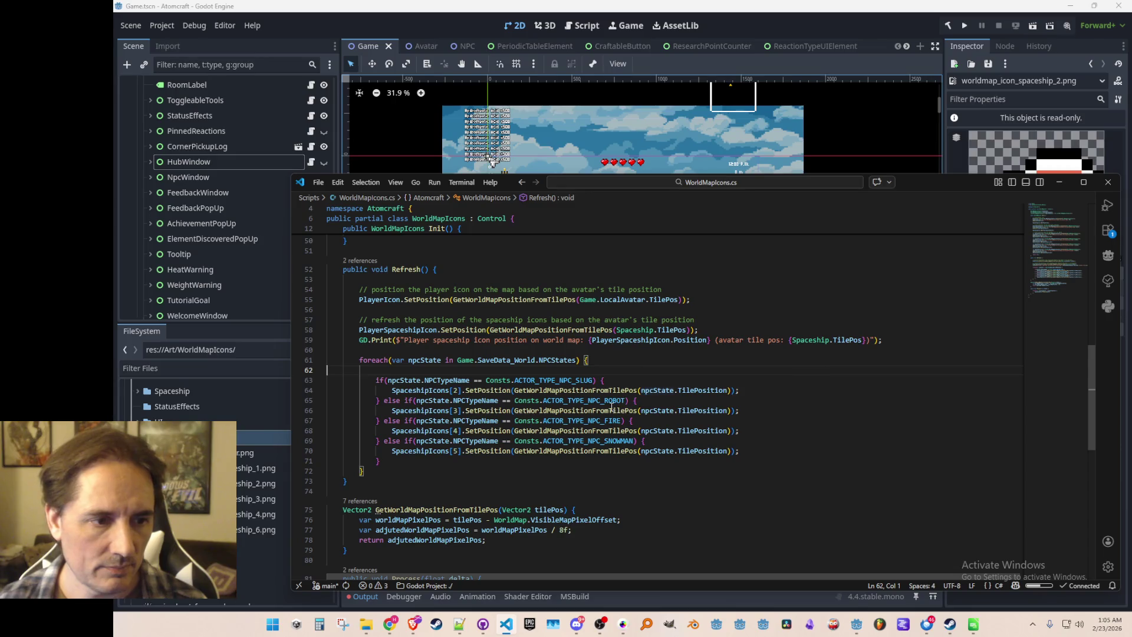
pyautogui.click(739, 291)
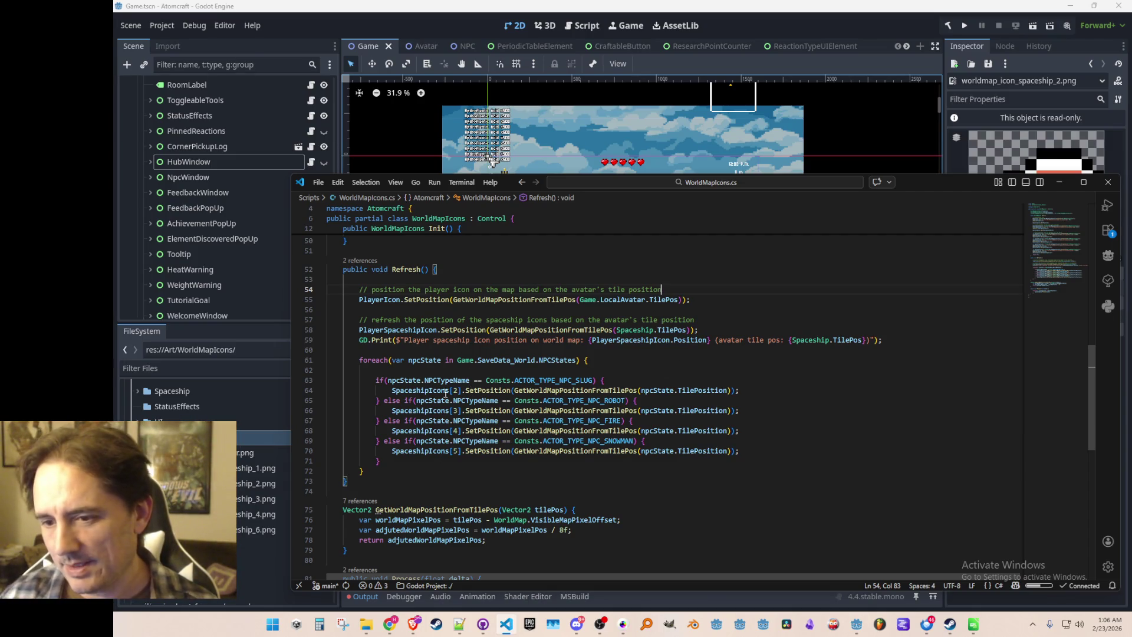
pyautogui.scroll(10, 453, 432)
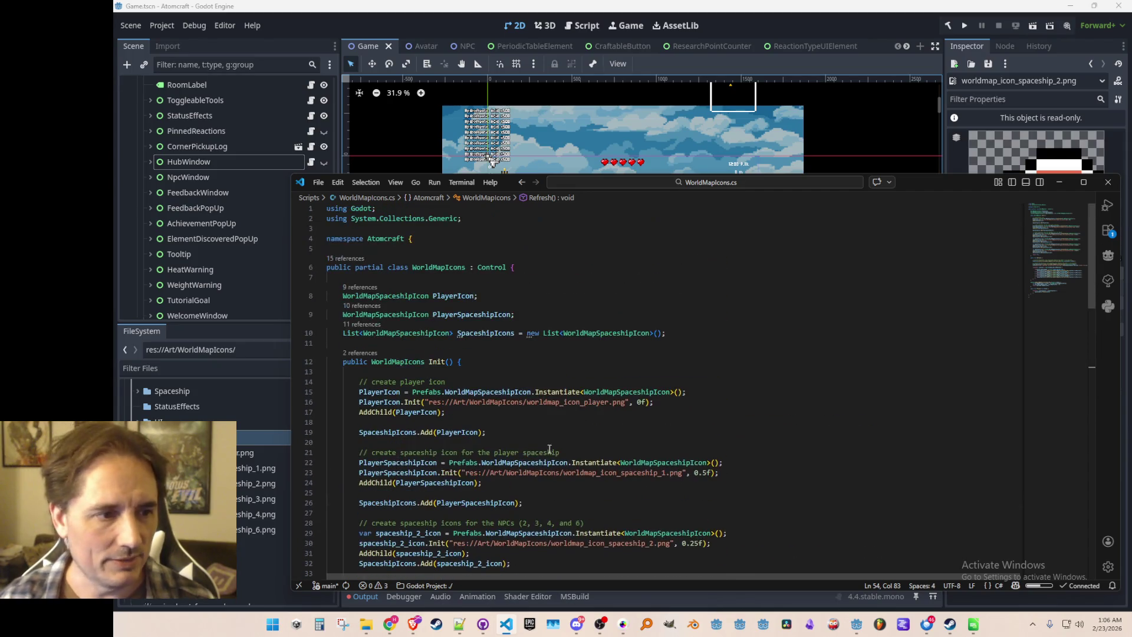
# - Comment the SpaceshipIcons list with '// just use list to iterate when we call process'
pyautogui.click(731, 297)
pyautogui.press('Down')
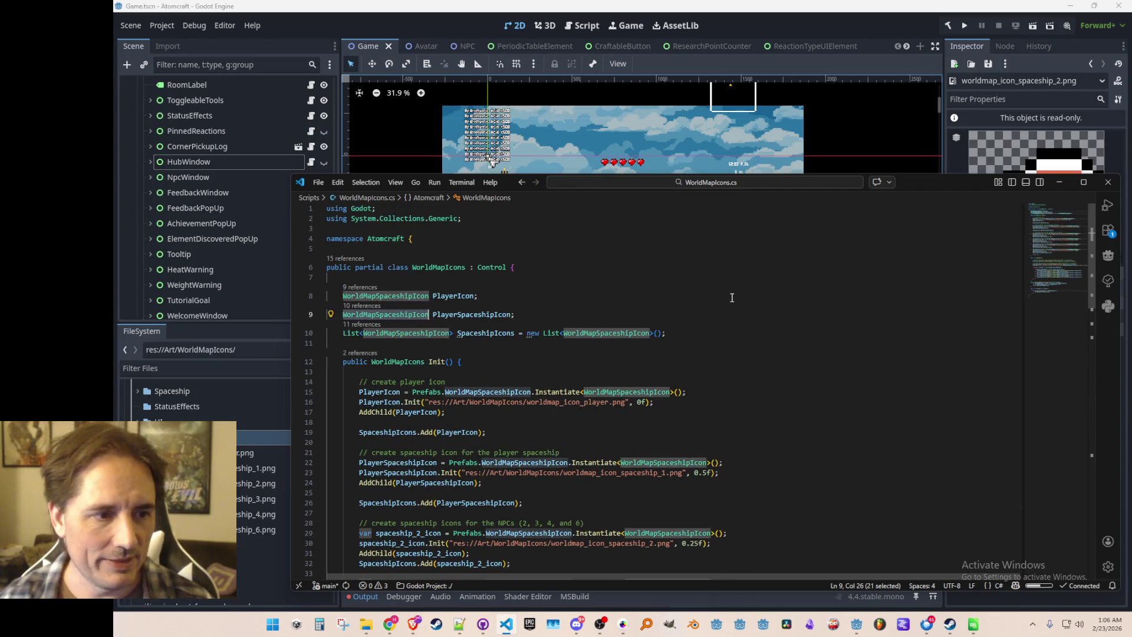
pyautogui.press('Return')
pyautogui.press('Down')
pyautogui.press('End')
pyautogui.press('Up')
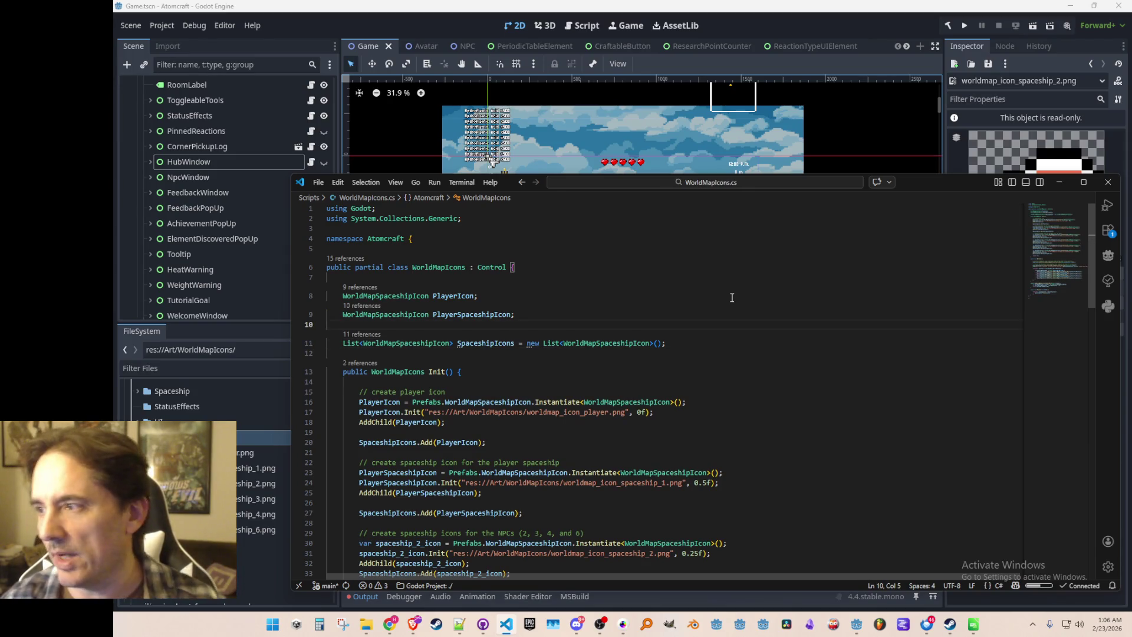
pyautogui.press('Down')
pyautogui.press('End')
pyautogui.write('// ')
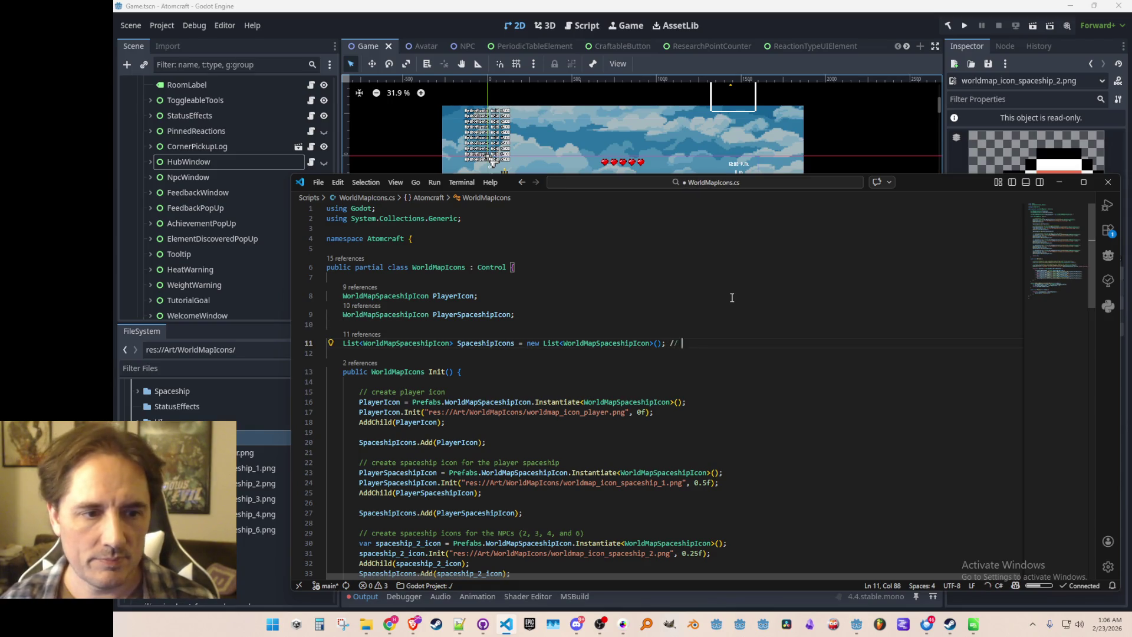
pyautogui.write('just use list to iter')
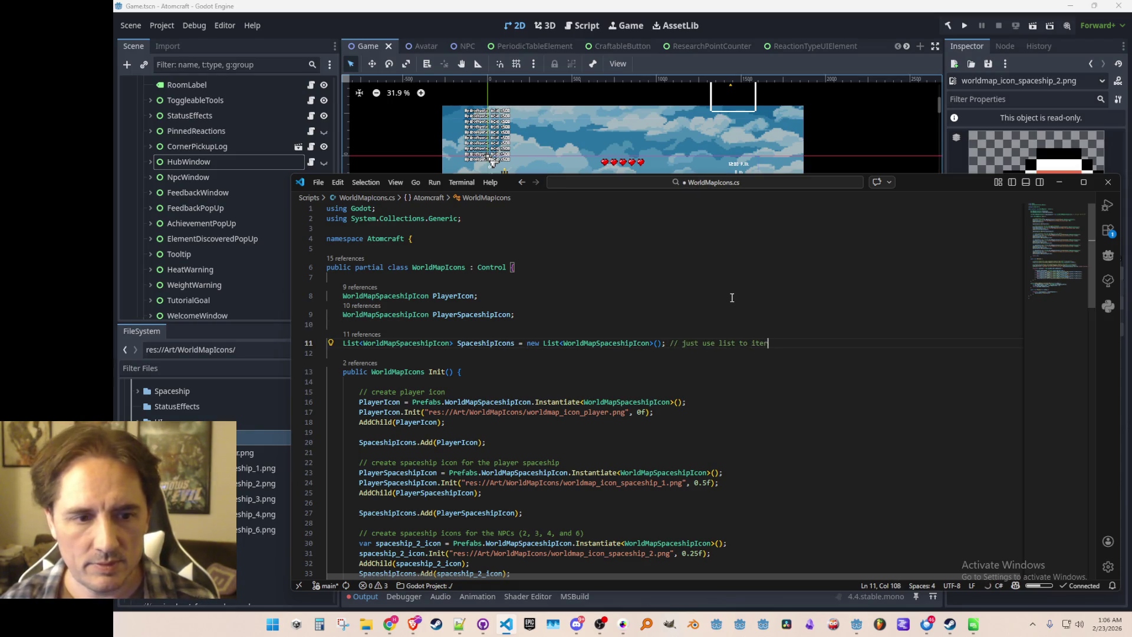
pyautogui.write('ate when we call process')
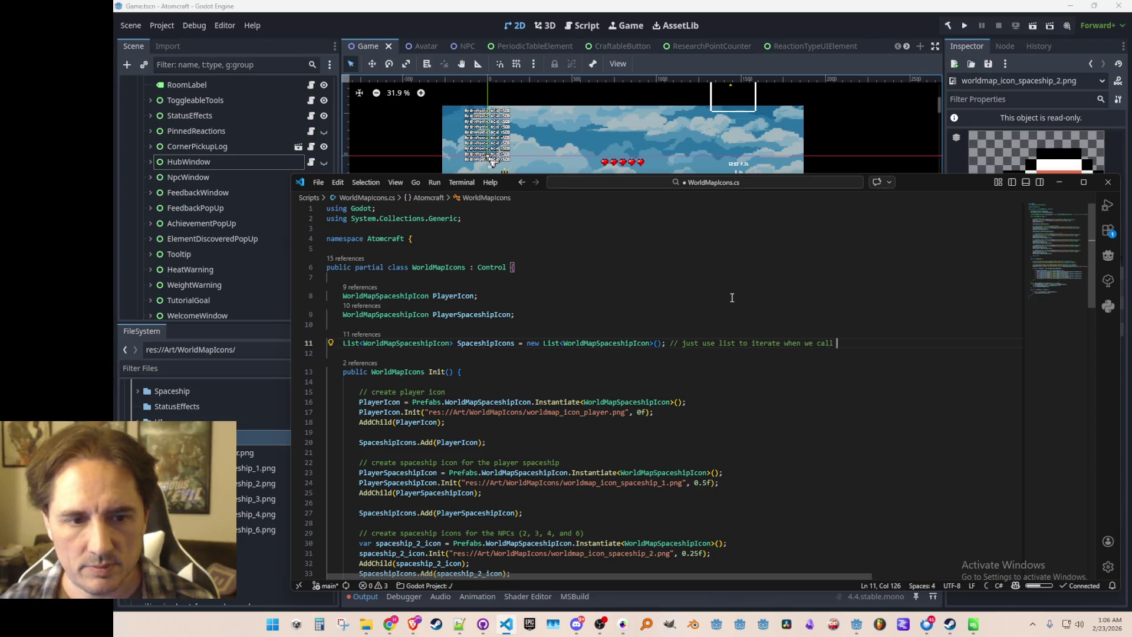
pyautogui.press('Up')
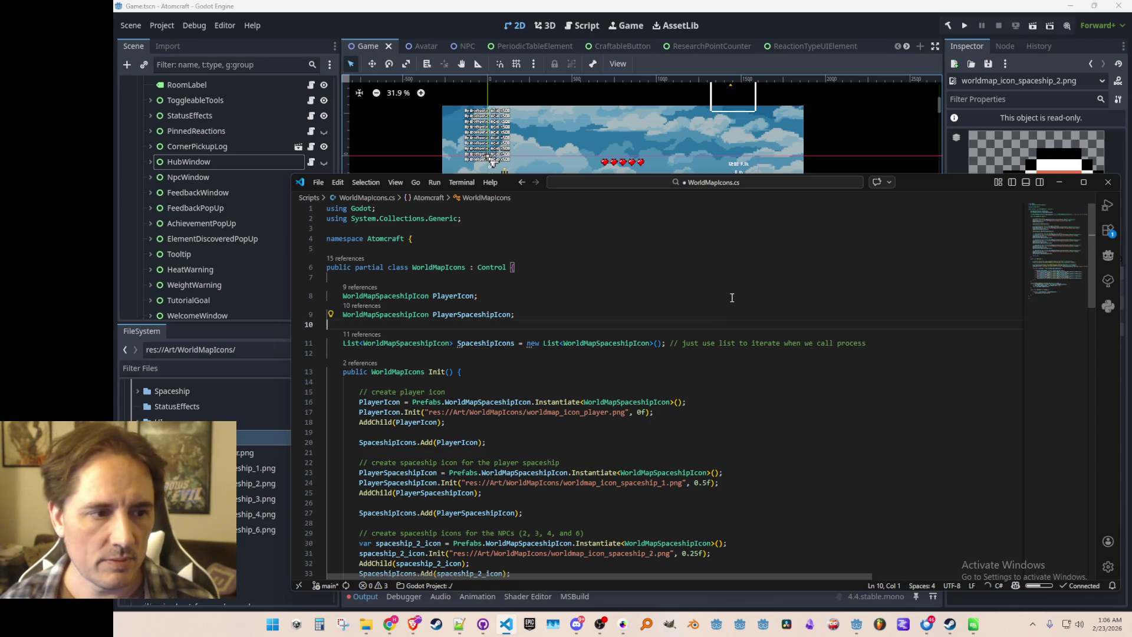
# - Declare NPC_Spaceship_2/3/4/6_Icon fields and save the script
pyautogui.press('Tab')
pyautogui.press('Tab')
pyautogui.press('Tab')
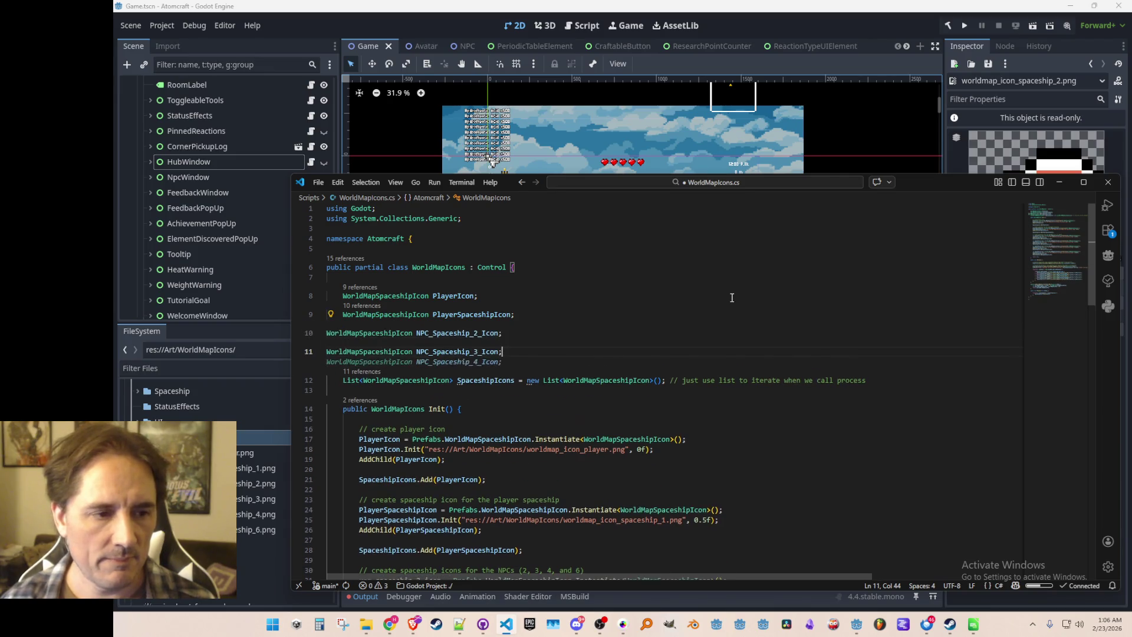
pyautogui.press('Tab')
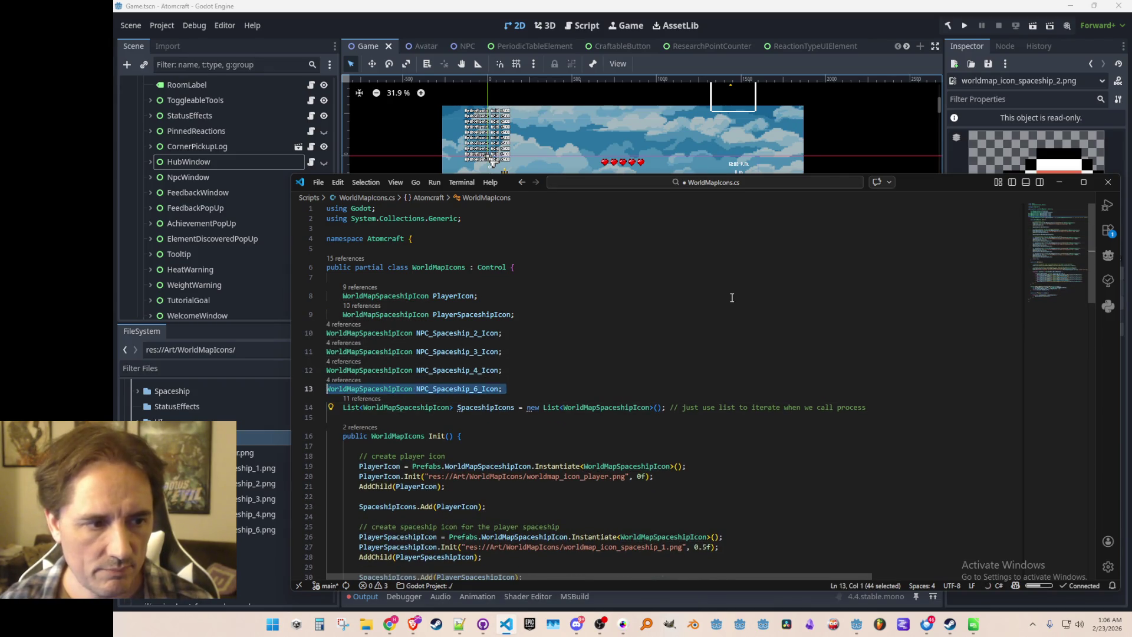
pyautogui.press('Tab')
pyautogui.hotkey('ctrl', 's')
# - Assign the ship 2, 3, 4 and 6 icons in Init to their named fields
pyautogui.scroll(-6, 653, 377)
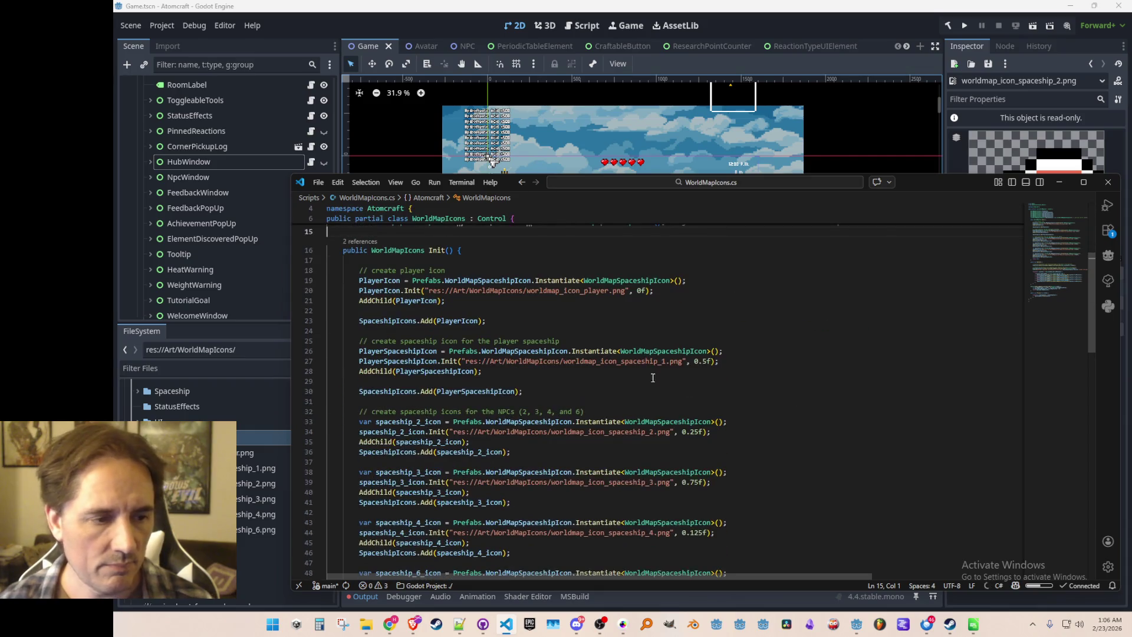
pyautogui.click(427, 419)
pyautogui.press('Tab')
pyautogui.press('Tab')
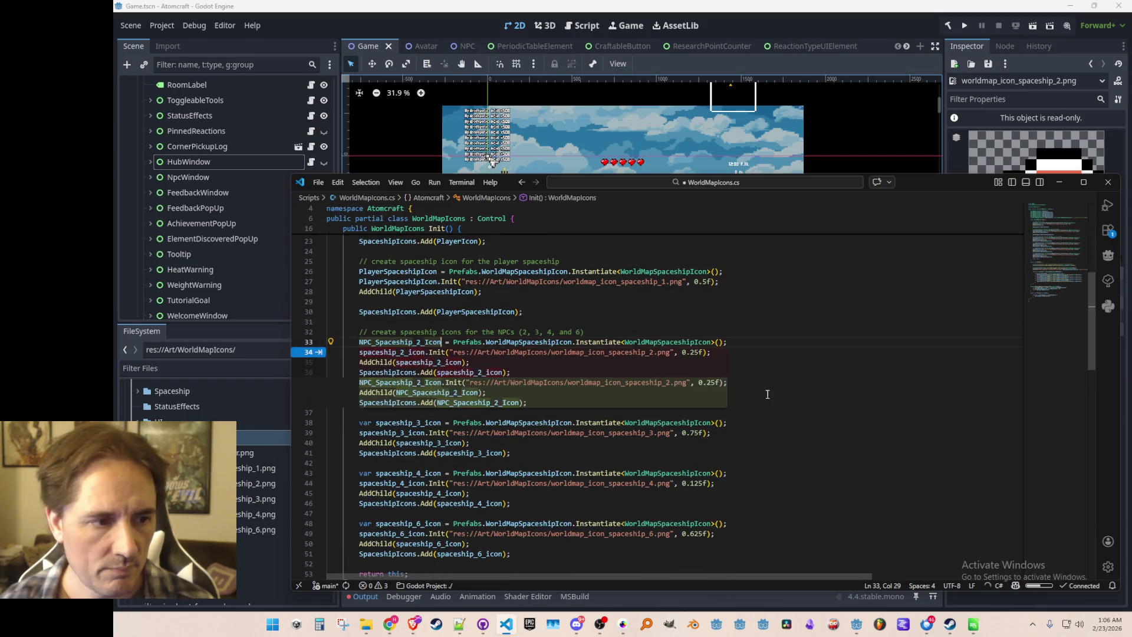
pyautogui.press('Tab')
pyautogui.press('Tab')
pyautogui.scroll(-3, 761, 408)
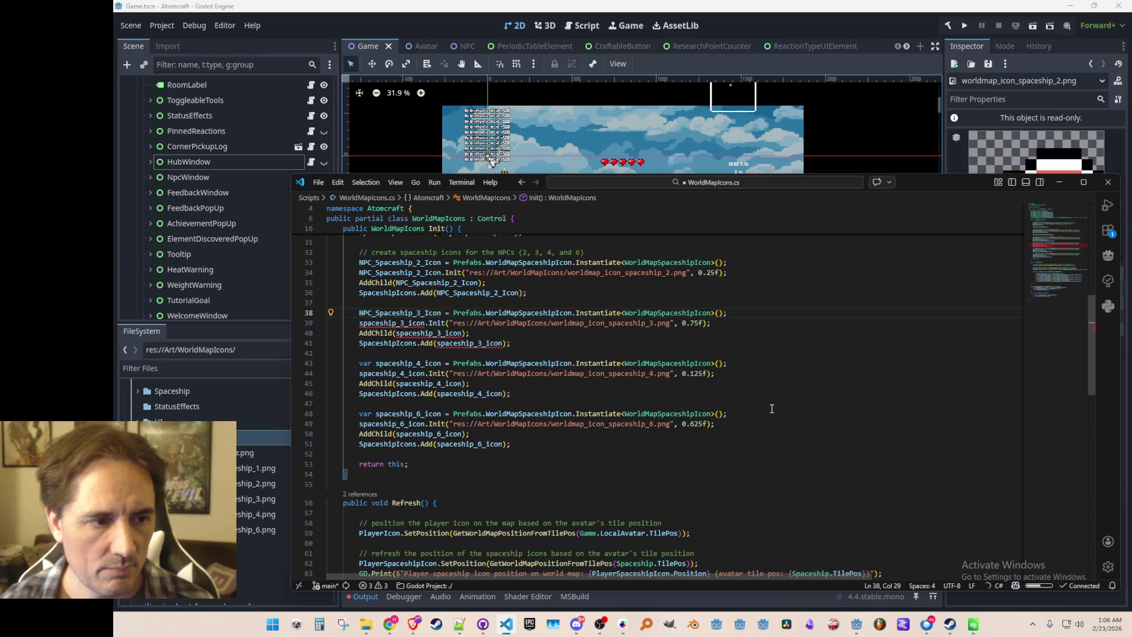
pyautogui.press('Tab')
pyautogui.press('Tab')
pyautogui.press('Tab')
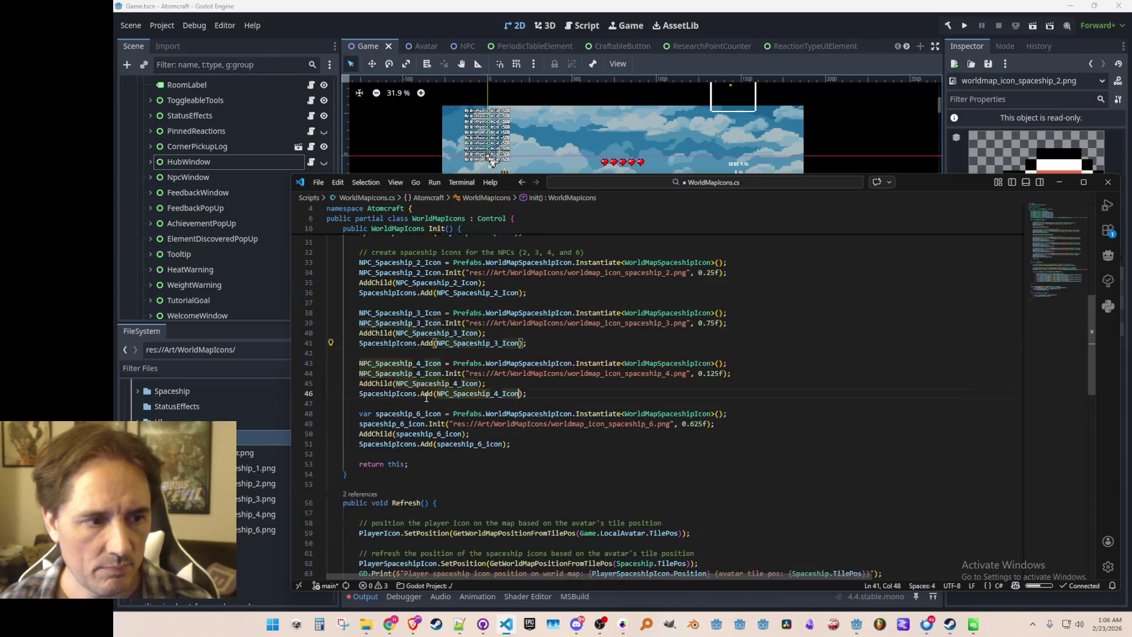
pyautogui.press('Tab')
pyautogui.press('Tab')
pyautogui.press('Tab')
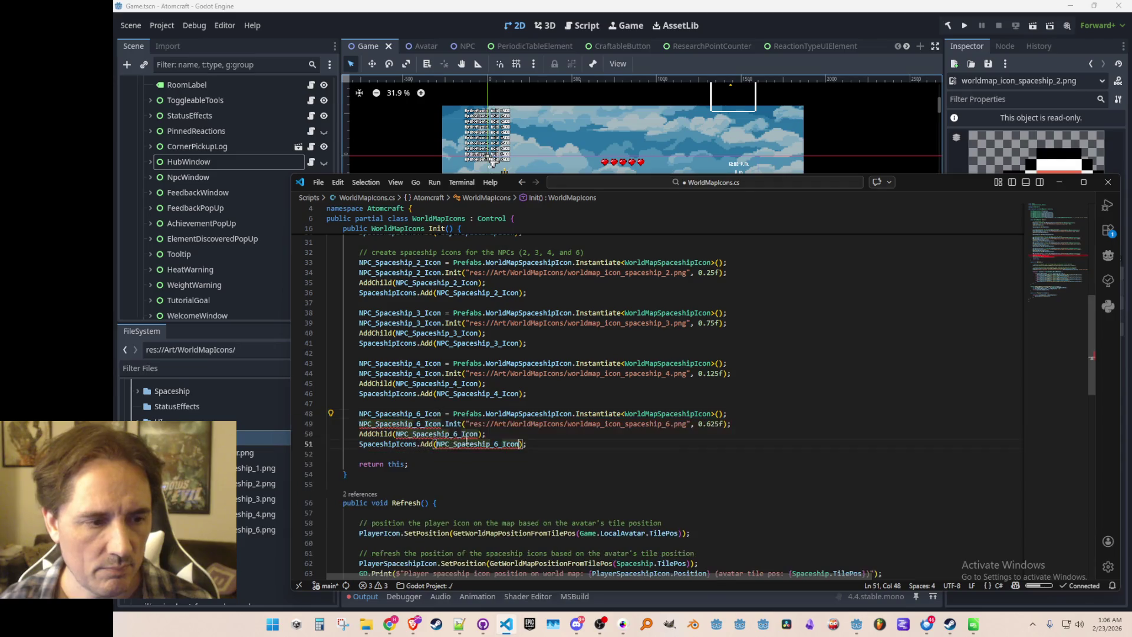
# - Use the named fields for slug, robot, fire and snowman icons in Refresh(), and save
pyautogui.scroll(-5, 643, 442)
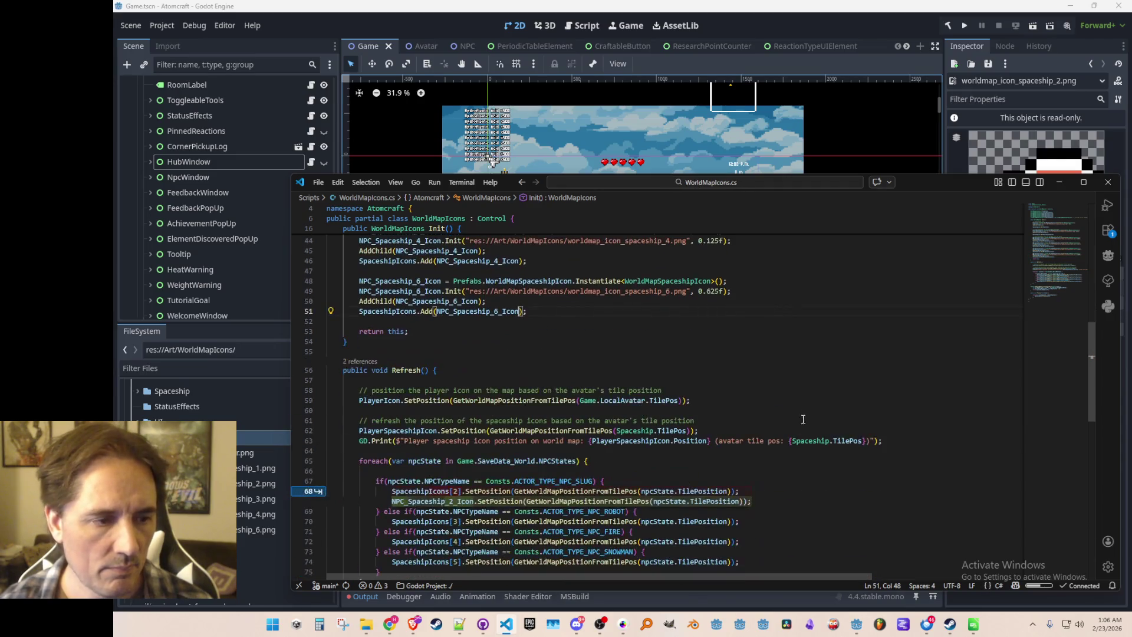
pyautogui.click(834, 377)
pyautogui.scroll(-5, 831, 376)
pyautogui.press('Tab')
pyautogui.press('Tab')
pyautogui.press('Tab')
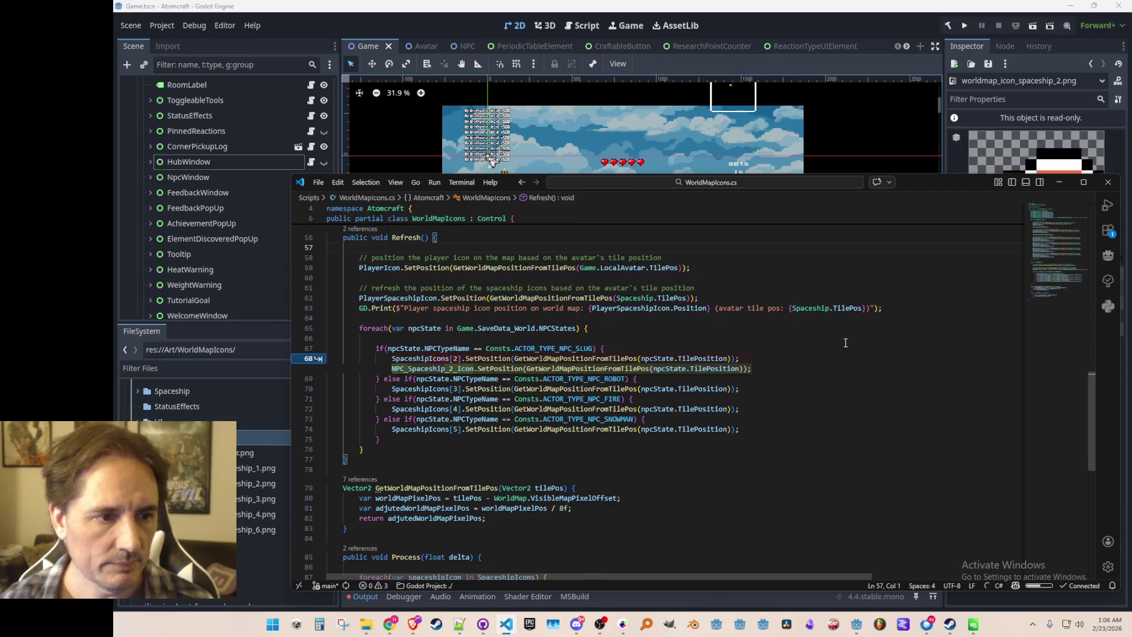
pyautogui.press('Tab')
pyautogui.press('Tab')
pyautogui.press('Tab')
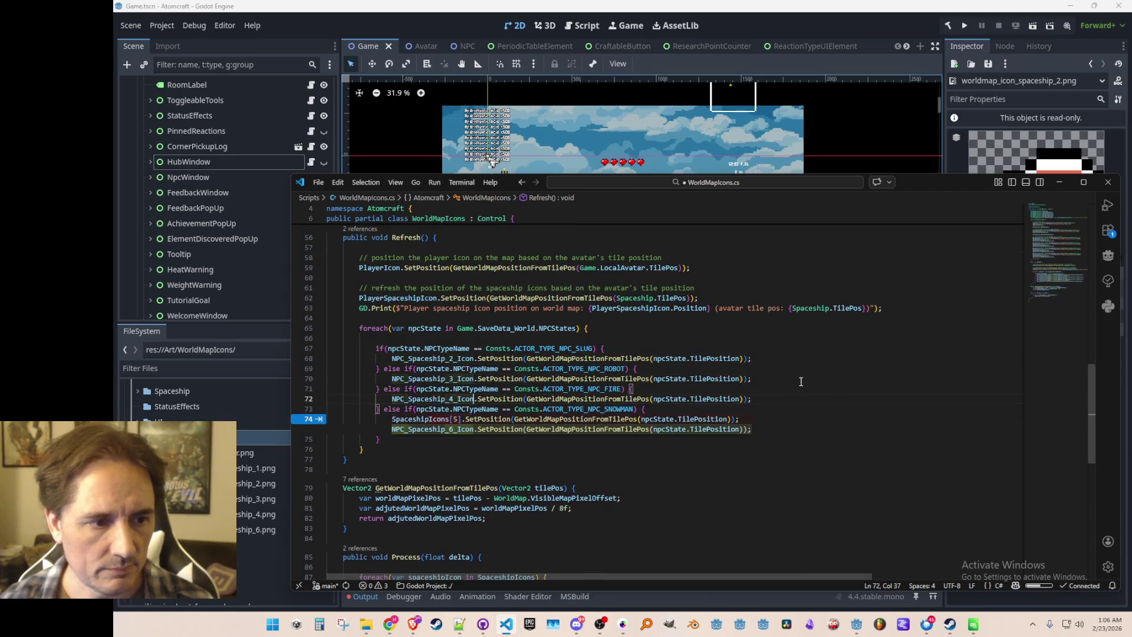
pyautogui.hotkey('ctrl', 's')
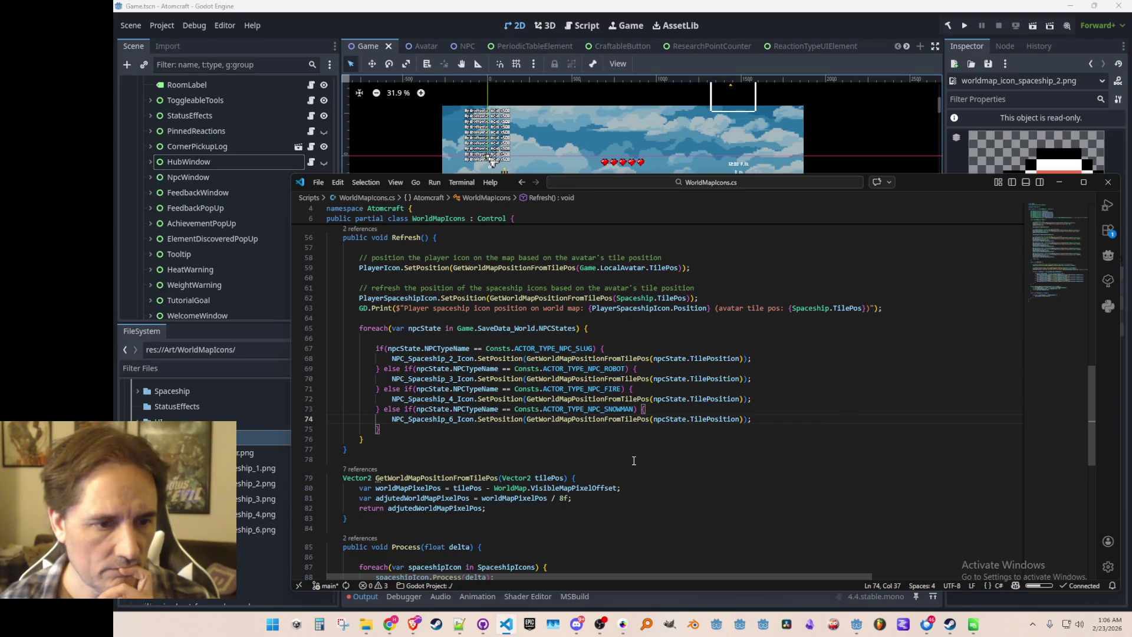
# - Bring the Godot editor to the front and build the C# project
pyautogui.click(363, 460)
pyautogui.scroll(-4, 678, 381)
pyautogui.scroll(6, 677, 382)
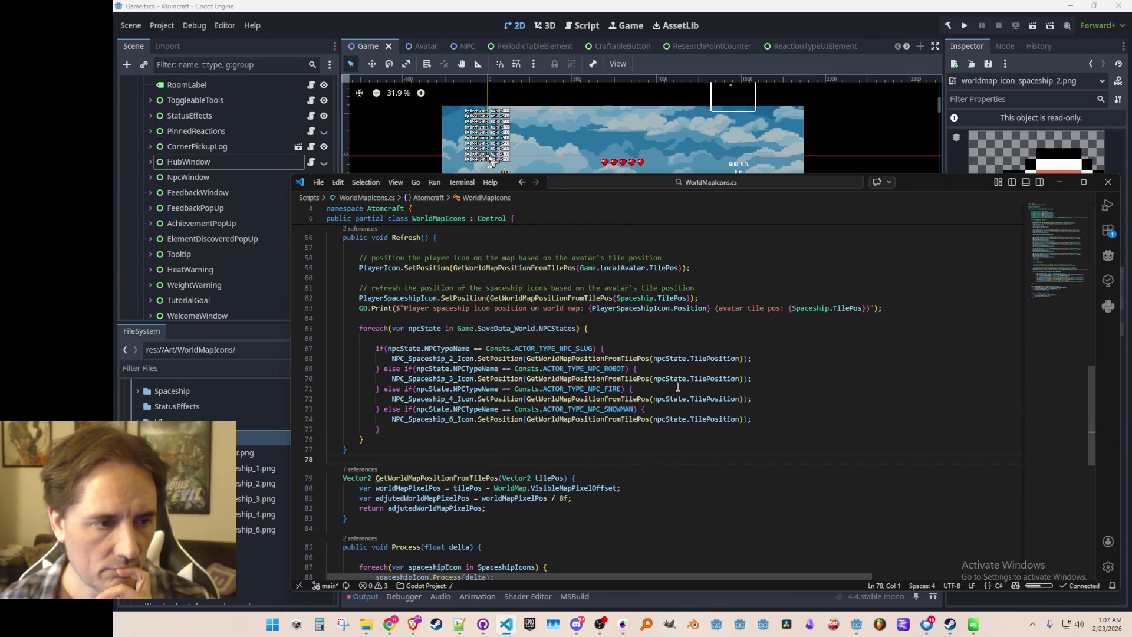
pyautogui.scroll(9, 672, 392)
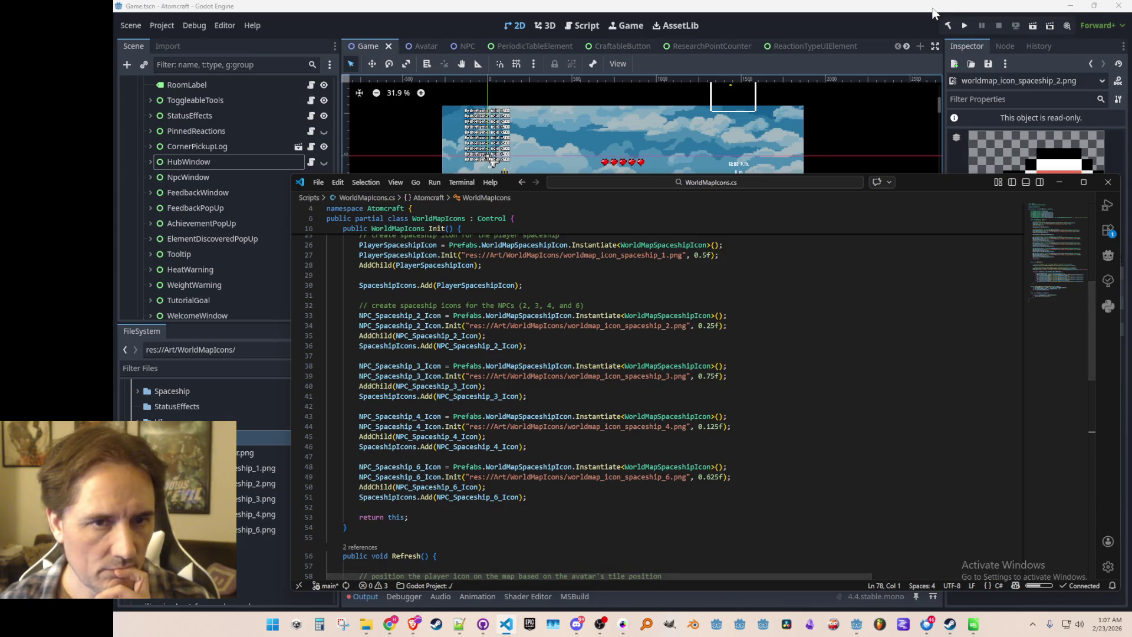
pyautogui.click(891, 23)
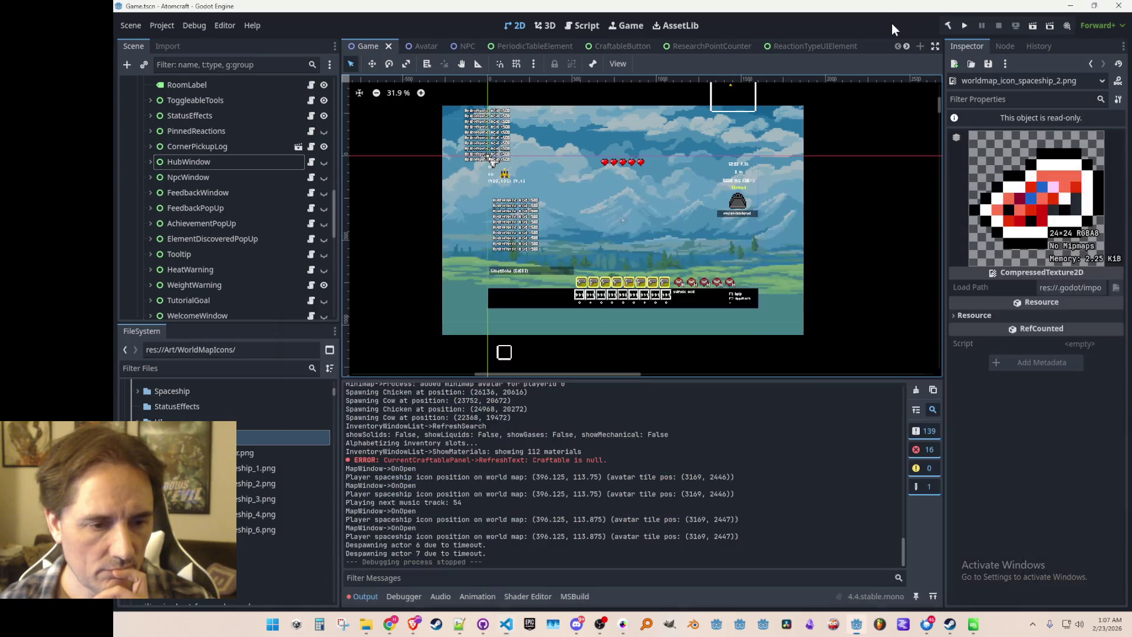
pyautogui.click(946, 25)
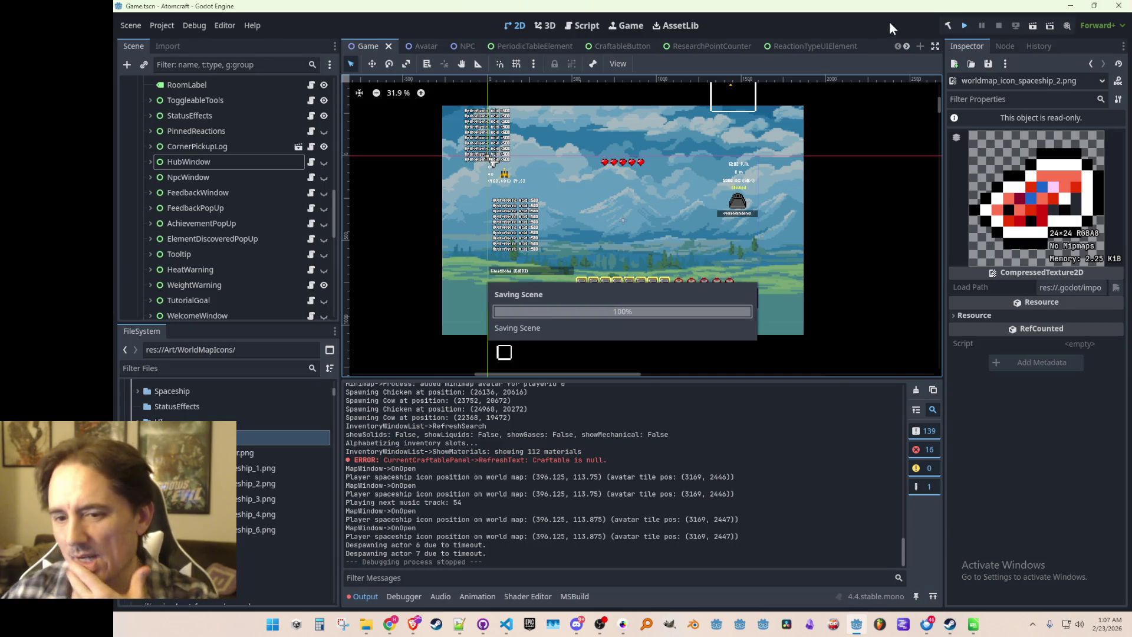
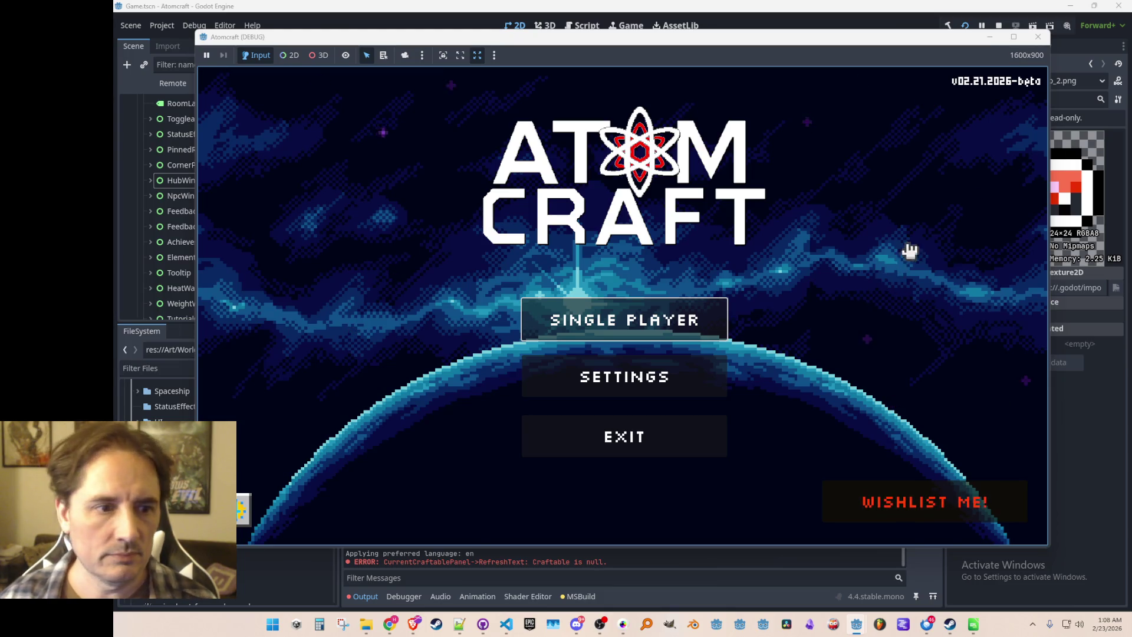
# - Start a single-player game with a chosen profile and world, then open the world map
pyautogui.click(682, 322)
pyautogui.scroll(-3, 682, 321)
pyautogui.click(566, 341)
pyautogui.click(606, 285)
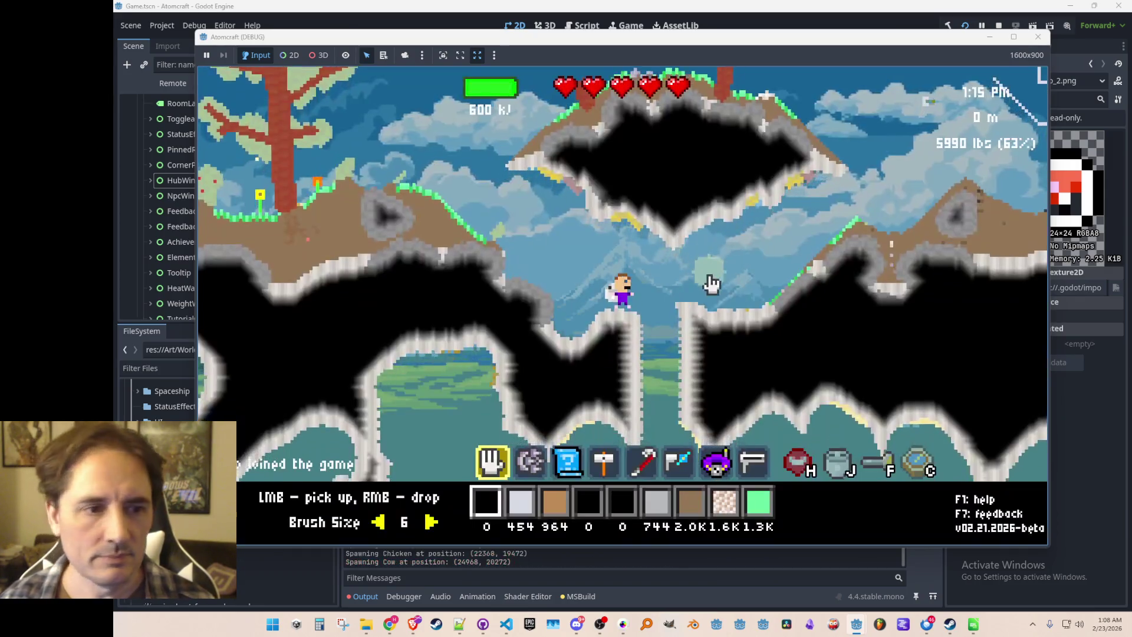
pyautogui.press('i')
pyautogui.click(672, 151)
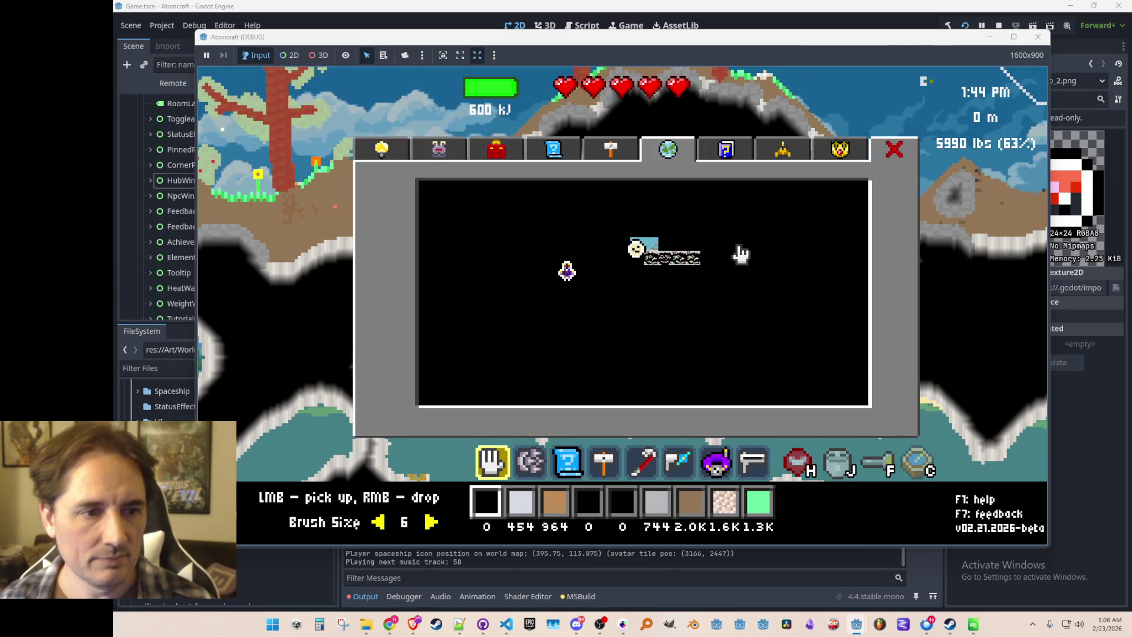
# - Close the map, toggle material editing, and fly the character down and left into the cave
pyautogui.press('Escape')
pyautogui.press('e')
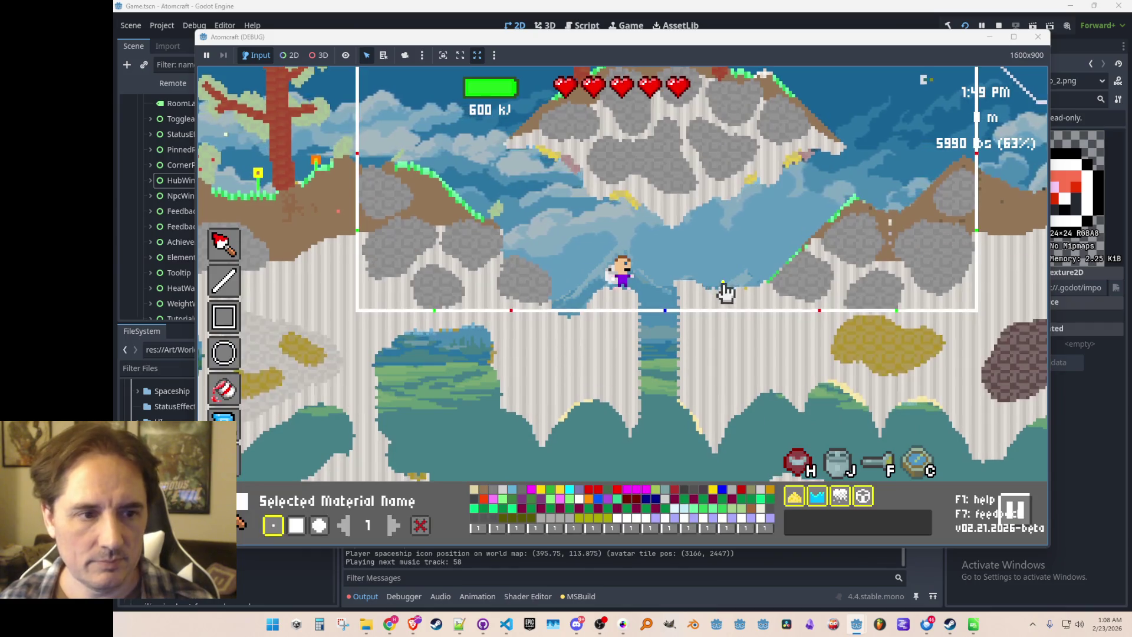
pyautogui.press('s')
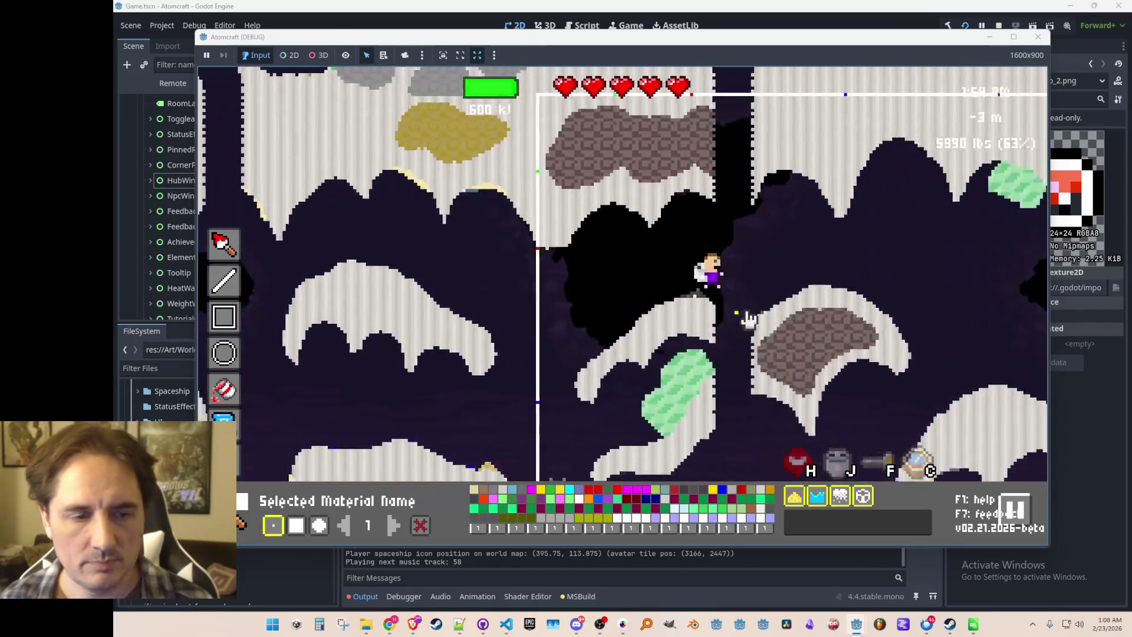
pyautogui.press('a')
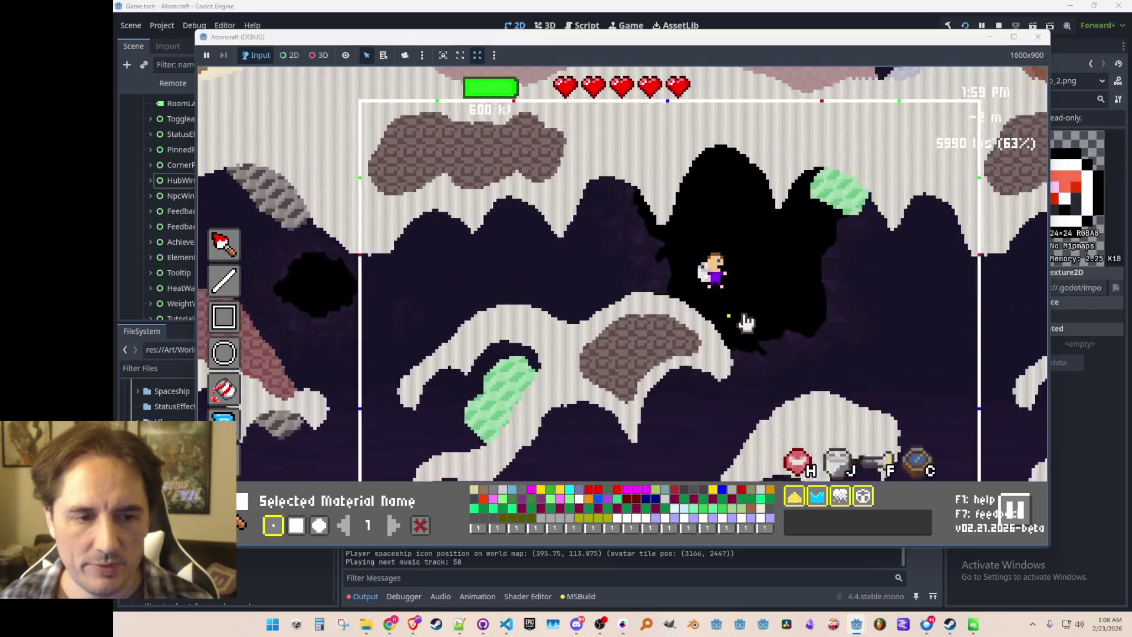
pyautogui.press('a')
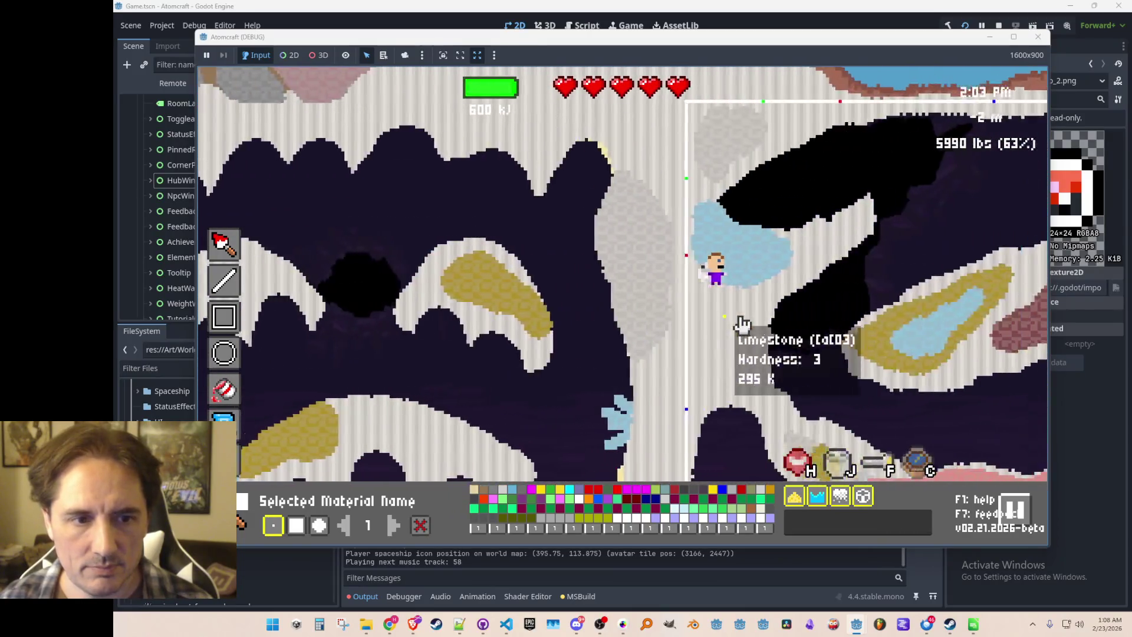
pyautogui.press('a')
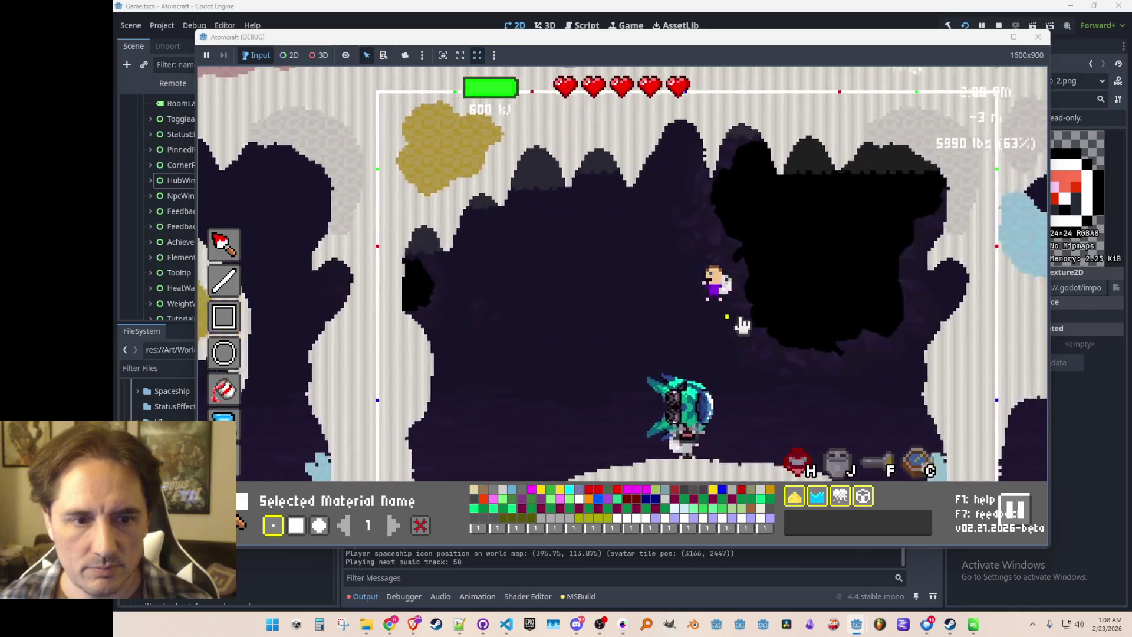
pyautogui.press('Tab')
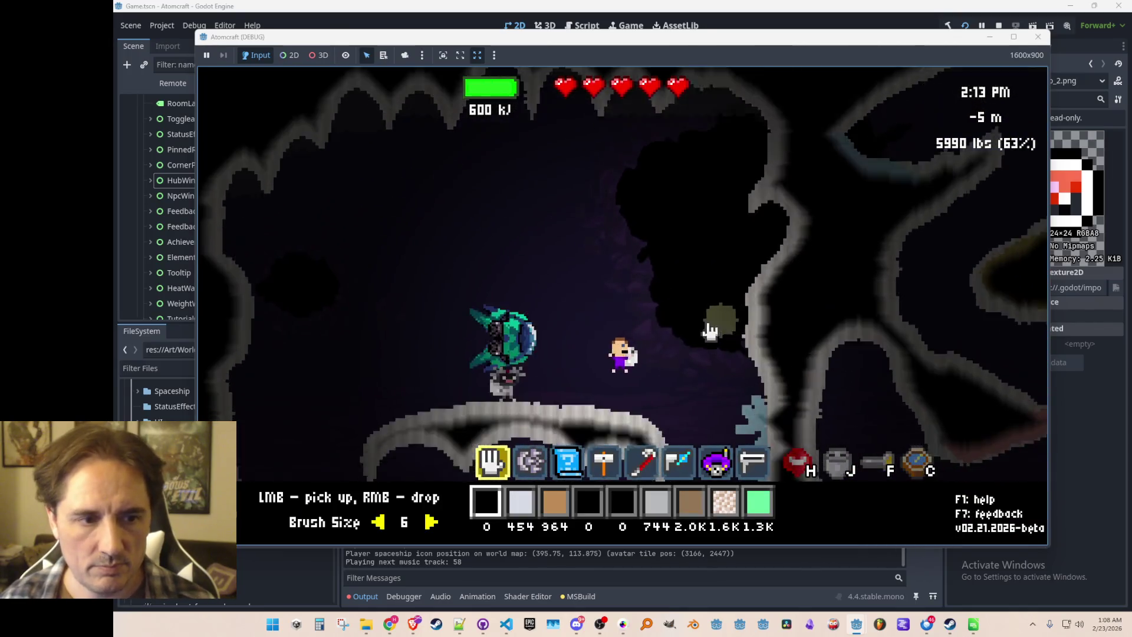
# - Recheck the world map, then stop the running game and save the Game scene
pyautogui.press('m')
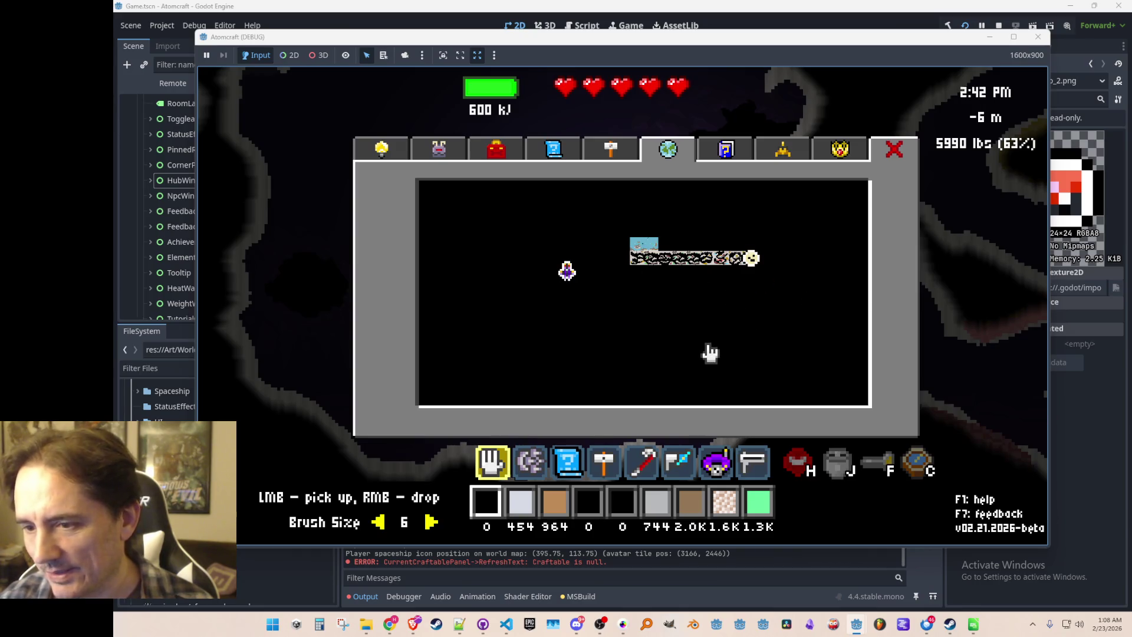
pyautogui.press('m')
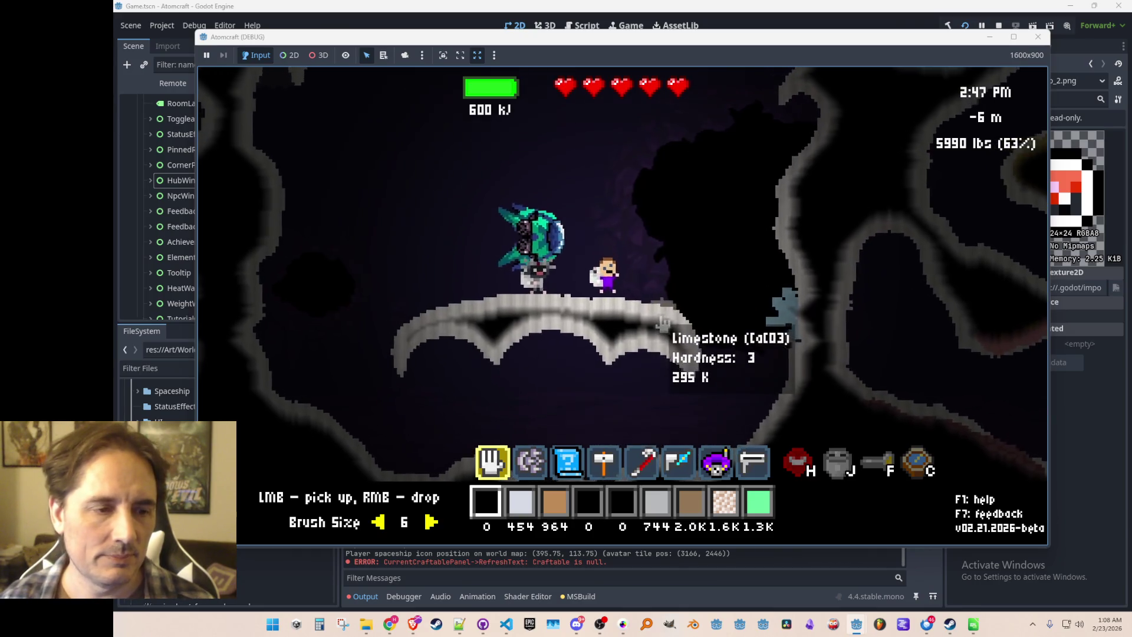
pyautogui.press('m')
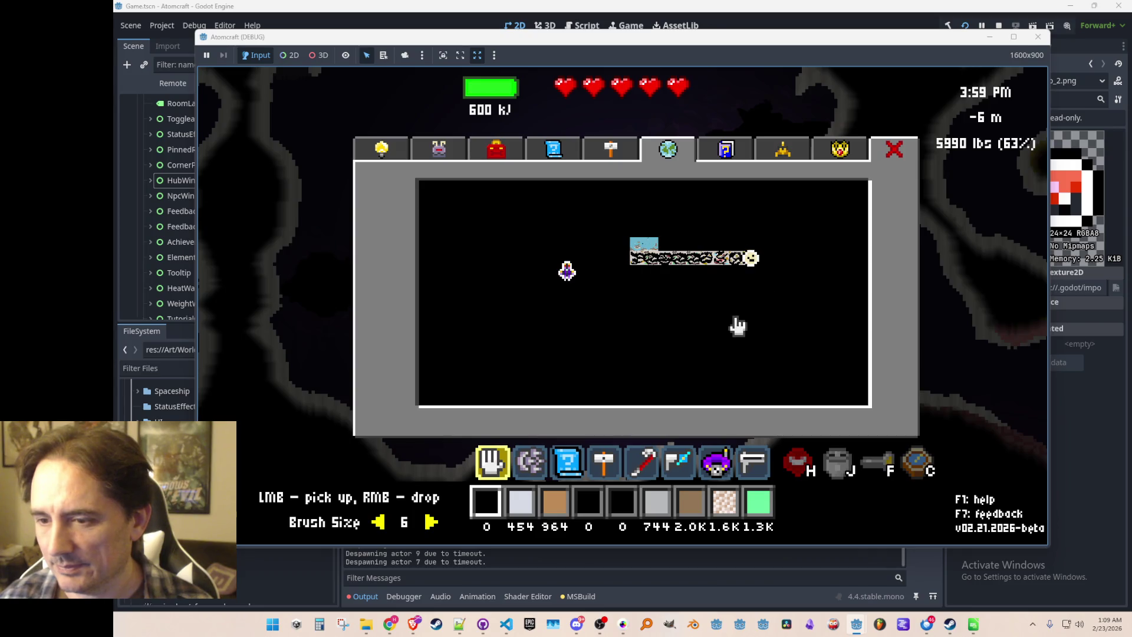
pyautogui.click(999, 26)
pyautogui.hotkey('ctrl', 's')
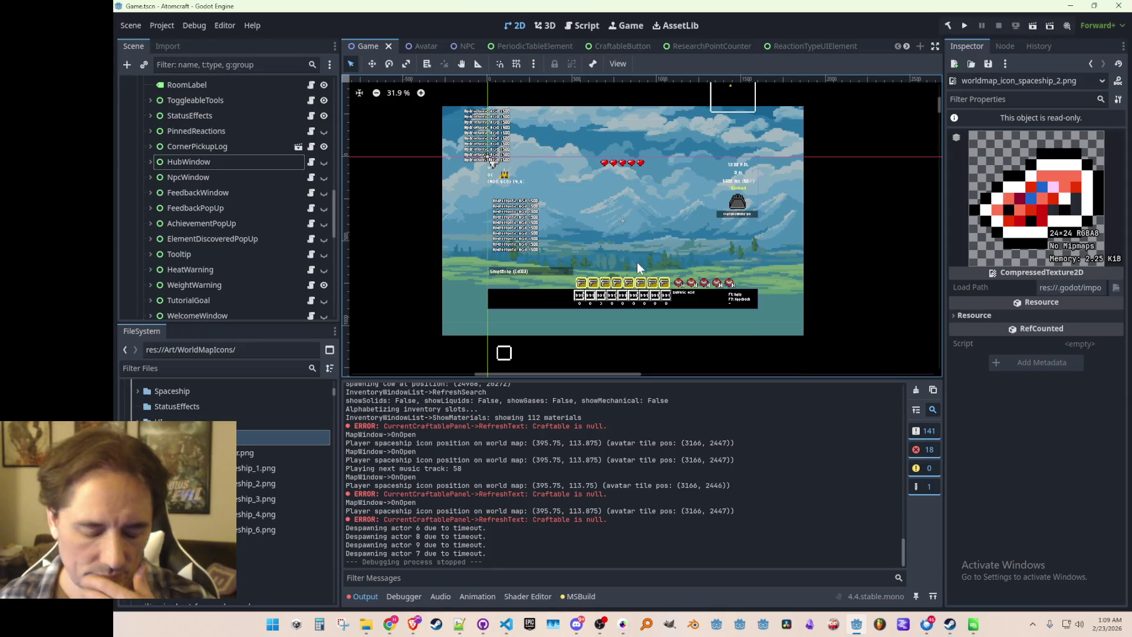
# - Go to the definition of Process in WorldMapSpaceshipIcon.cs in VS Code
pyautogui.click(505, 624)
pyautogui.scroll(-10, 729, 340)
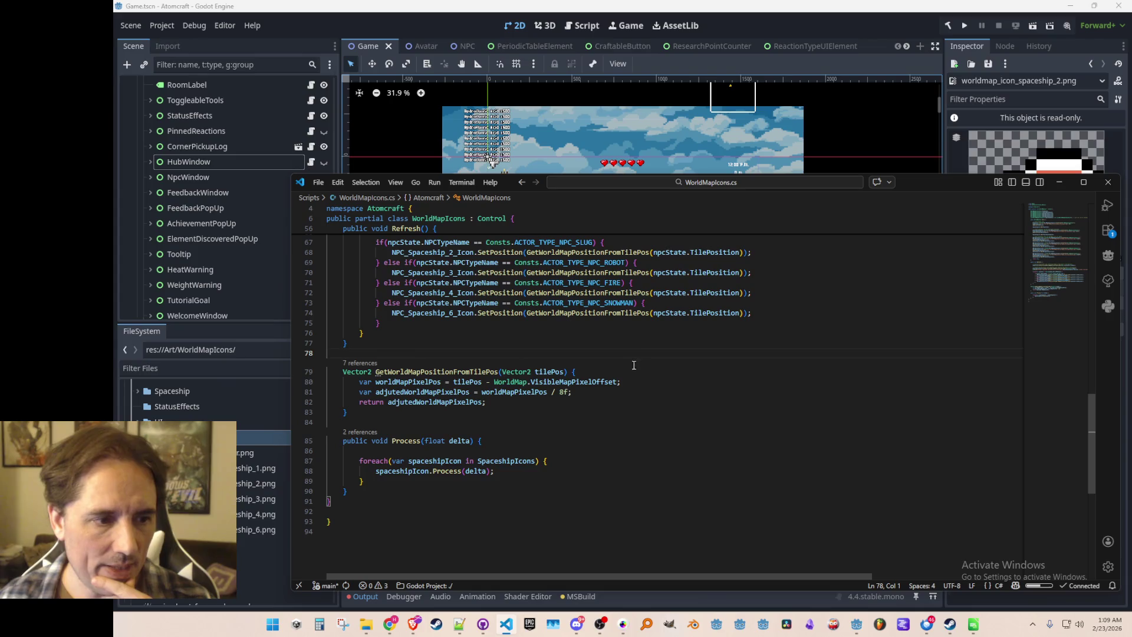
pyautogui.rightClick(441, 475)
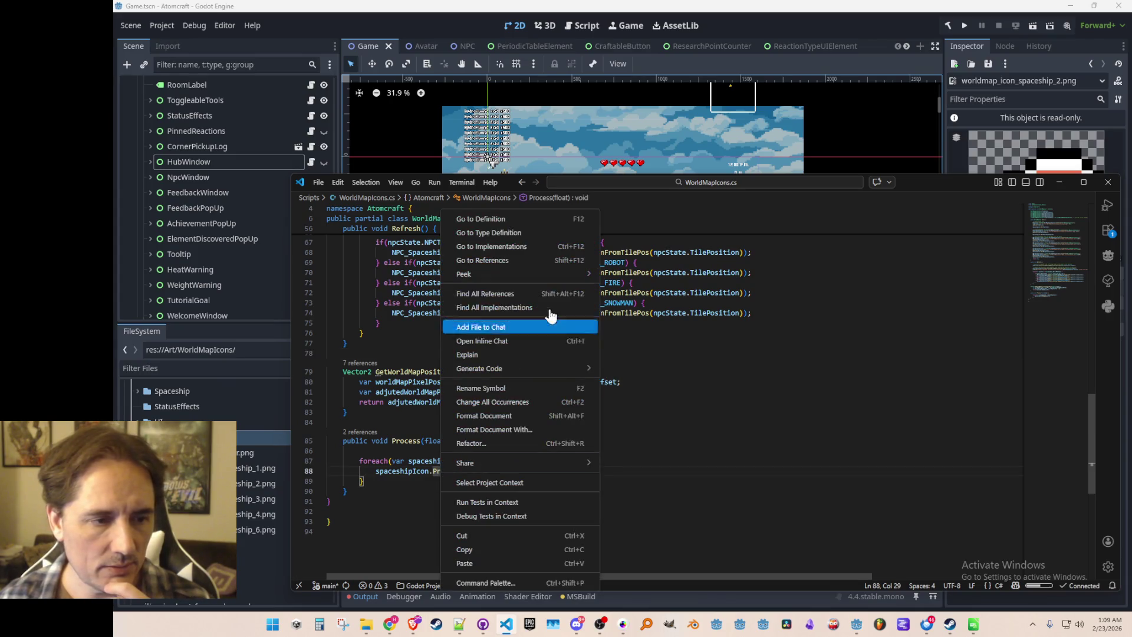
pyautogui.click(545, 218)
pyautogui.scroll(-2, 591, 293)
pyautogui.click(771, 374)
# - Add an '// if we are in an' comment and the suggested undiscovered-room if-condition in Process
pyautogui.press('Return')
pyautogui.press('Return')
pyautogui.write('// if ')
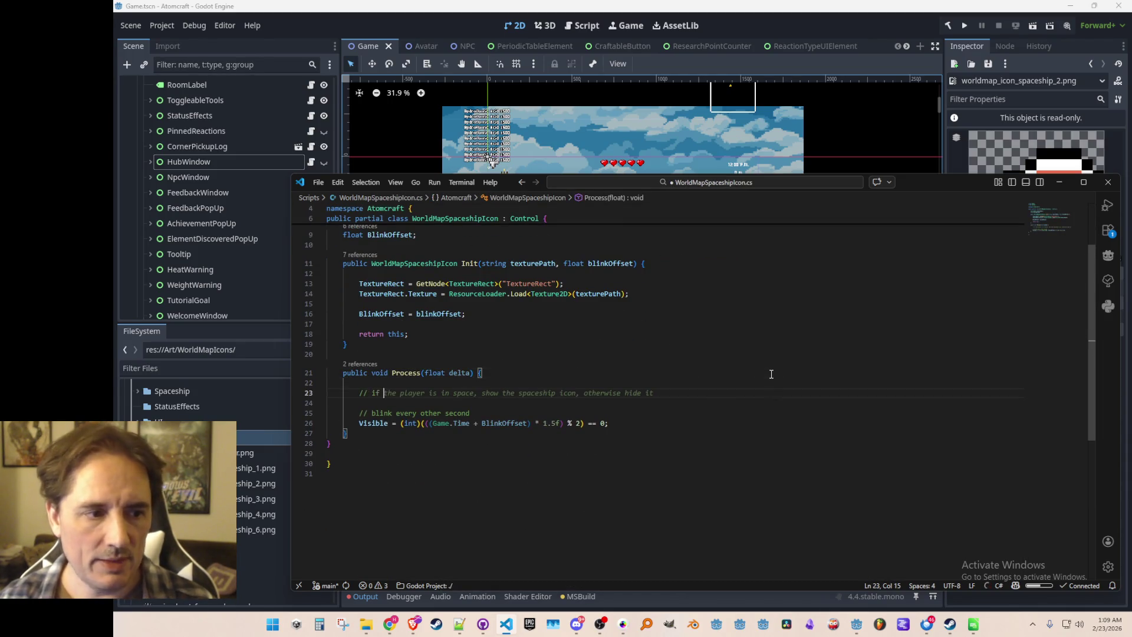
pyautogui.write('we ')
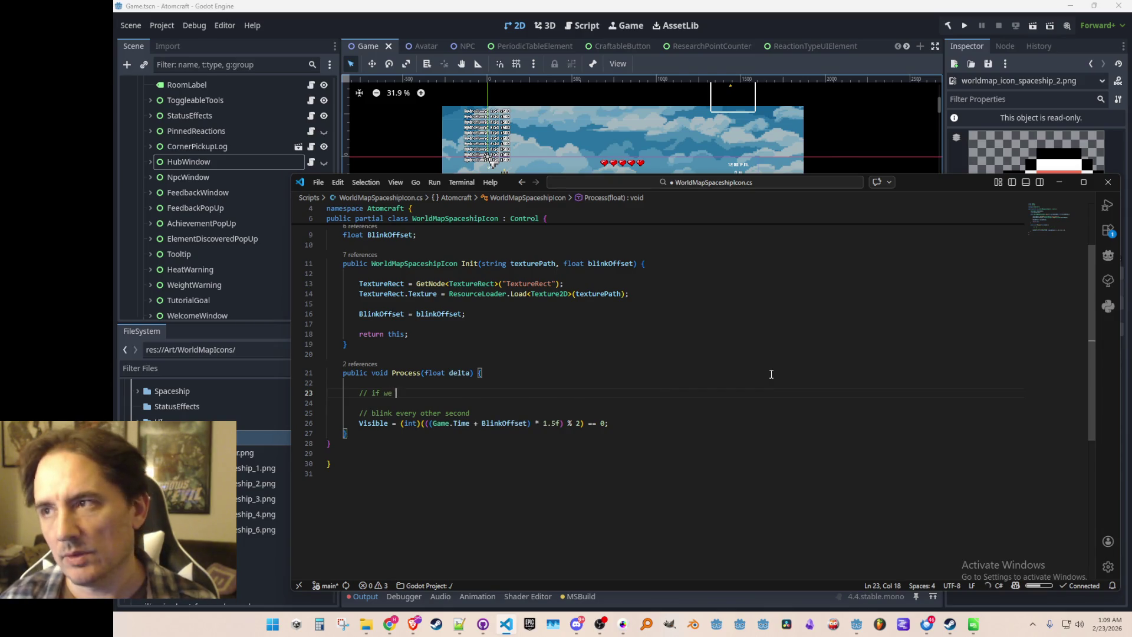
pyautogui.write('are in ')
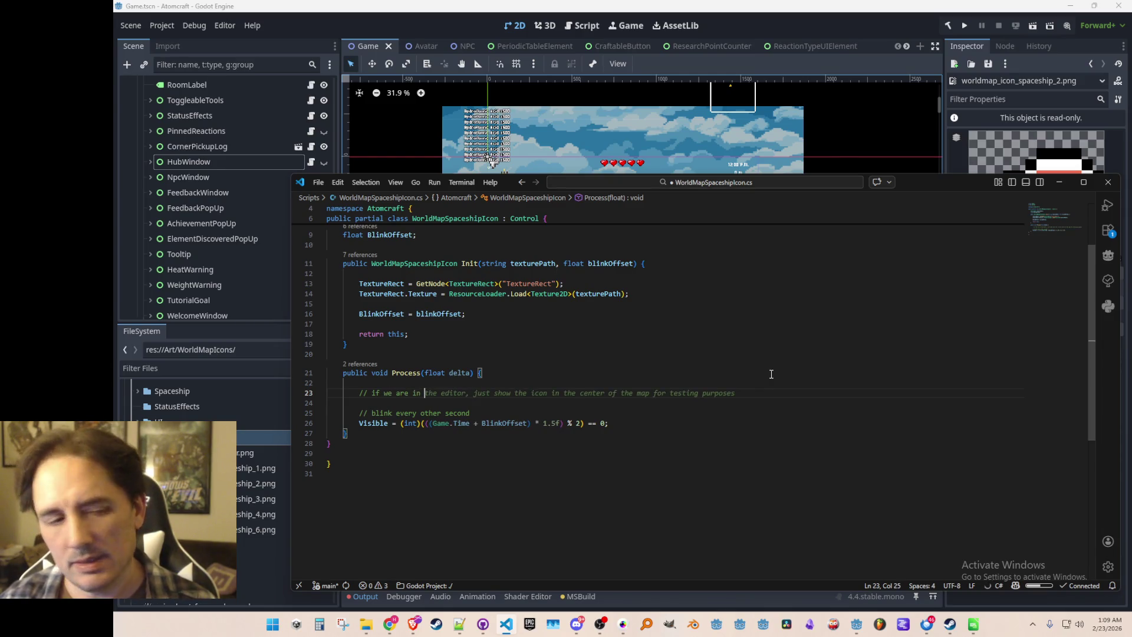
pyautogui.write('an undiscovered')
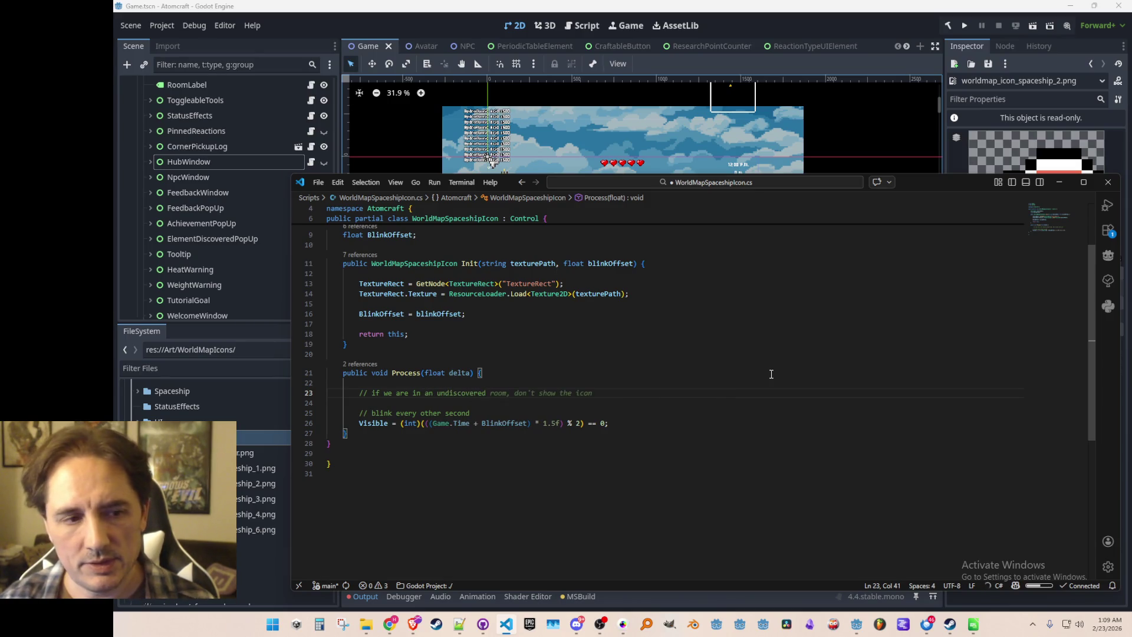
pyautogui.press('Tab')
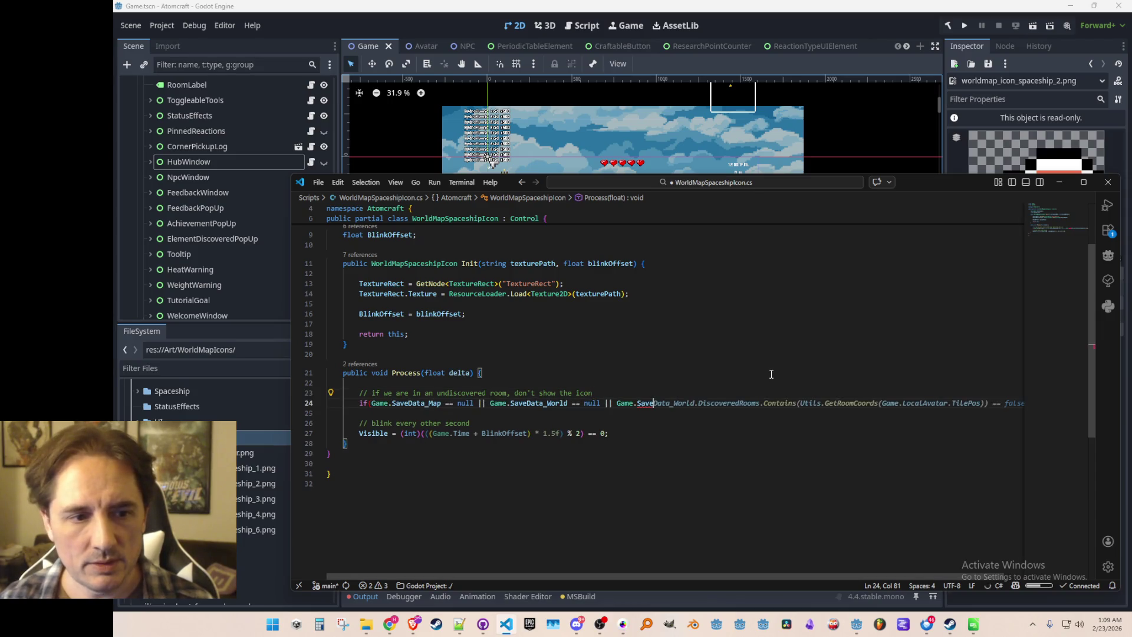
pyautogui.press('Tab')
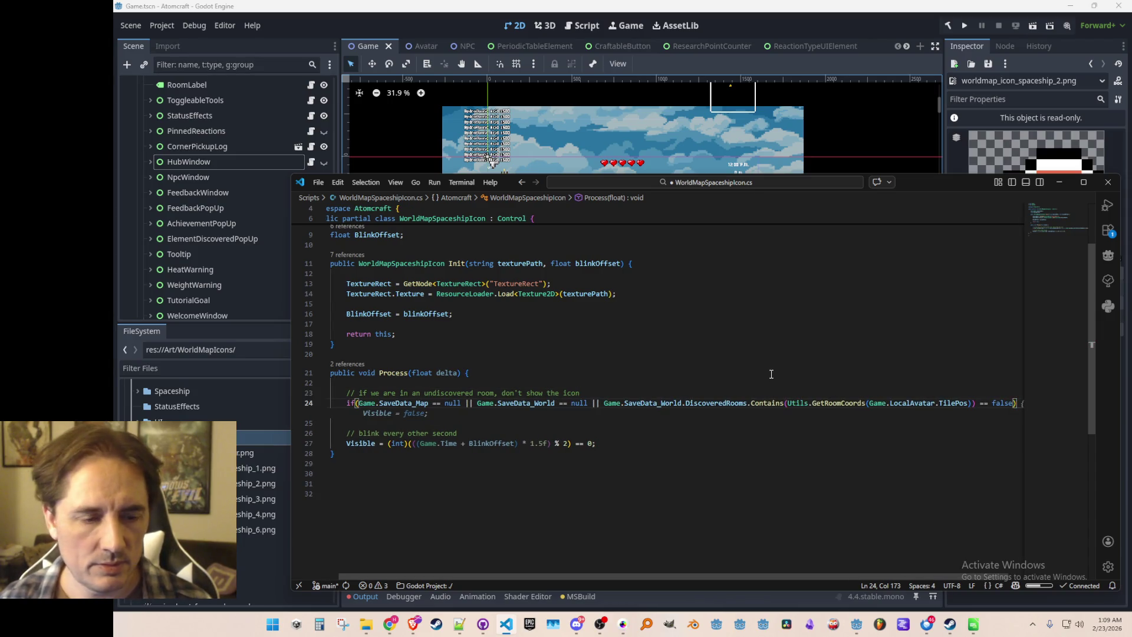
pyautogui.press('Up')
pyautogui.press('Down')
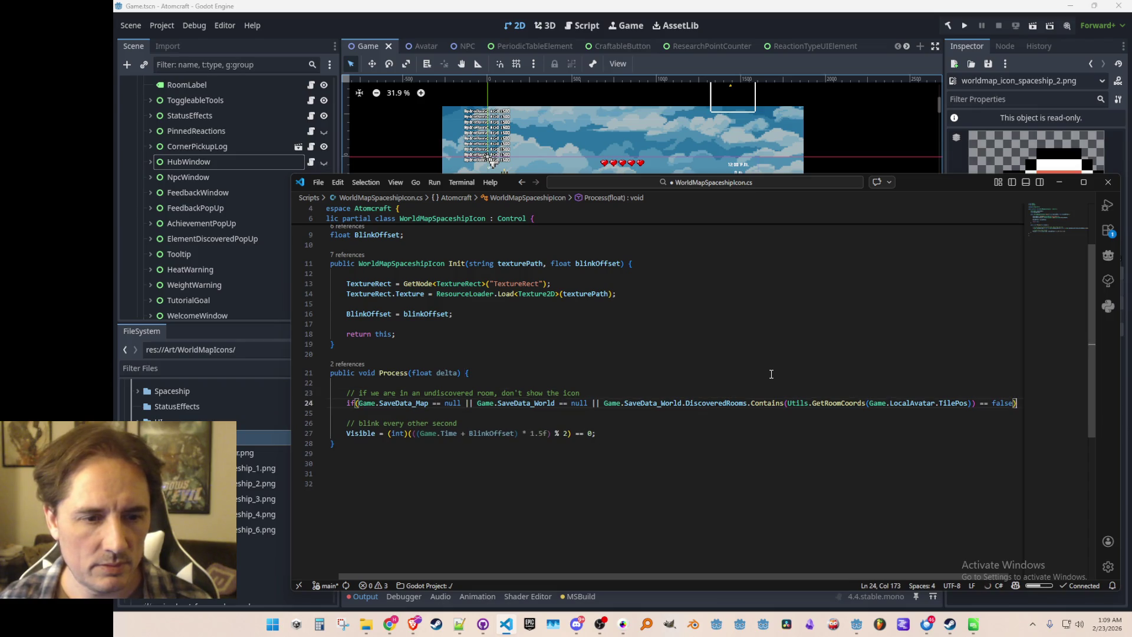
pyautogui.press('Down')
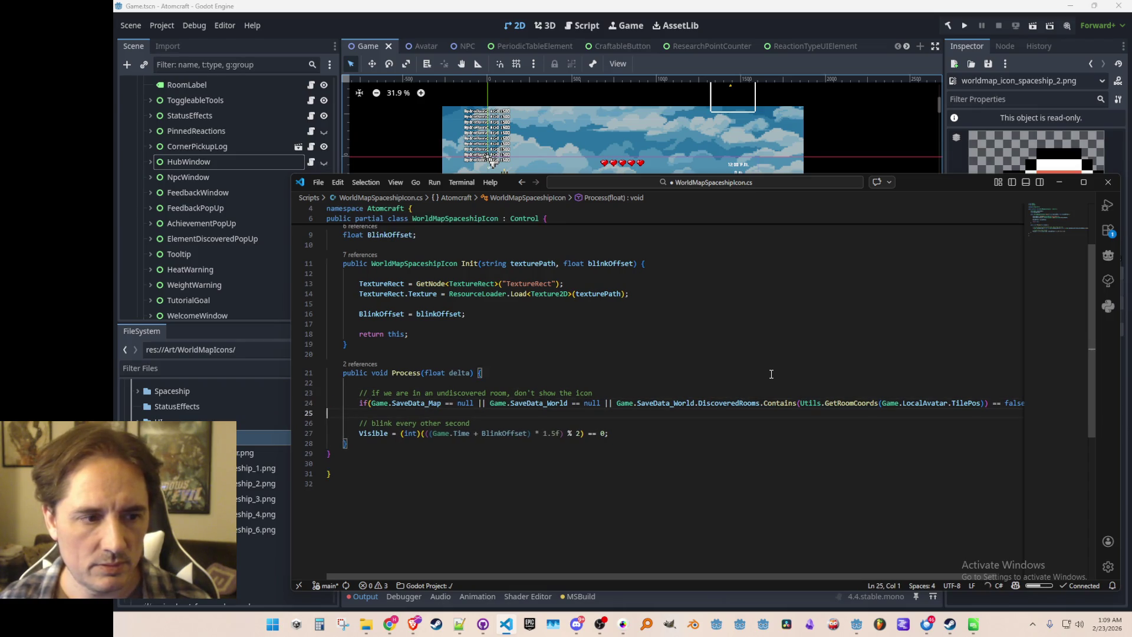
# - Give the condition a block that sets Visible = false and returns, then save
pyautogui.press('Up')
pyautogui.write('{')
pyautogui.press('Tab')
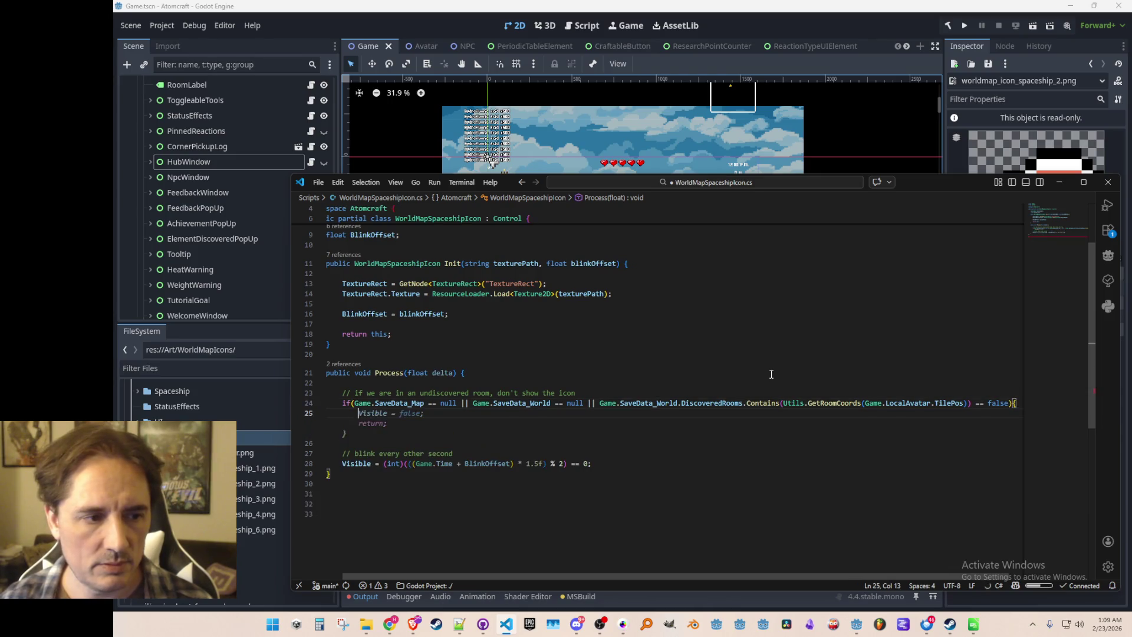
pyautogui.press('Up')
pyautogui.press('Home')
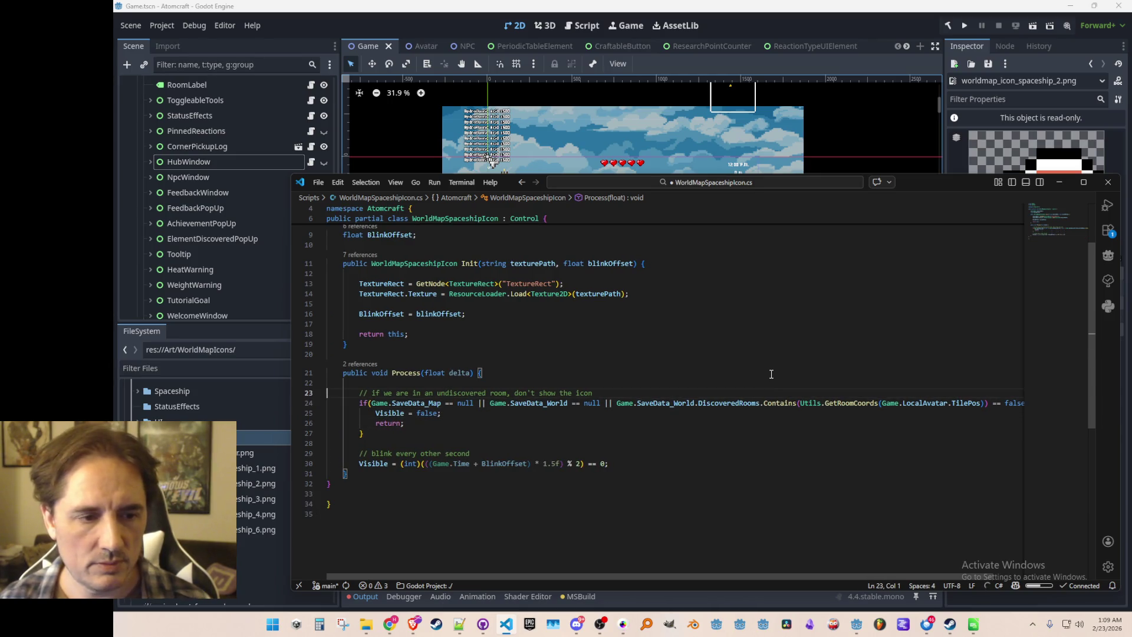
pyautogui.hotkey('ctrl', 's')
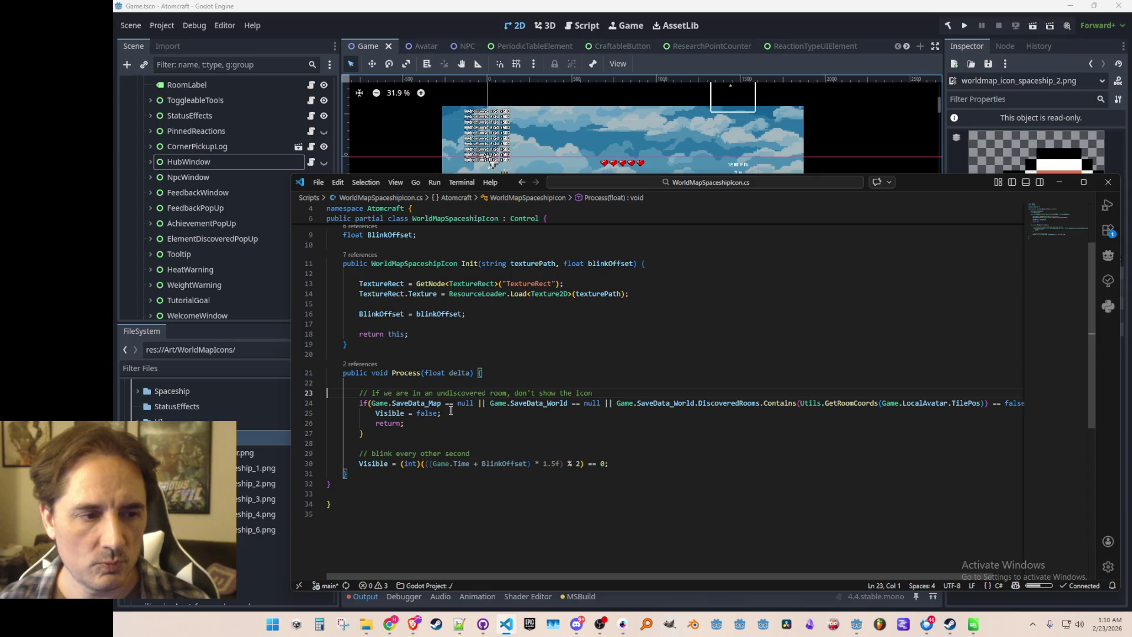
pyautogui.click(422, 405)
# - Delete the SaveData_Map null check from the guard condition
pyautogui.hotkey('ctrl', 'Right')
pyautogui.hotkey('ctrl', 'Right')
pyautogui.hotkey('ctrl', 'Right')
pyautogui.press('Right')
pyautogui.hotkey('ctrl', 'shift', 'Left')
pyautogui.hotkey('ctrl', 'shift', 'Left')
pyautogui.hotkey('ctrl', 'shift', 'Left')
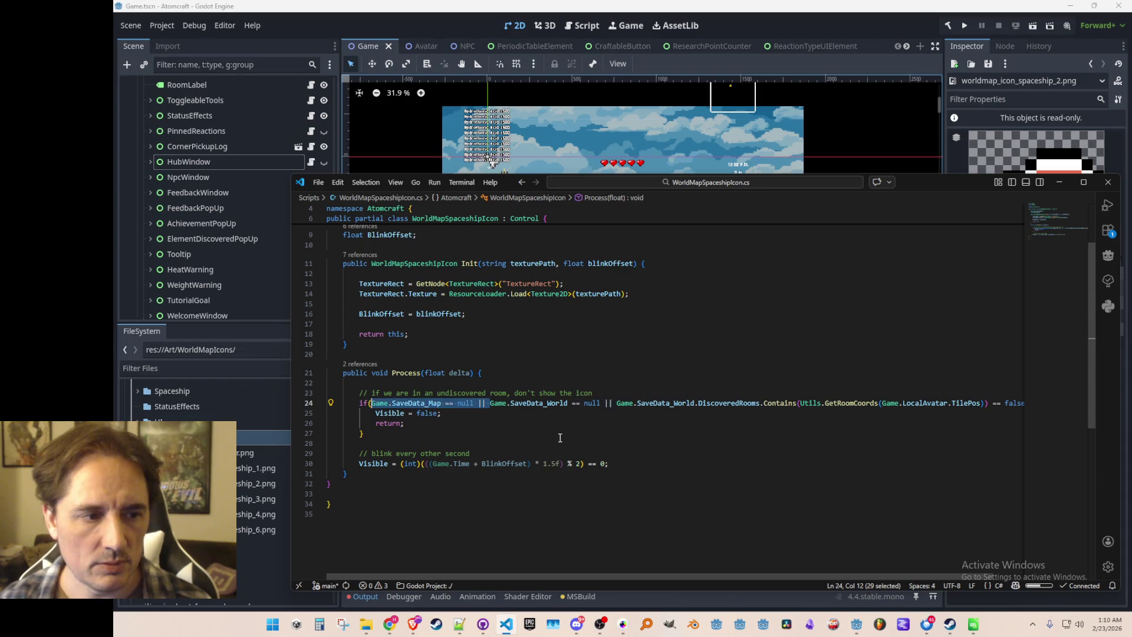
pyautogui.press('BackSpace')
pyautogui.press('Home')
pyautogui.press('Home')
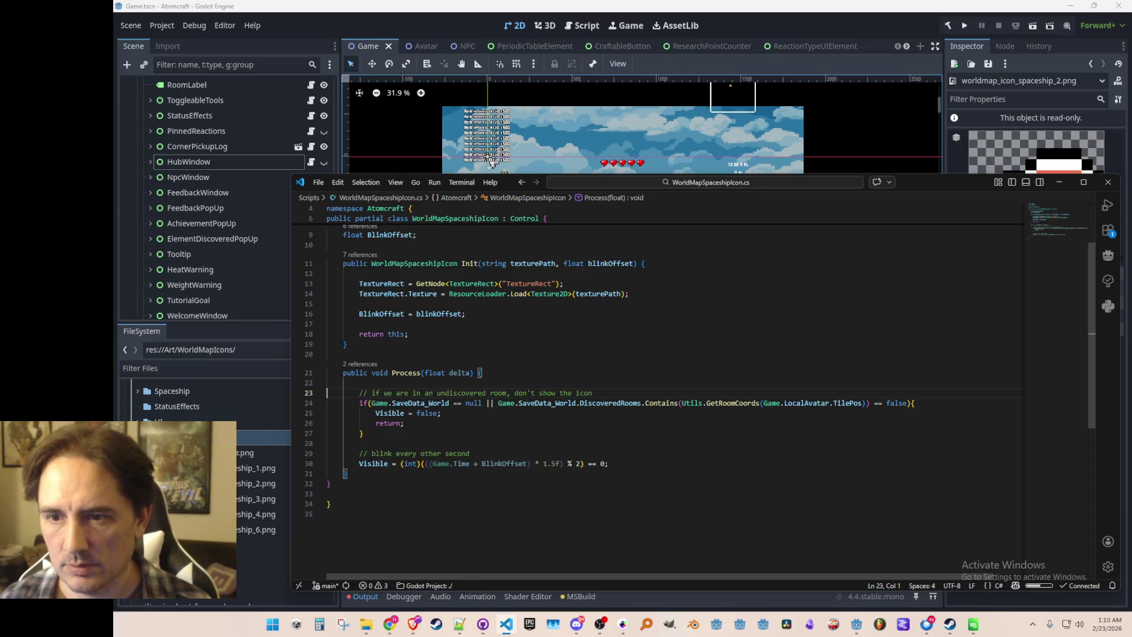
pyautogui.click(851, 23)
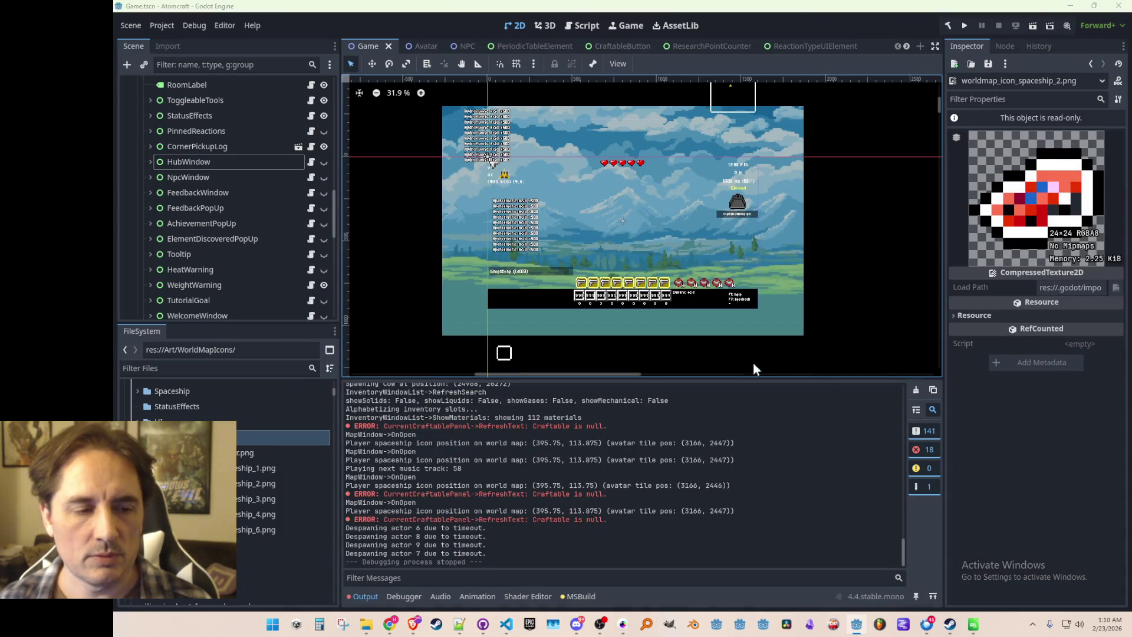
pyautogui.hotkey('alt', 'Tab')
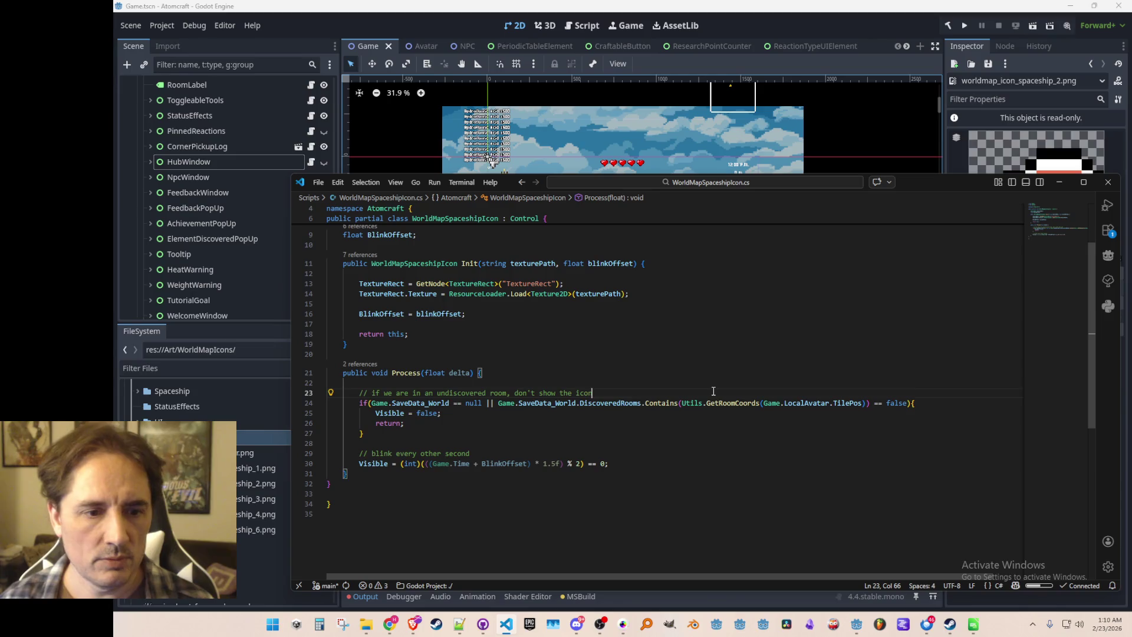
# - Add 'Game.LocalAvatar == null ||' to the if condition and save the script
pyautogui.press('Down')
pyautogui.press('Left')
pyautogui.press('Left')
pyautogui.press('Left')
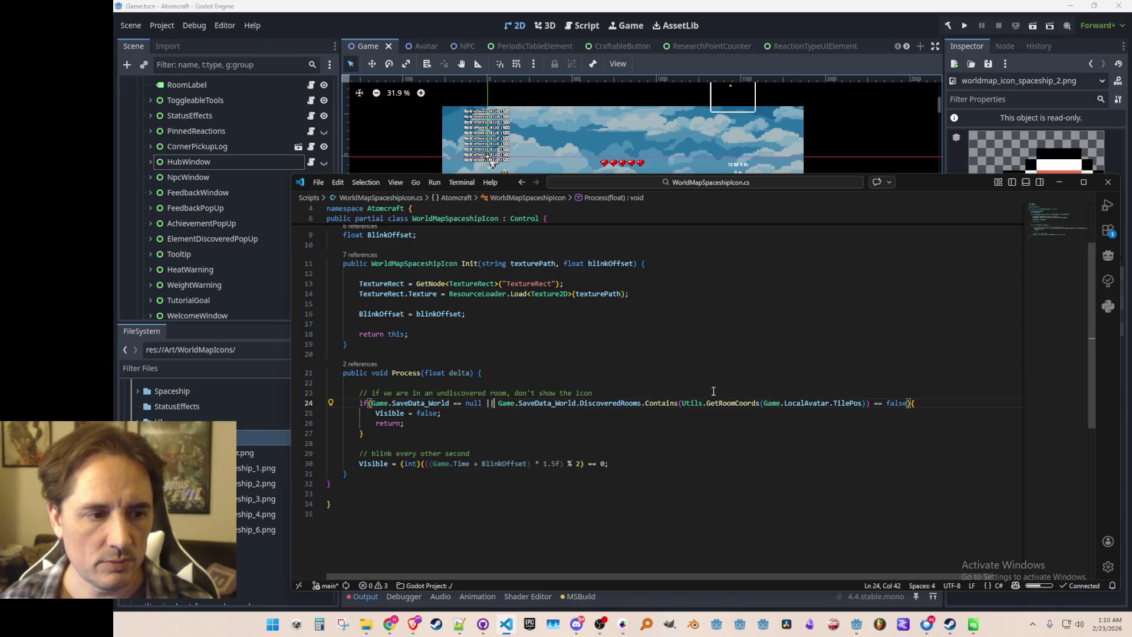
pyautogui.write('Game.Lo')
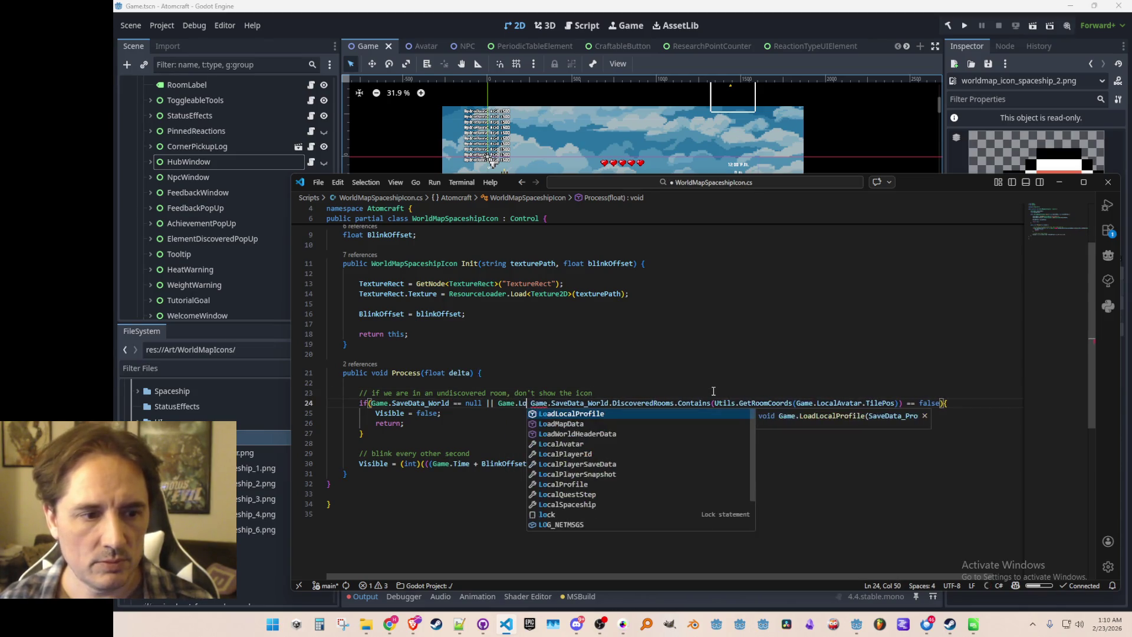
pyautogui.press('Down')
pyautogui.press('Down')
pyautogui.press('Down')
pyautogui.press('Tab')
pyautogui.write('== null ||')
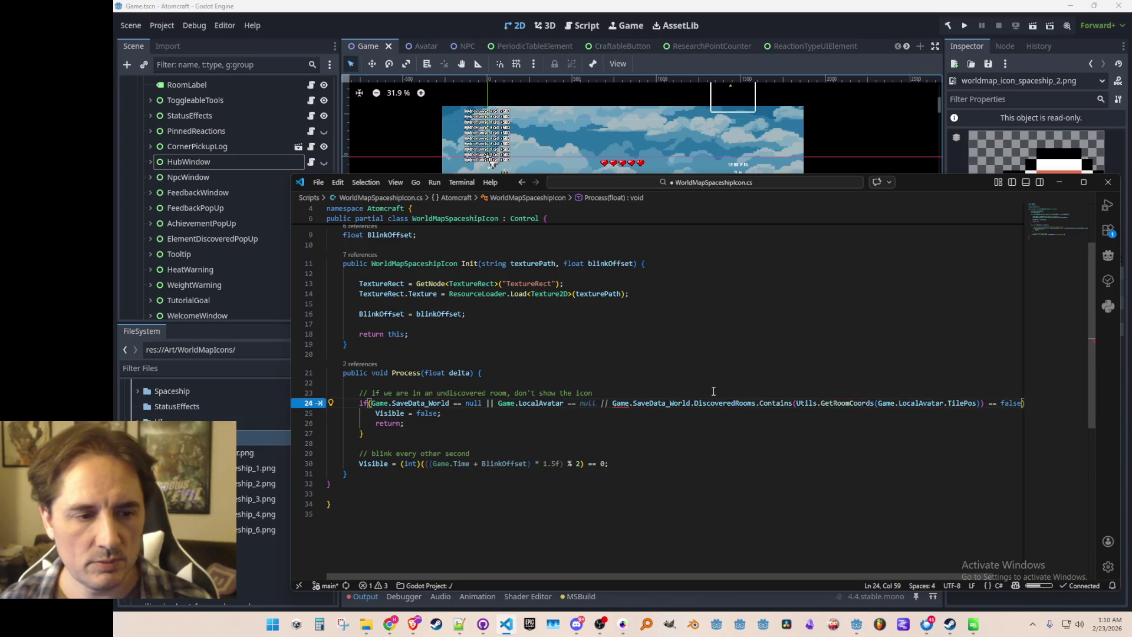
pyautogui.hotkey('ctrl', 's')
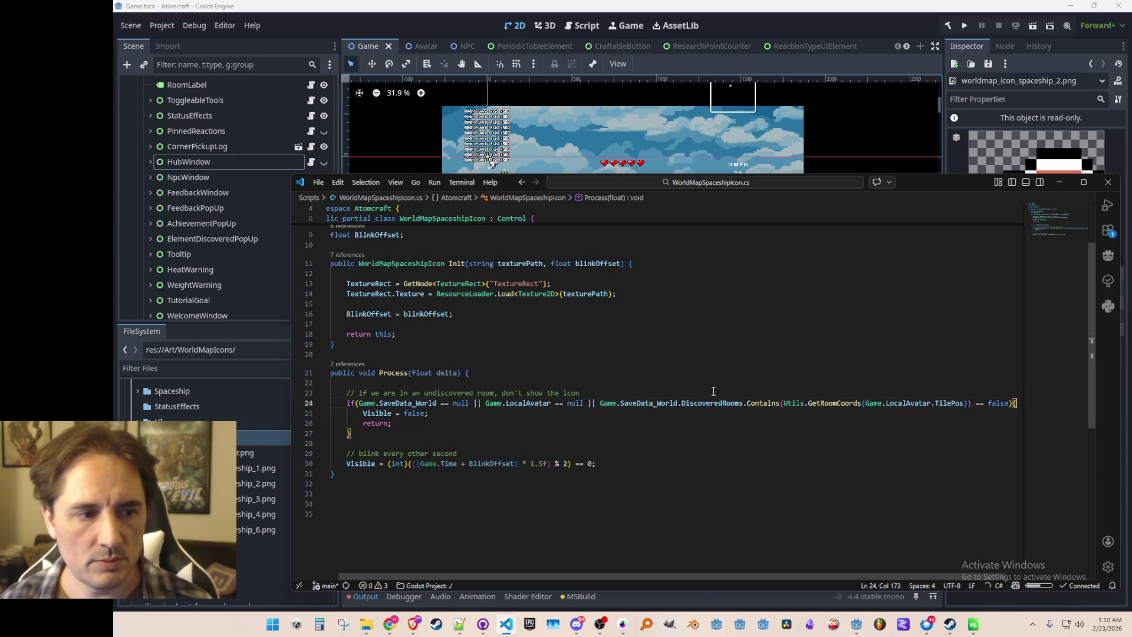
# - Break the line 24 condition onto three lines at each '||' and save
pyautogui.hotkey('ctrl', 'Home')
pyautogui.hotkey('alt', 'Left')
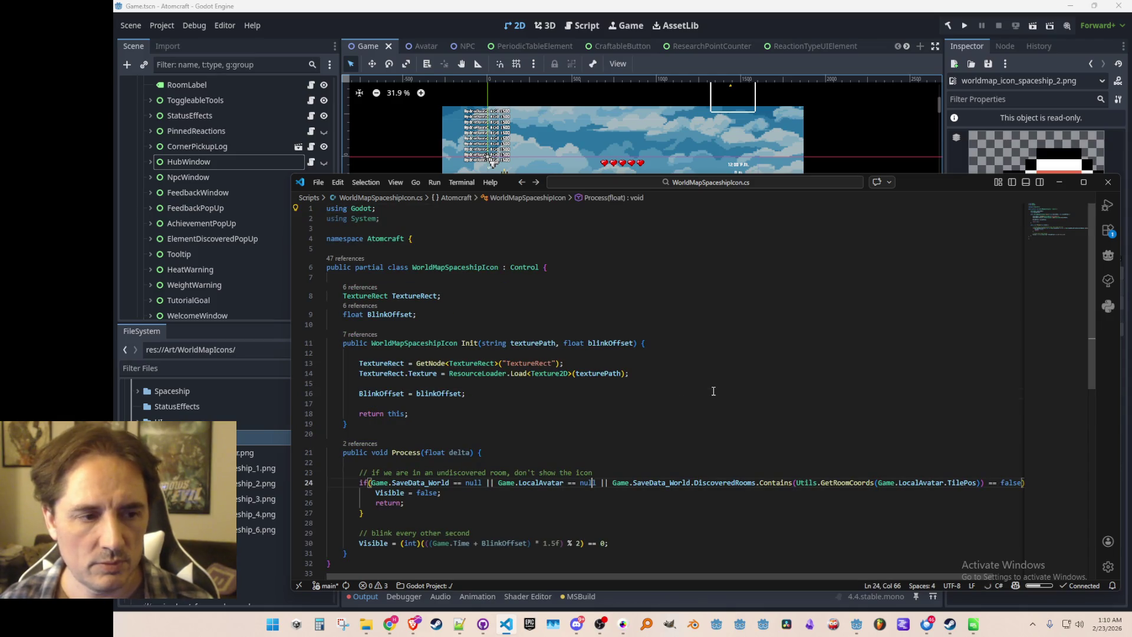
pyautogui.hotkey('alt', 'f')
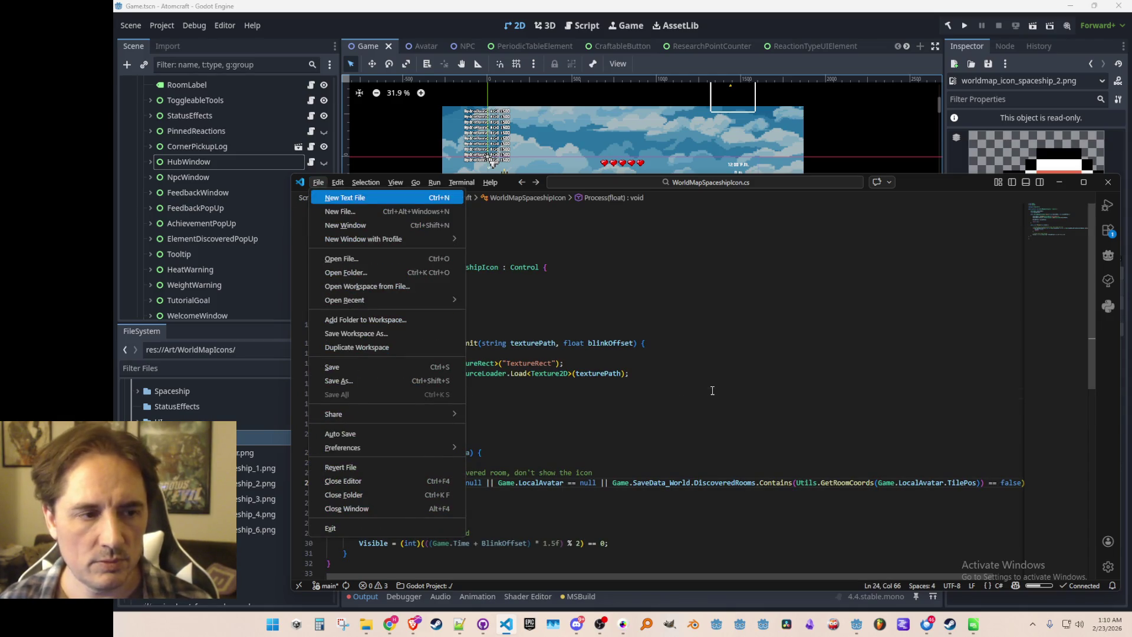
pyautogui.press('Escape')
pyautogui.scroll(-3, 559, 344)
pyautogui.click(495, 376)
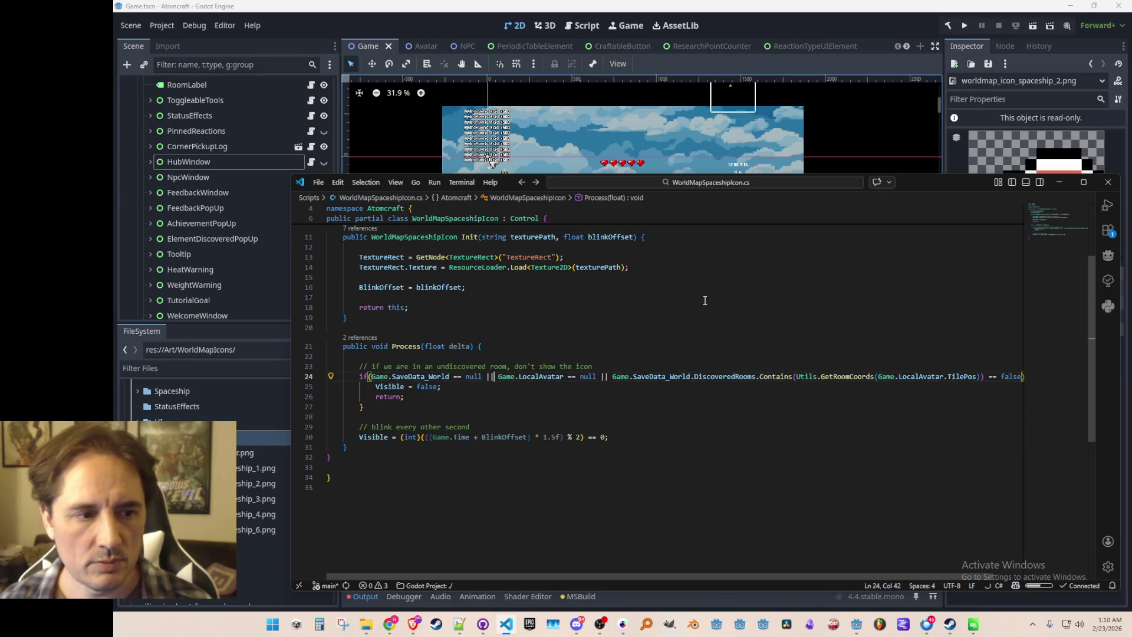
pyautogui.press('Return')
pyautogui.hotkey('ctrl', 'Right')
pyautogui.hotkey('ctrl', 'Right')
pyautogui.hotkey('ctrl', 'Right')
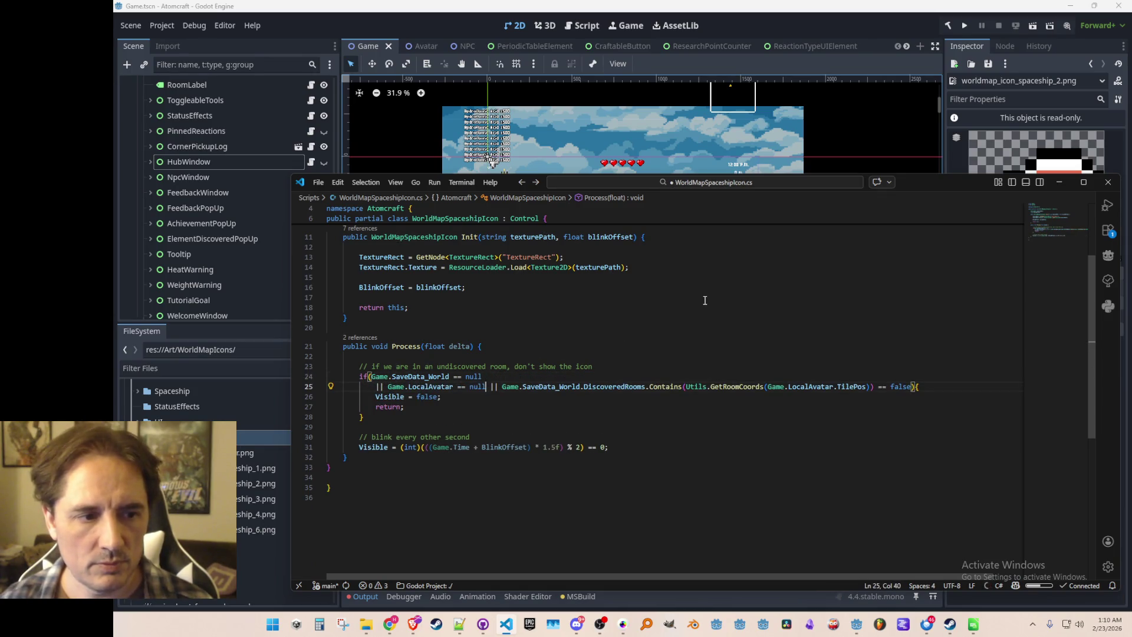
pyautogui.press('Return')
pyautogui.press('Up')
pyautogui.press('Up')
pyautogui.press('Up')
pyautogui.press('Home')
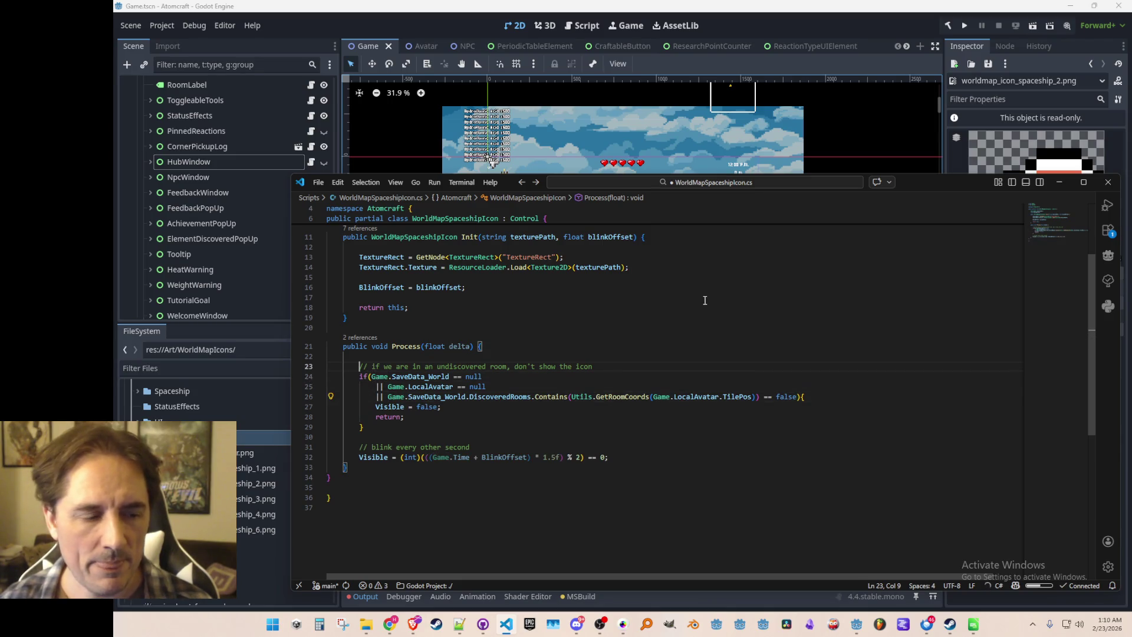
pyautogui.hotkey('ctrl', 's')
pyautogui.click(864, 34)
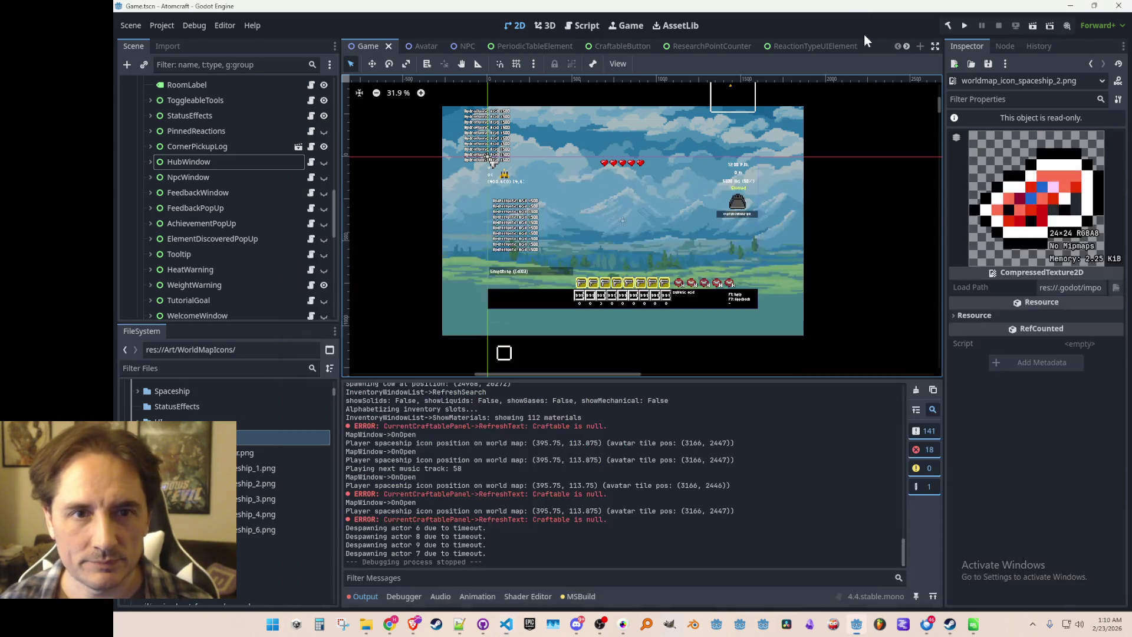
# - Run the project, load a saved single-player profile, view the world map, and stop the game
pyautogui.click(963, 24)
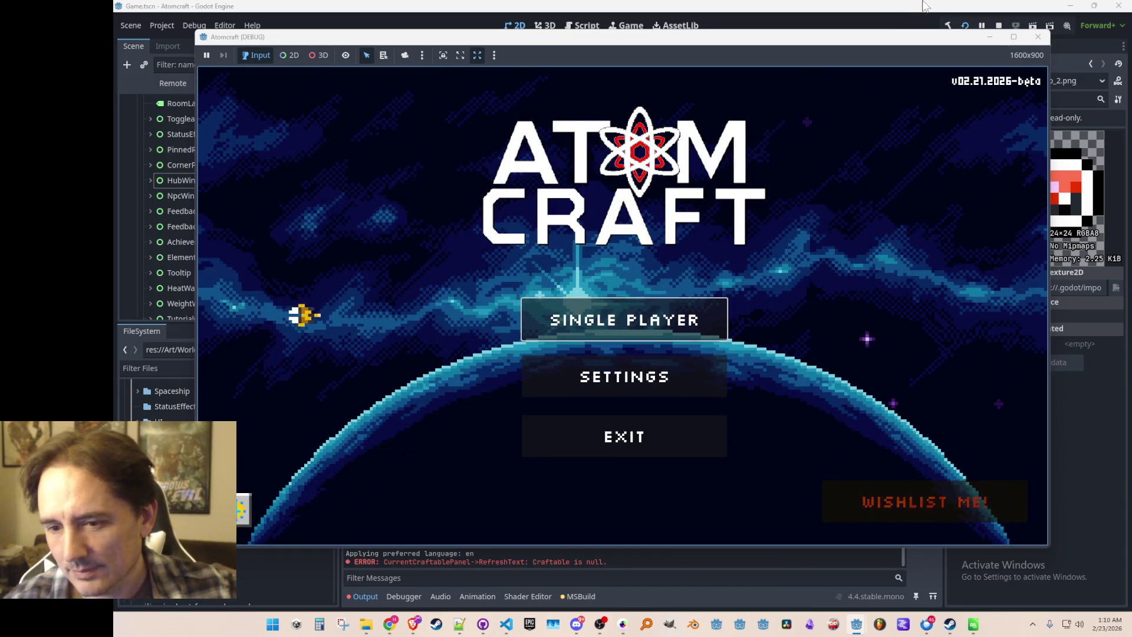
pyautogui.click(666, 319)
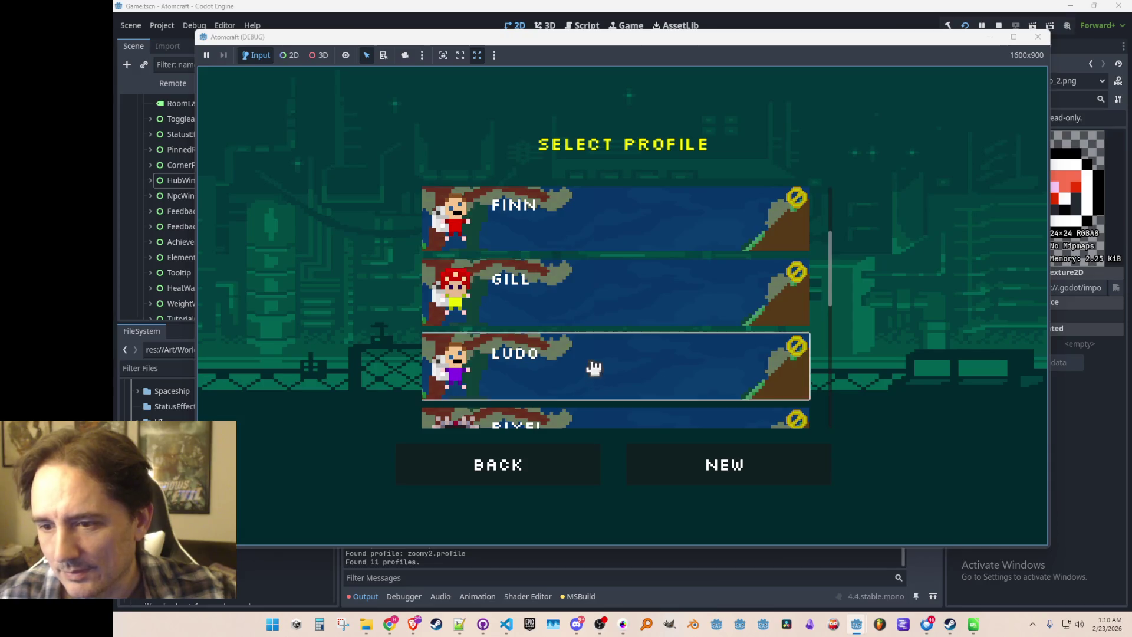
pyautogui.click(591, 366)
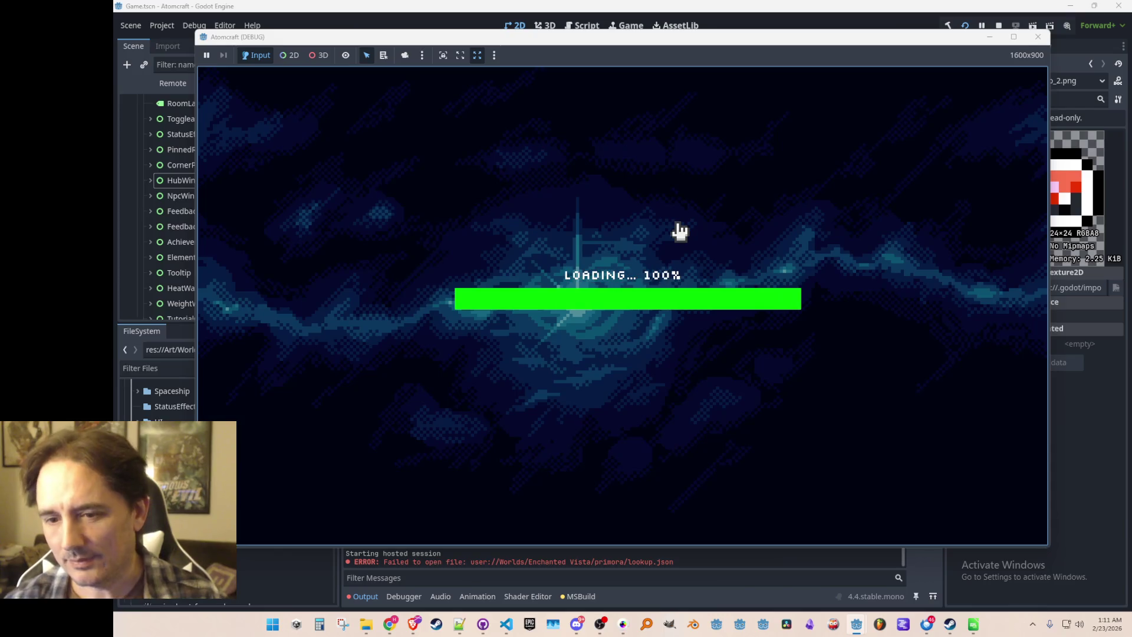
pyautogui.press('Tab')
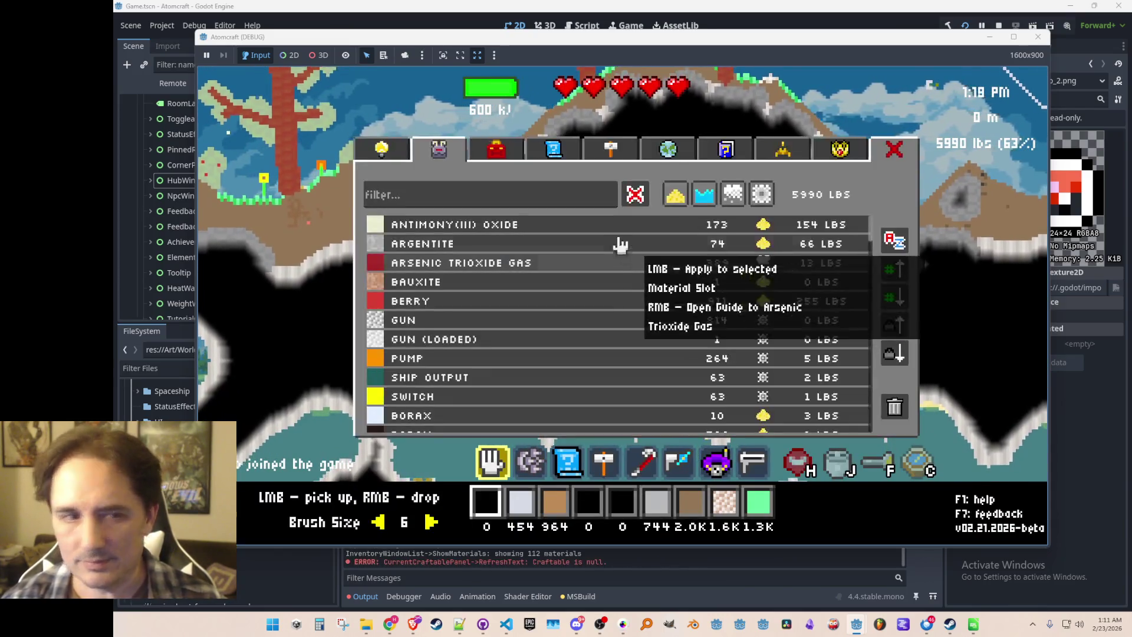
pyautogui.click(668, 150)
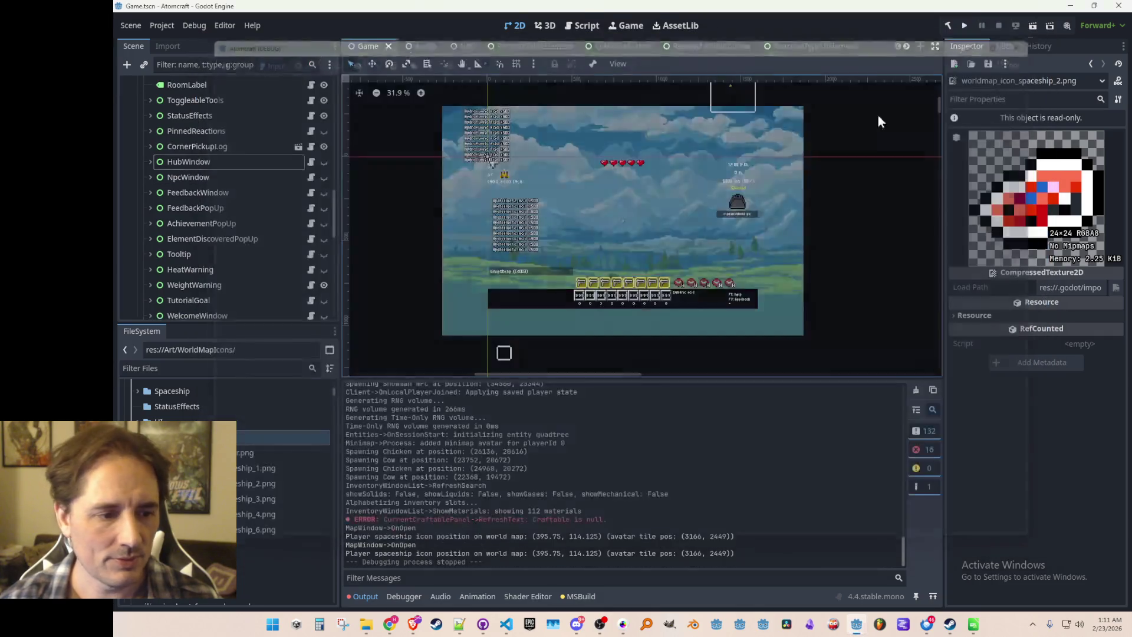
pyautogui.click(998, 26)
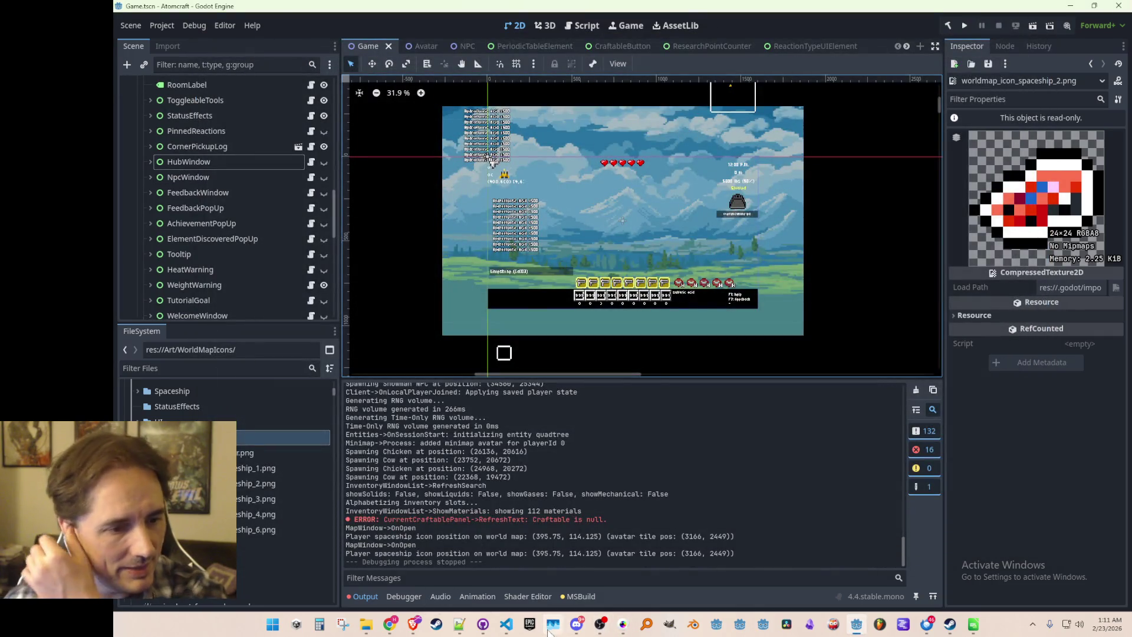
pyautogui.click(506, 623)
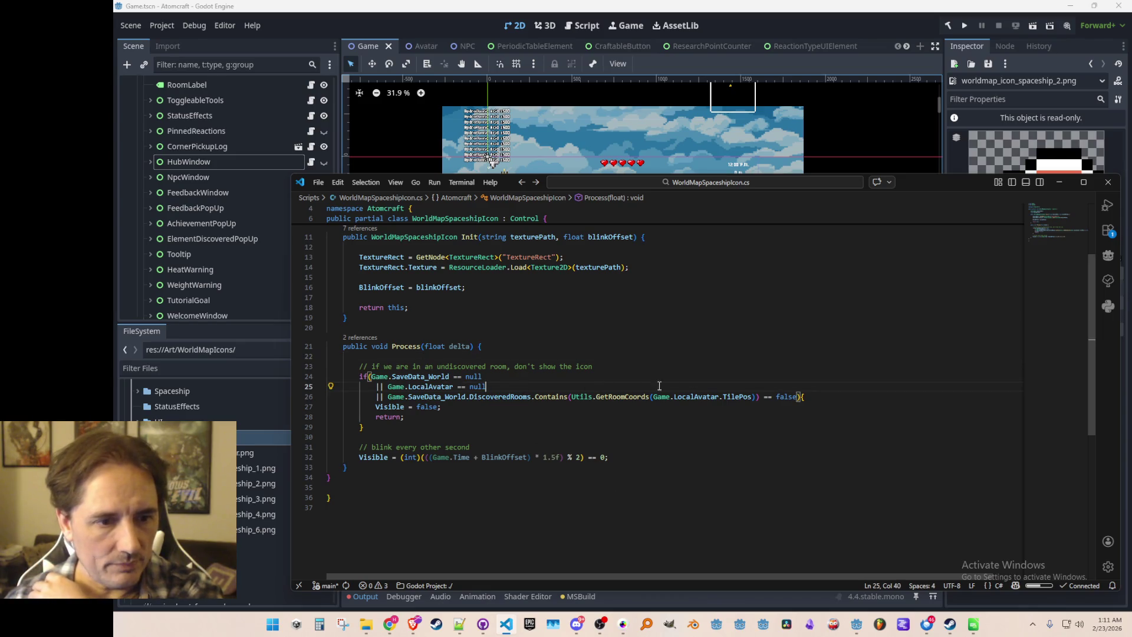
# - Inspect Contains, GetRoomCoords and LocalAvatar on line 26 and scroll through the file
pyautogui.click(542, 396)
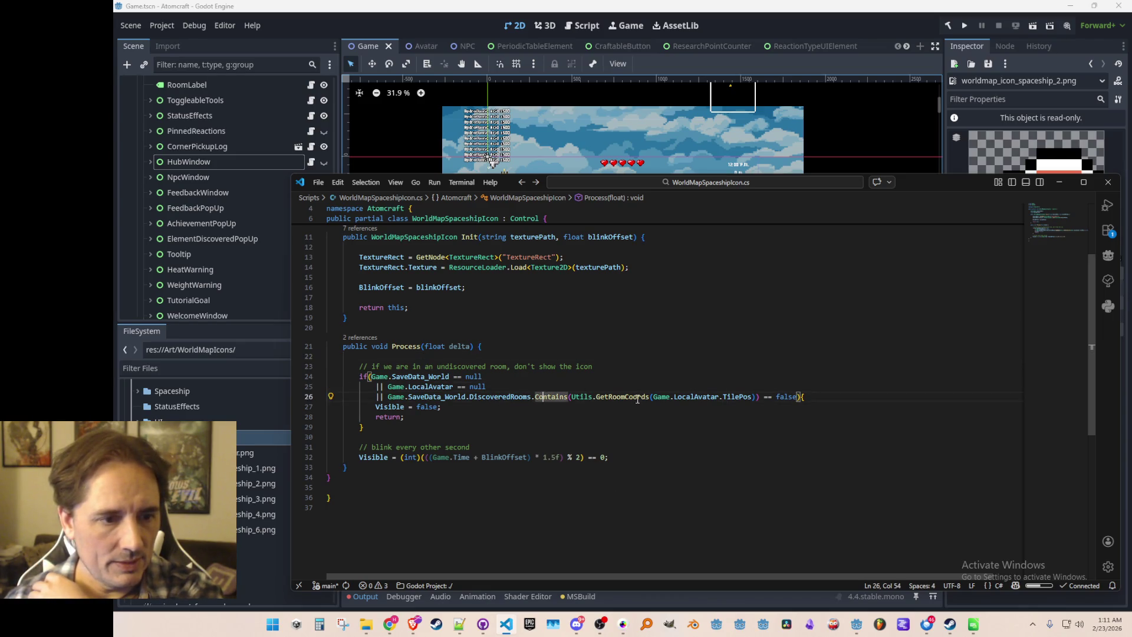
pyautogui.click(629, 396)
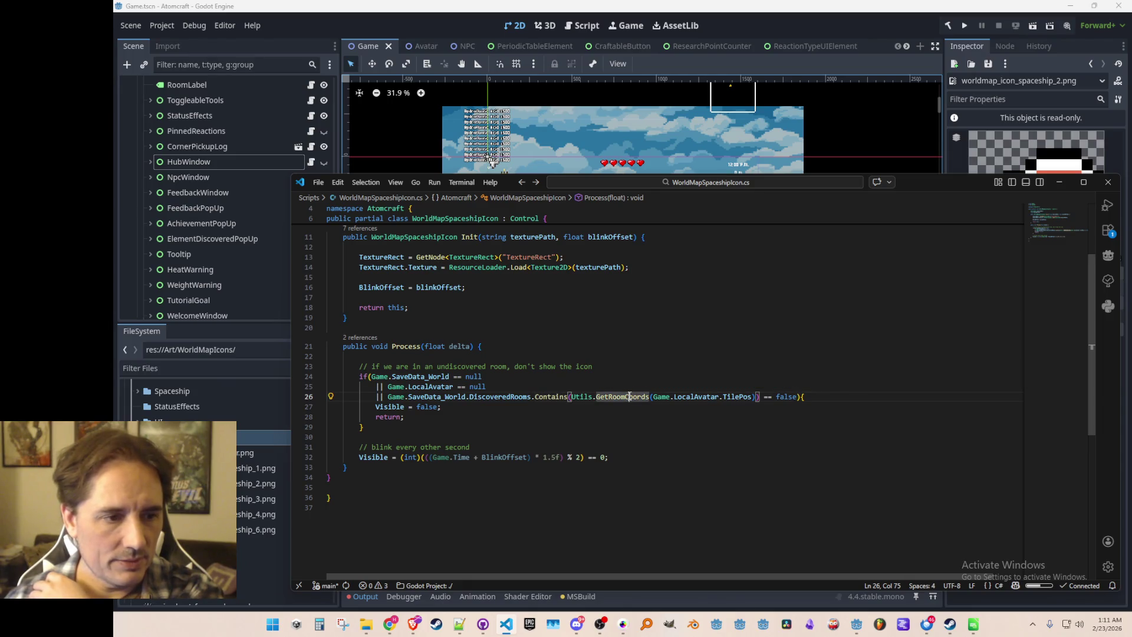
pyautogui.click(680, 396)
pyautogui.scroll(3, 693, 431)
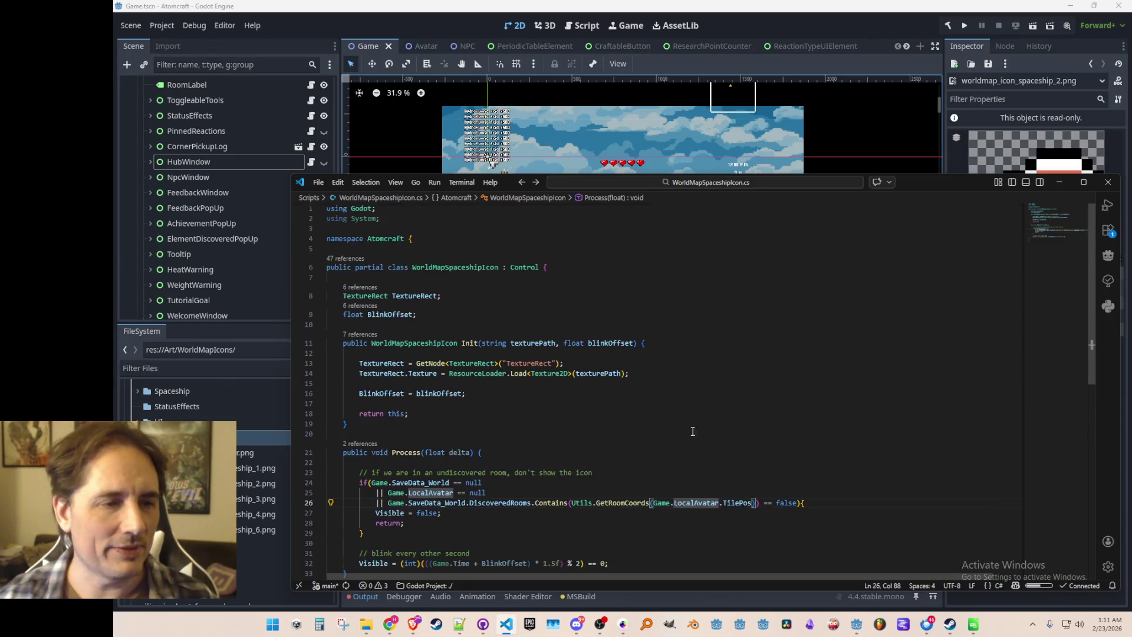
pyautogui.scroll(-1, 711, 432)
pyautogui.scroll(-2, 713, 413)
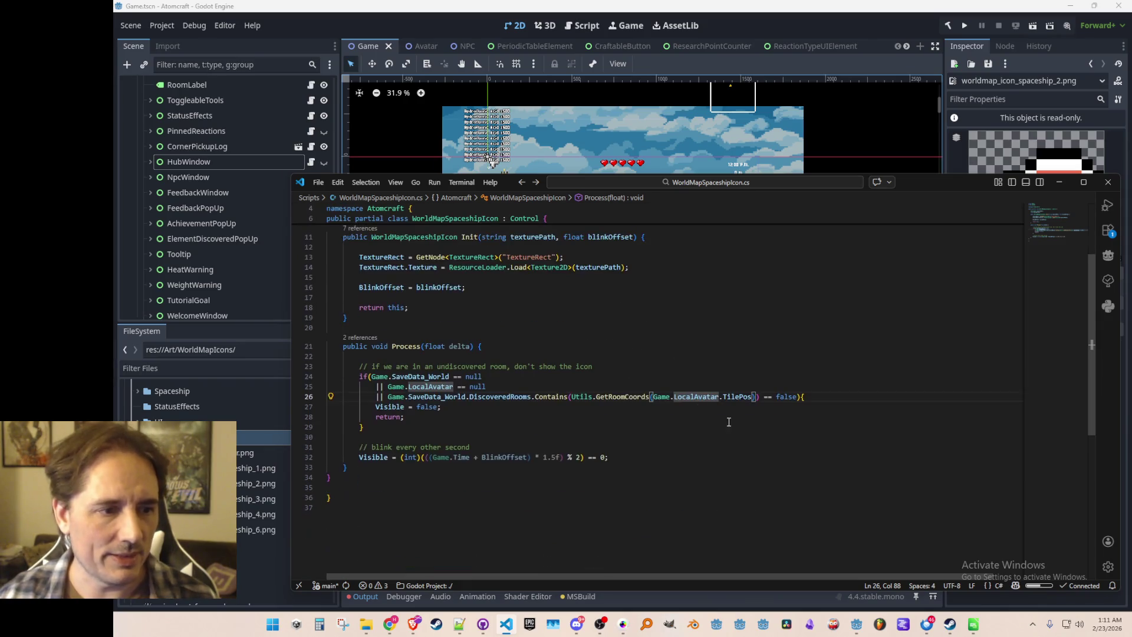
pyautogui.scroll(5, 722, 411)
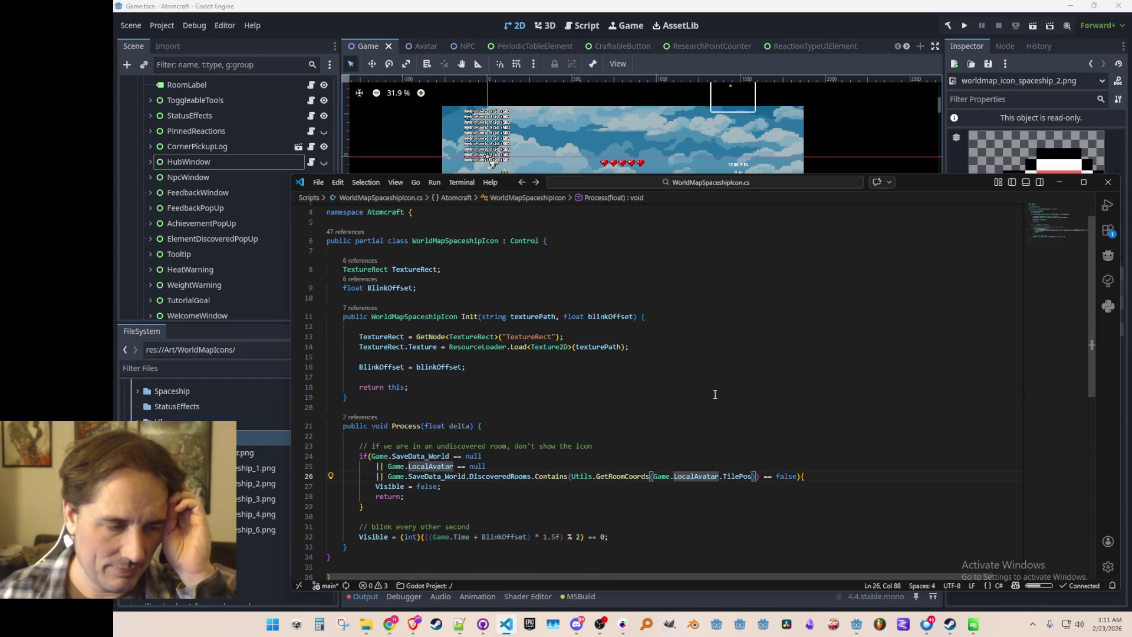
pyautogui.scroll(-1, 714, 394)
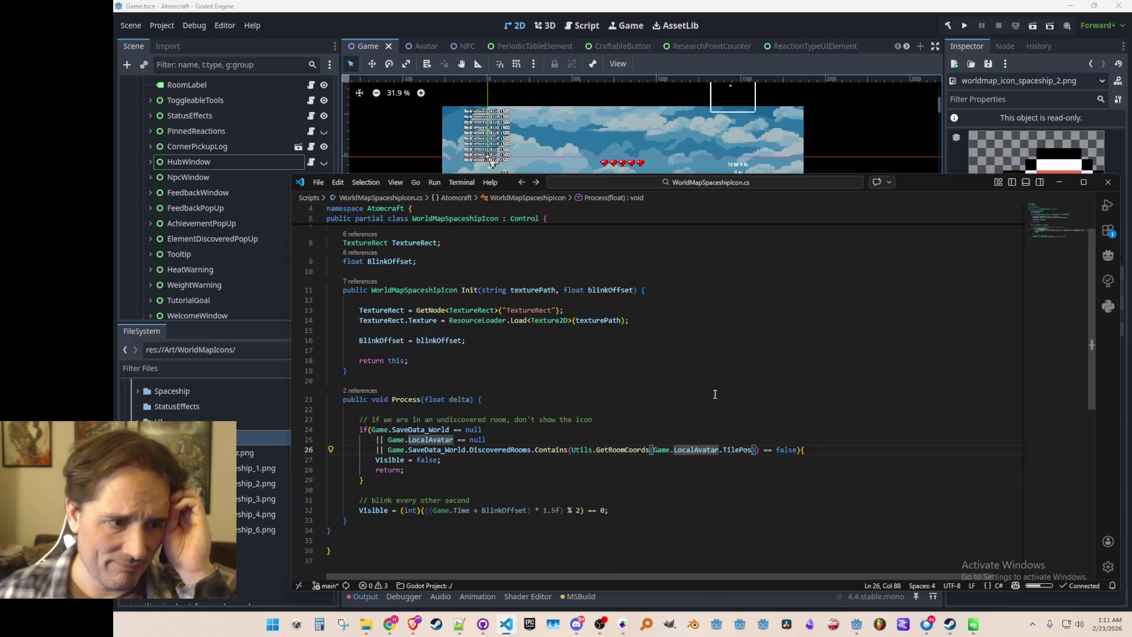
pyautogui.scroll(-1, 714, 394)
pyautogui.scroll(3, 744, 346)
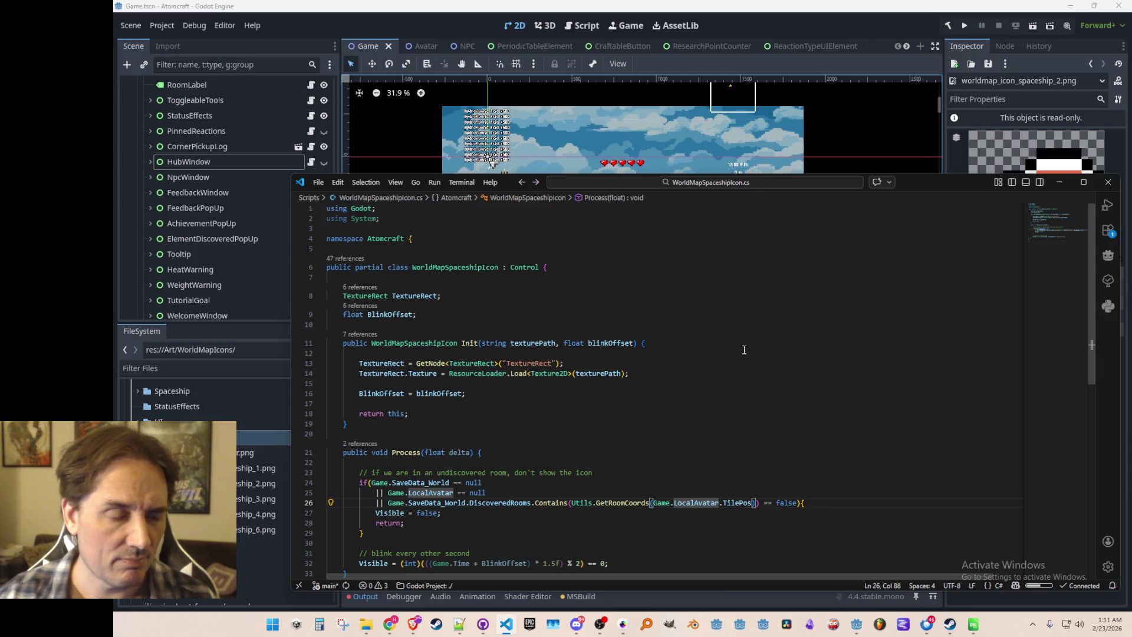
pyautogui.scroll(-3, 743, 350)
pyautogui.scroll(2, 741, 349)
pyautogui.scroll(-2, 741, 349)
# - Switch to the WorldMapIcons.cs script and scroll through it
pyautogui.click(711, 330)
pyautogui.hotkey('ctrl', 'Tab')
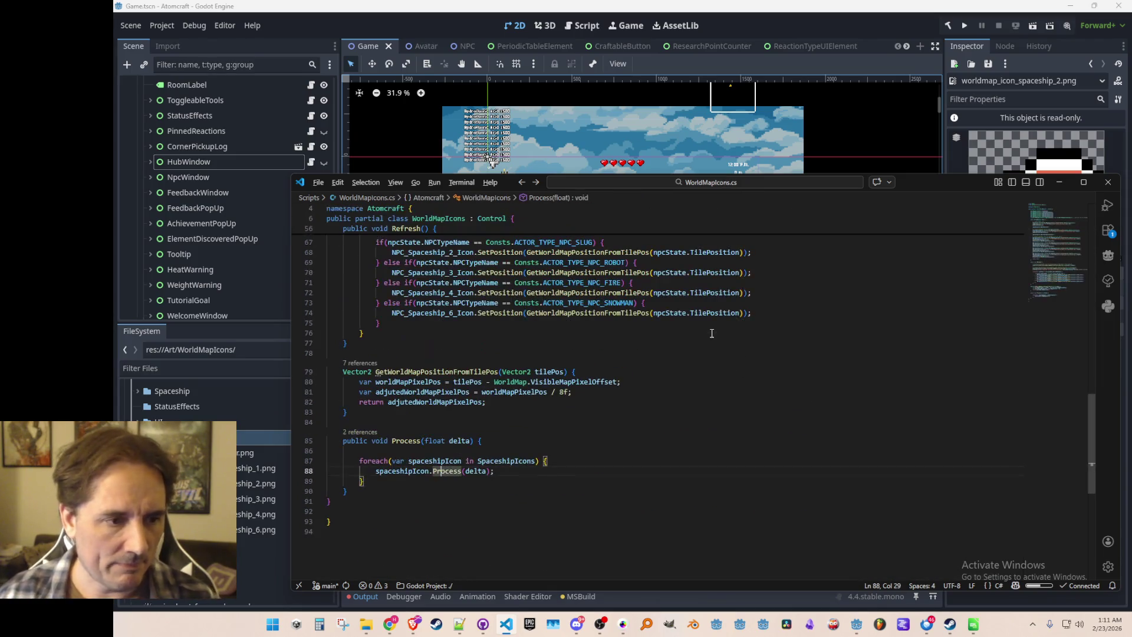
pyautogui.scroll(3, 710, 331)
pyautogui.scroll(2, 744, 417)
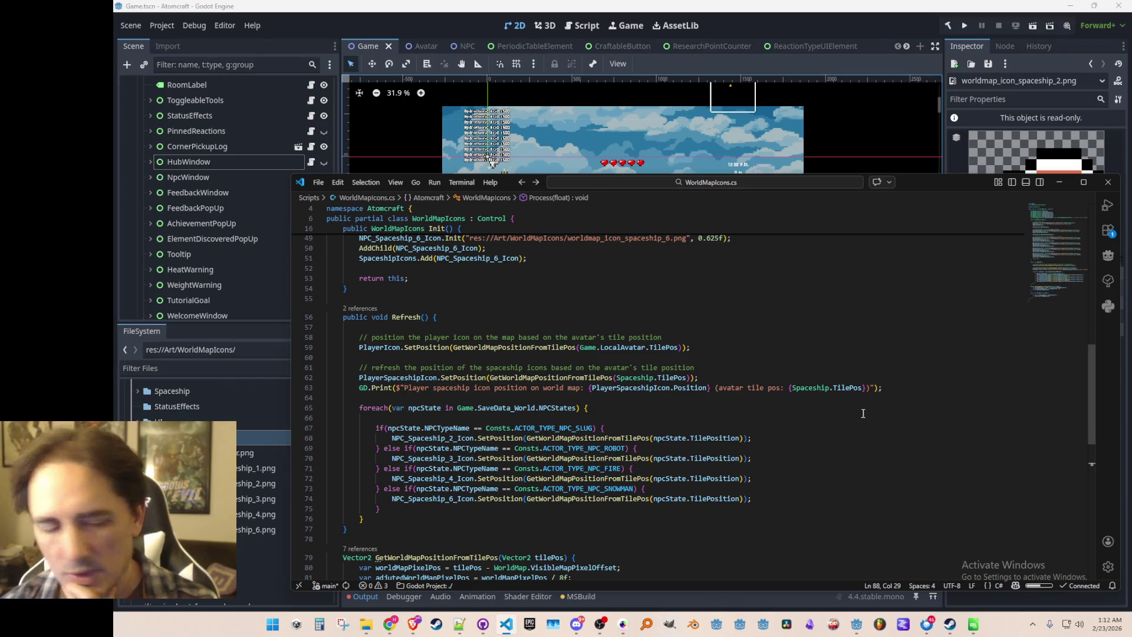
pyautogui.scroll(-1, 785, 434)
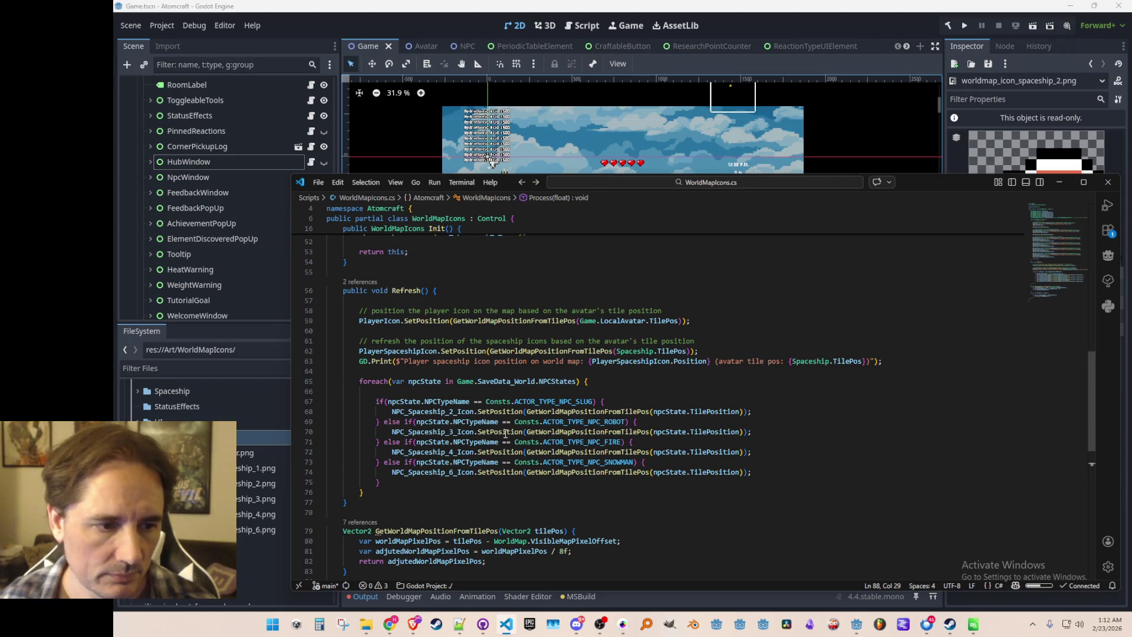
# - Highlight and select the GetWorldMapPositionFromTilePos call on line 68
pyautogui.moveTo(506, 412)
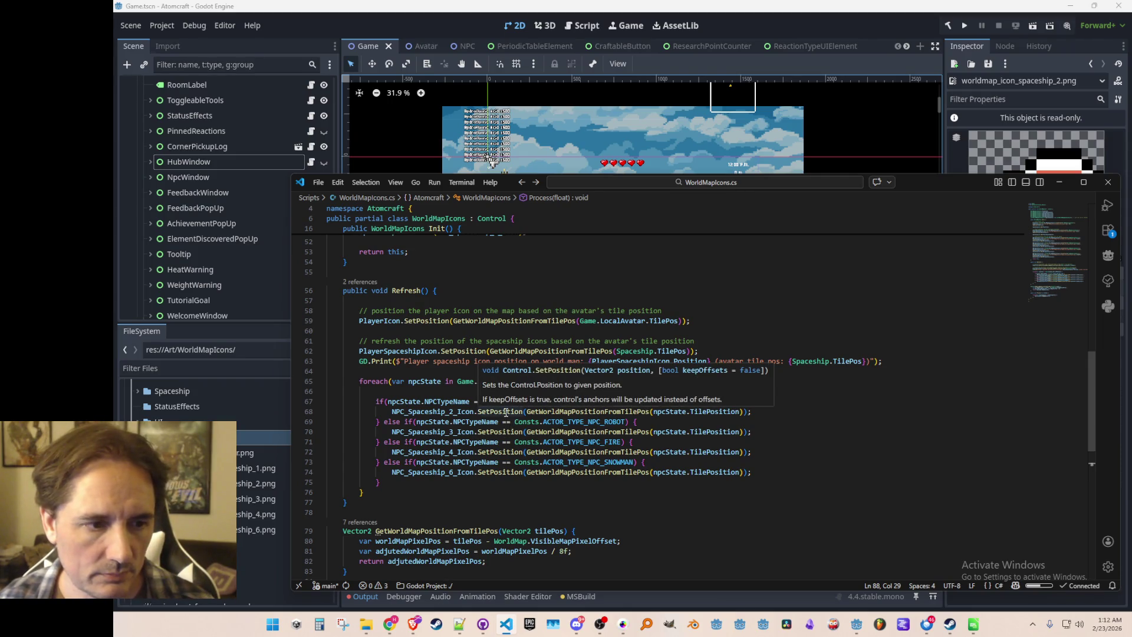
pyautogui.click(538, 412)
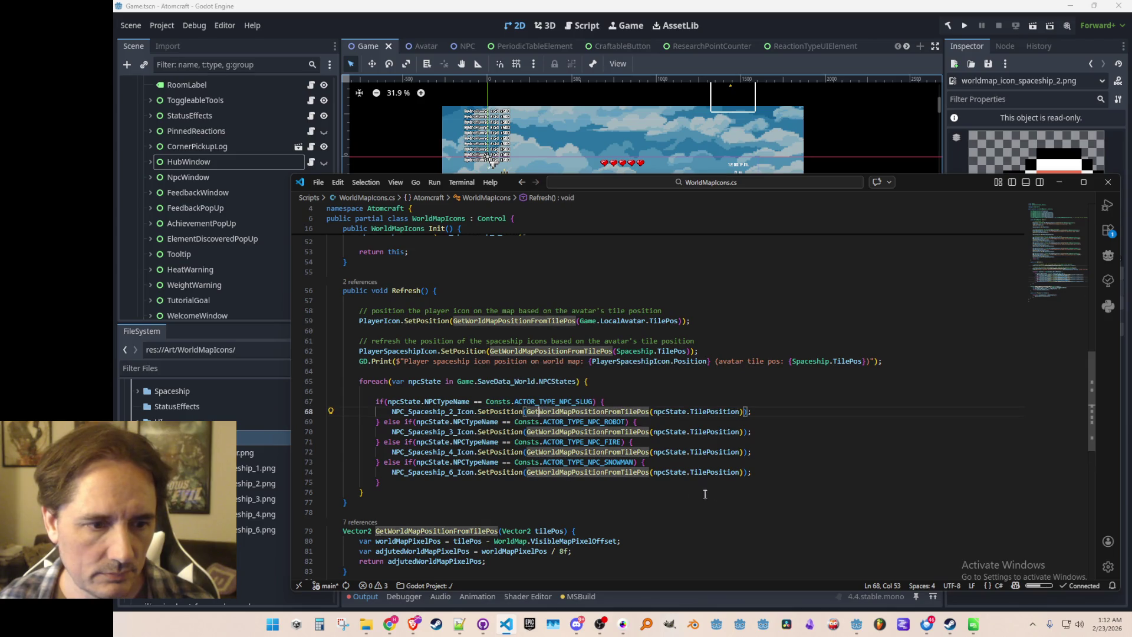
pyautogui.hotkey('ctrl', 'd')
pyautogui.hotkey('ctrl', 'shift', 'Right')
pyautogui.hotkey('ctrl', 'shift', 'Right')
pyautogui.hotkey('ctrl', 'c')
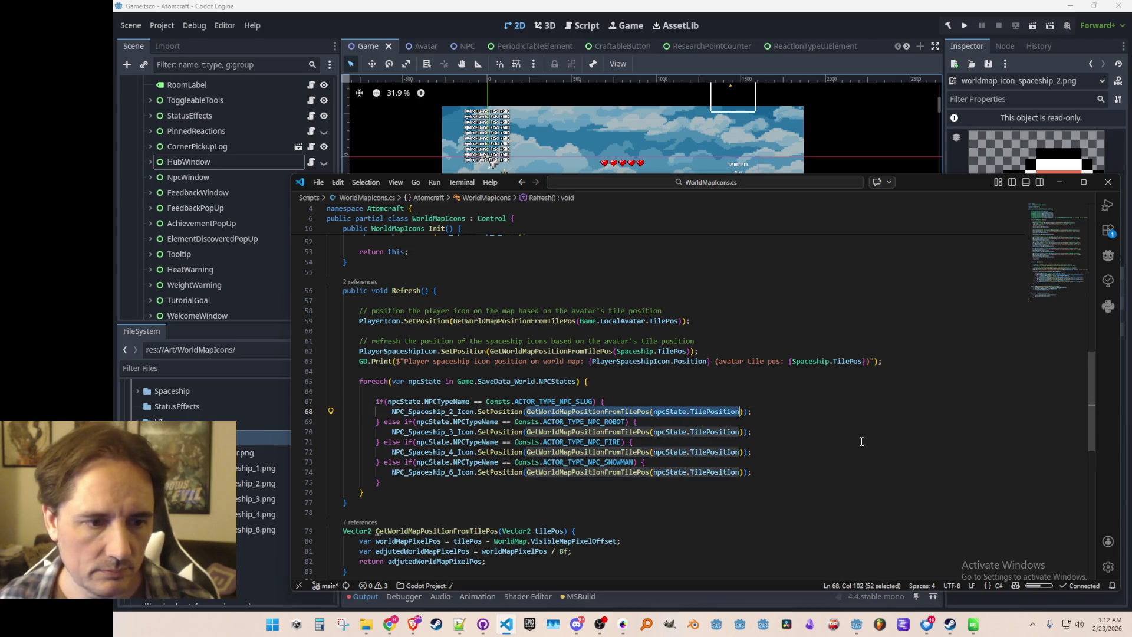
pyautogui.press('Home')
pyautogui.press('Home')
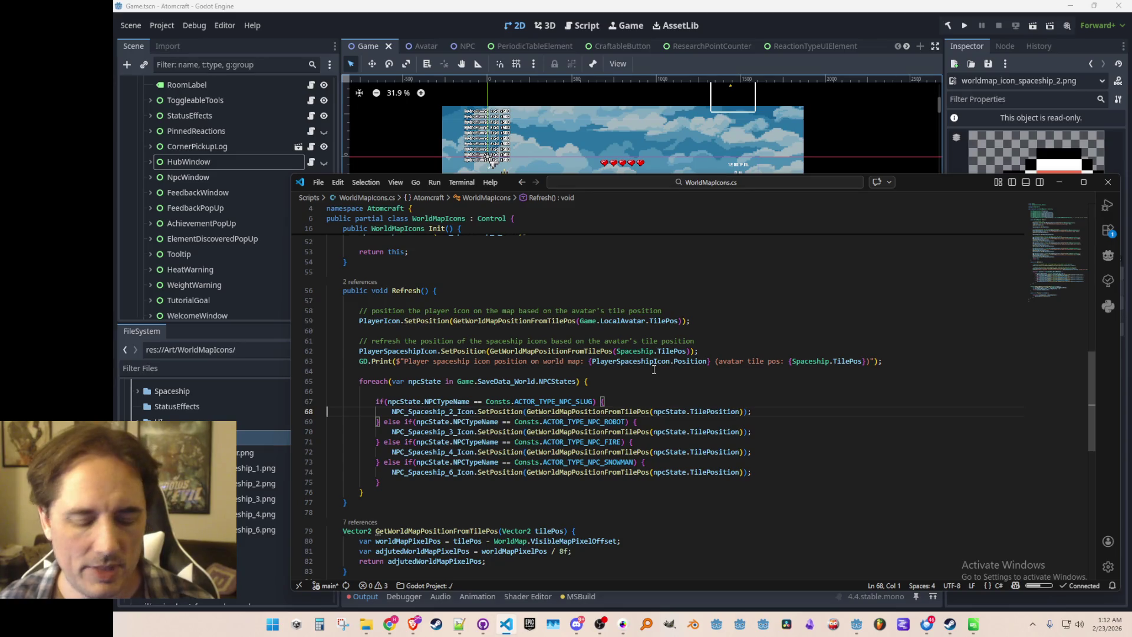
pyautogui.hotkey('ctrl', 'p')
# - Search files for 'WorldMap', then jump to the WorldMapSpaceshipIcon class definition
pyautogui.write('WorldMap')
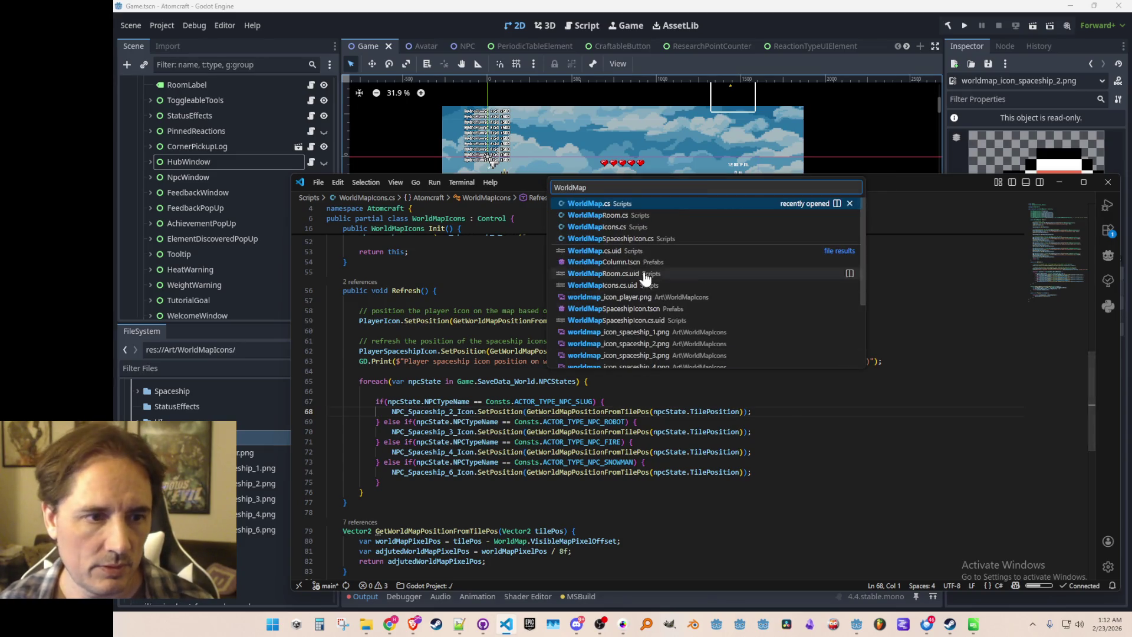
pyautogui.click(626, 227)
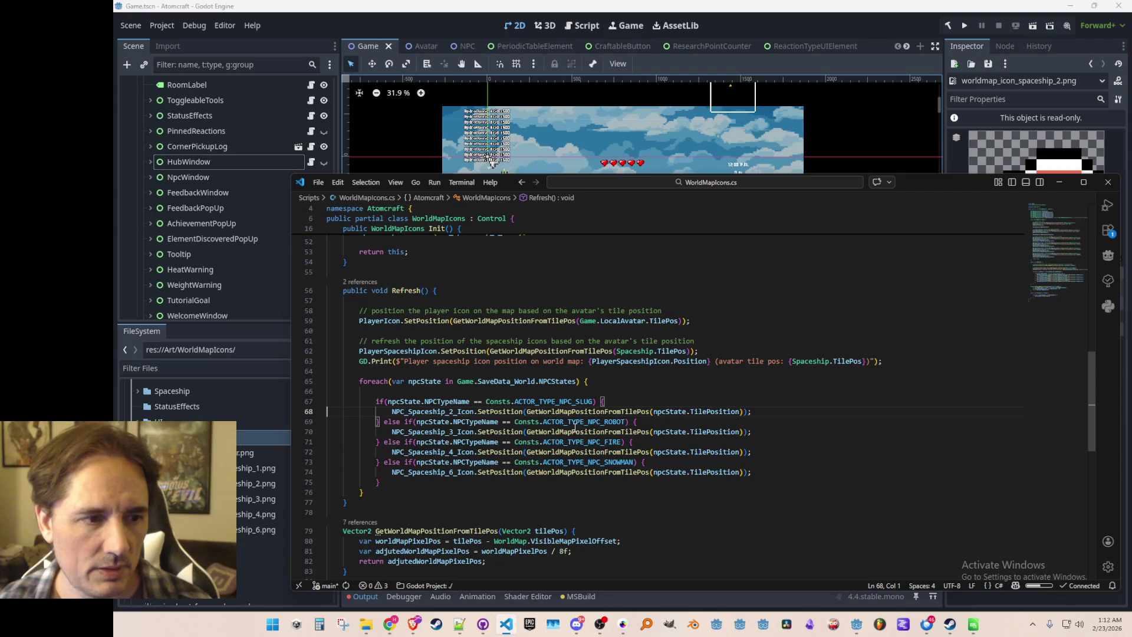
pyautogui.scroll(10, 569, 443)
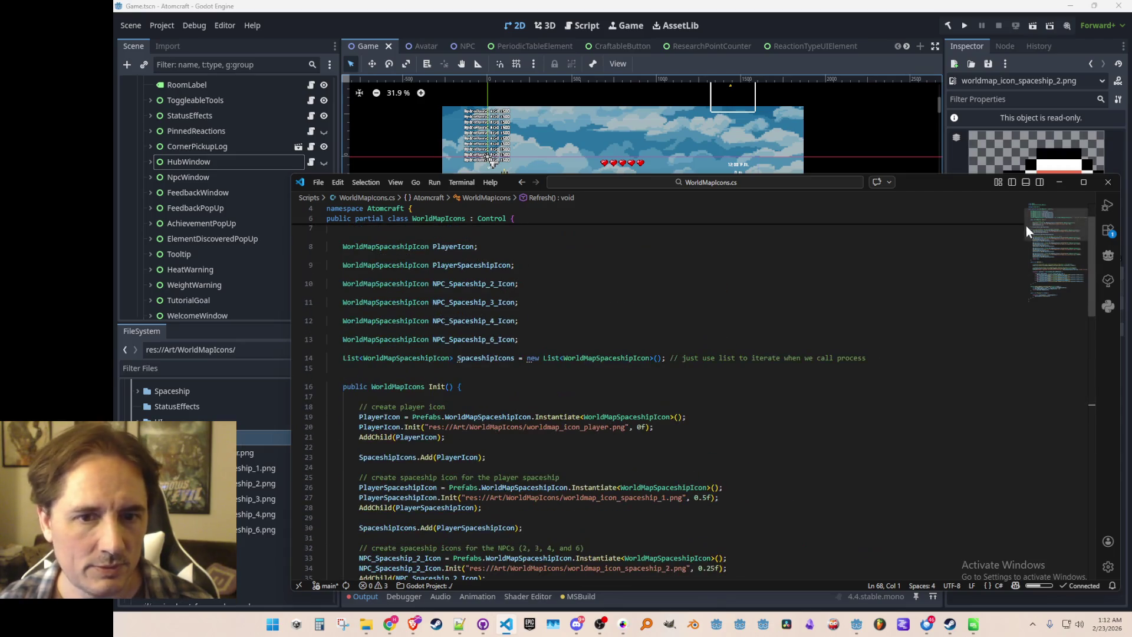
pyautogui.rightClick(431, 358)
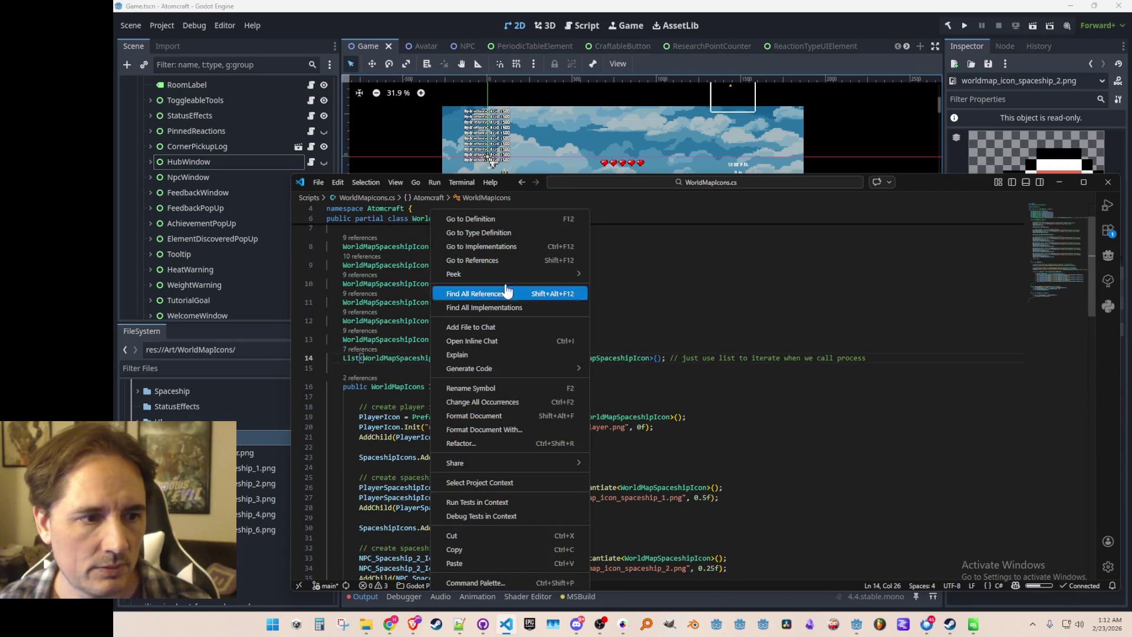
pyautogui.click(508, 220)
pyautogui.scroll(3, 876, 445)
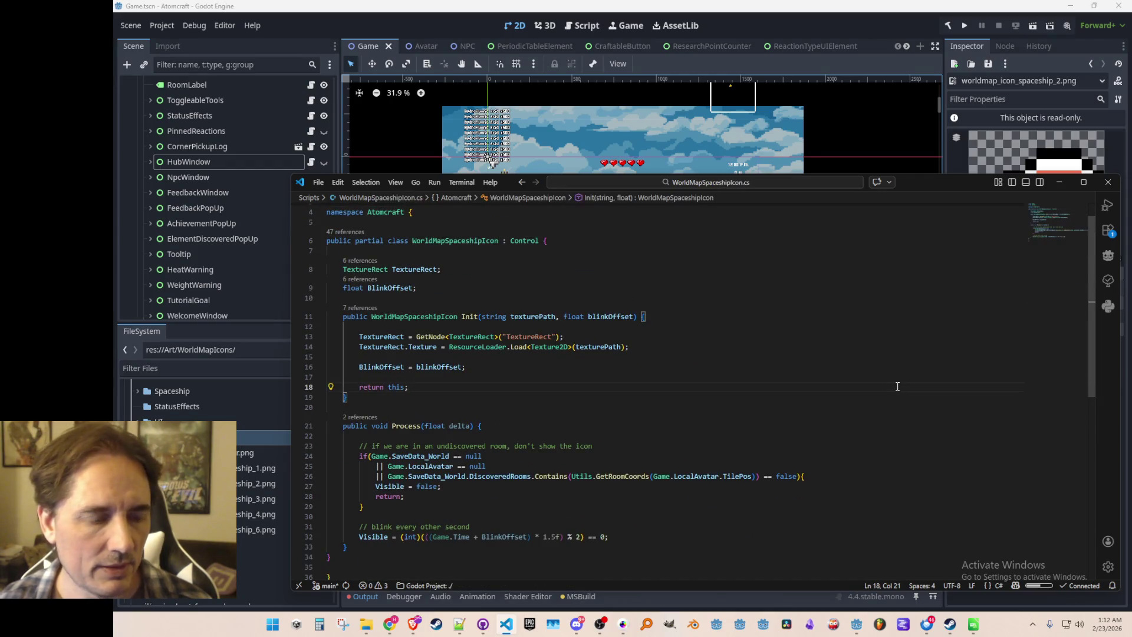
# - Add a SetPosition(Vector2 position) method below Init that sets GlobalPosition = position
pyautogui.click(896, 387)
pyautogui.press('Return')
pyautogui.press('Return')
pyautogui.write('public void SetPosition(Vector2 position) {         GlobalPosition = position;     }')
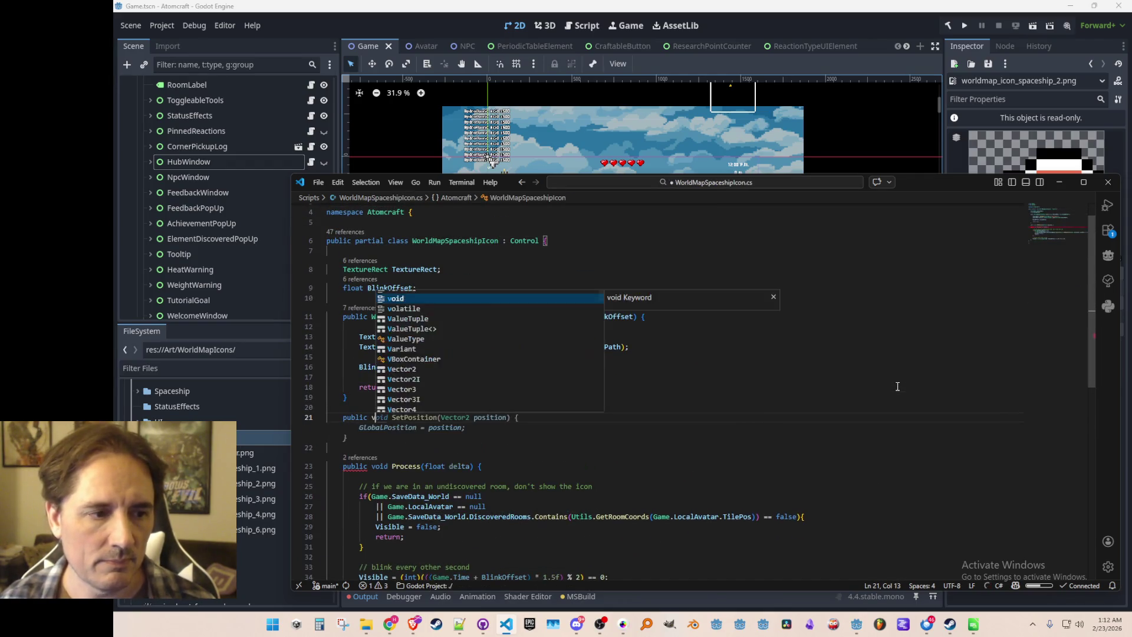
pyautogui.press('Up')
pyautogui.press('Up')
pyautogui.press('Up')
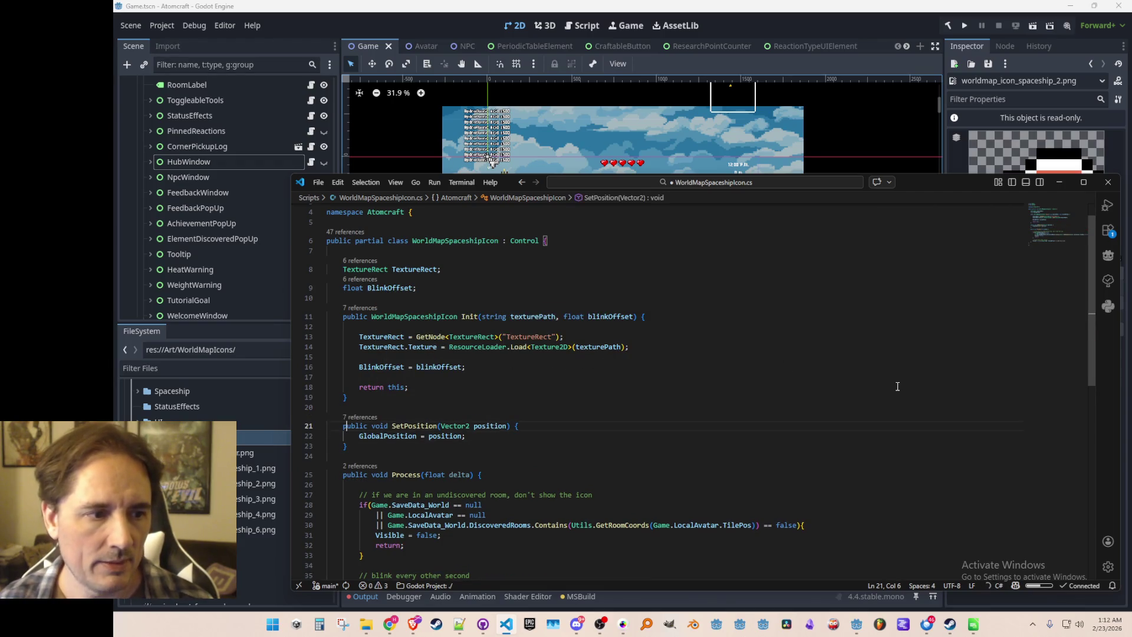
pyautogui.press('End')
pyautogui.press('Return')
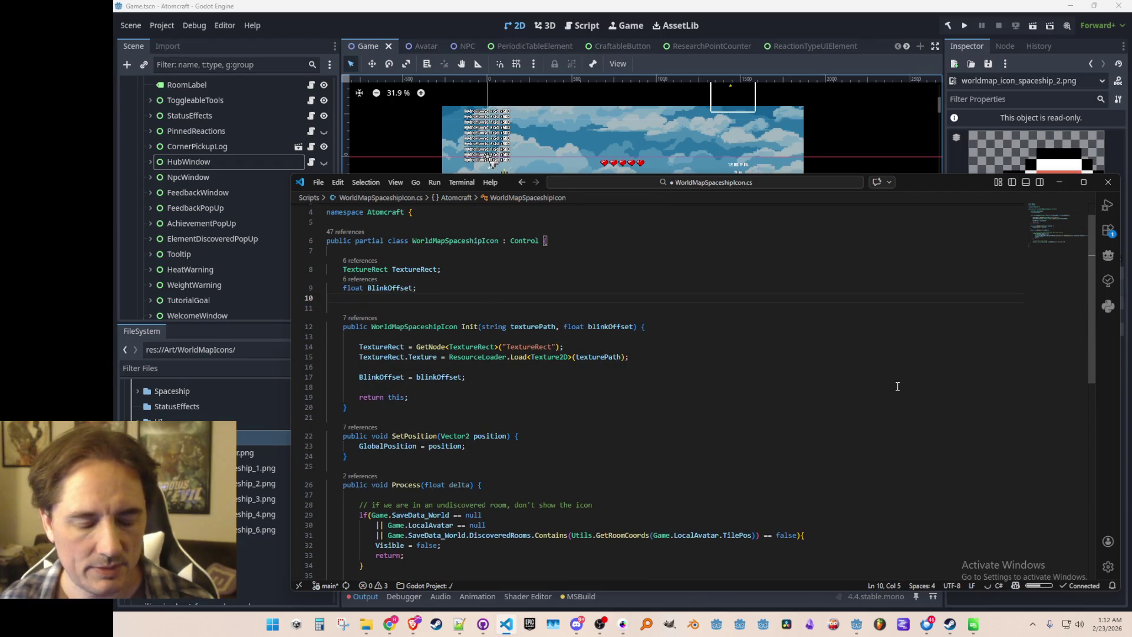
pyautogui.hotkey('ctrl', 'z')
# - Rename it to SetTilePosition(Vector2I tilePosition) using new Vector2(tilePosition.X, tilePosition.Y)
pyautogui.click(407, 425)
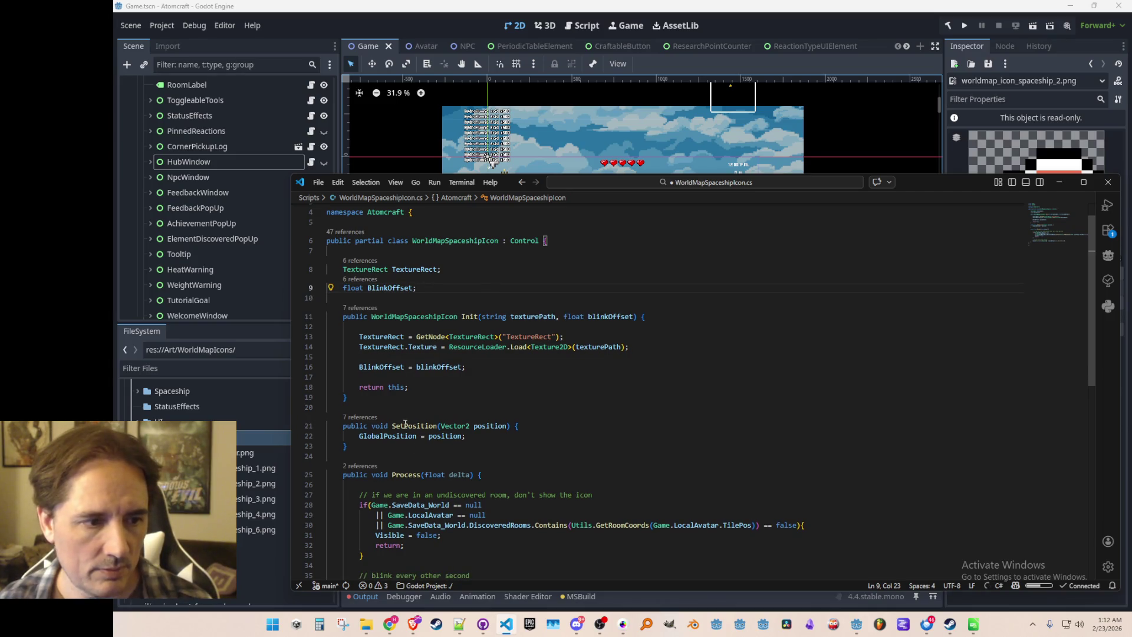
pyautogui.write('Tile')
pyautogui.hotkey('ctrl', 'Right')
pyautogui.hotkey('ctrl', 'Right')
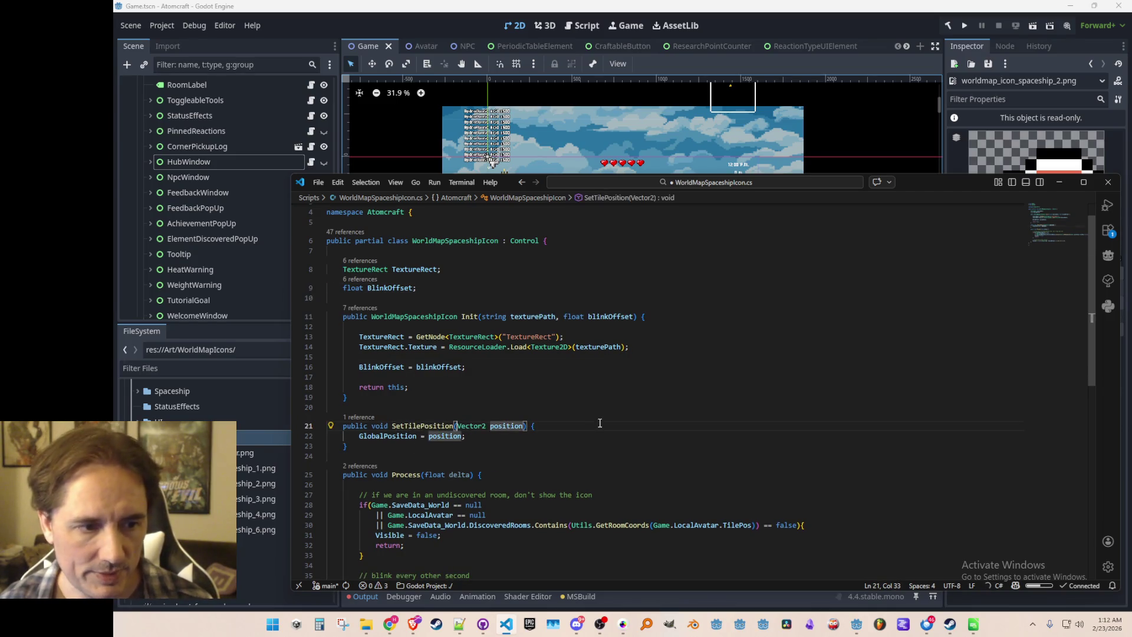
pyautogui.write('I')
pyautogui.hotkey('ctrl', 'shift', 'Right')
pyautogui.write('tilePosition')
pyautogui.press('Down')
pyautogui.press('Left')
pyautogui.hotkey('ctrl', 'shift', 'Left')
pyautogui.write('new Vector2(tilePosition.X, tilePosition.Y)')
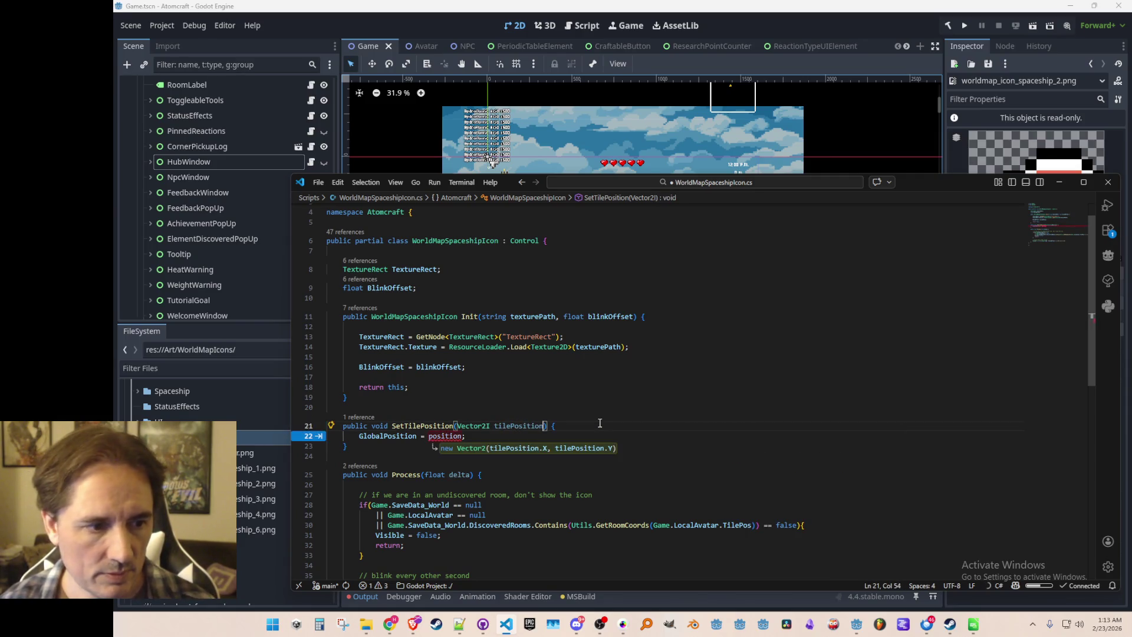
# - Replace the body with 'Position =' plus the pasted GetWorldMapPositionFromTilePos call
pyautogui.hotkey('shift', 'Home')
pyautogui.hotkey('ctrl', 'v')
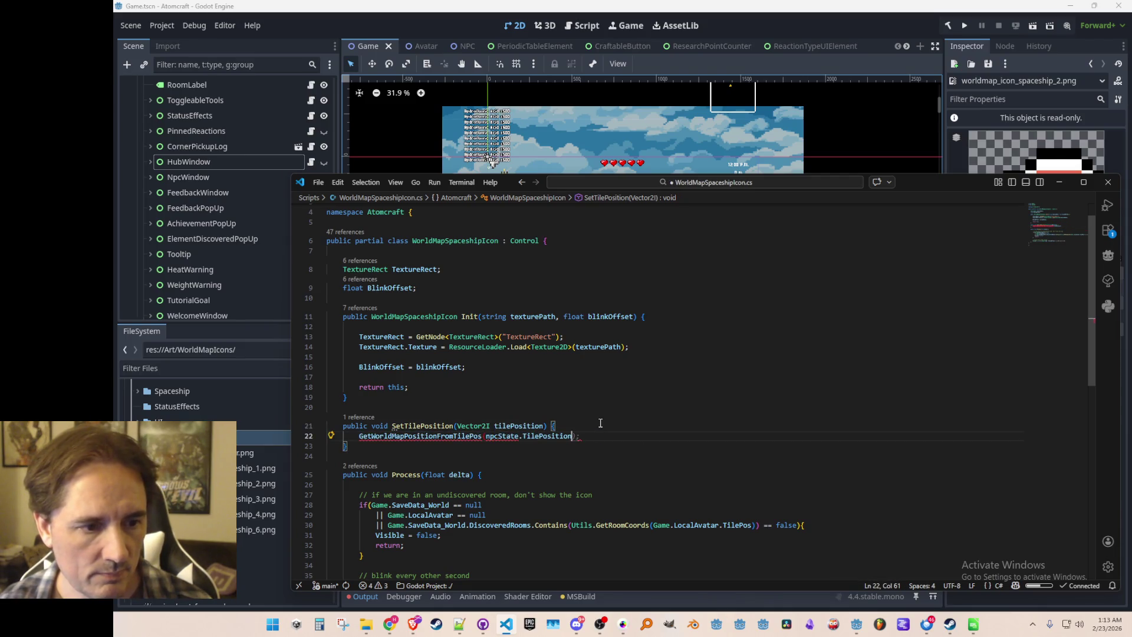
pyautogui.hotkey('ctrl', 'shift', 'Return')
pyautogui.write('Position =')
pyautogui.hotkey('ctrl', 'Delete')
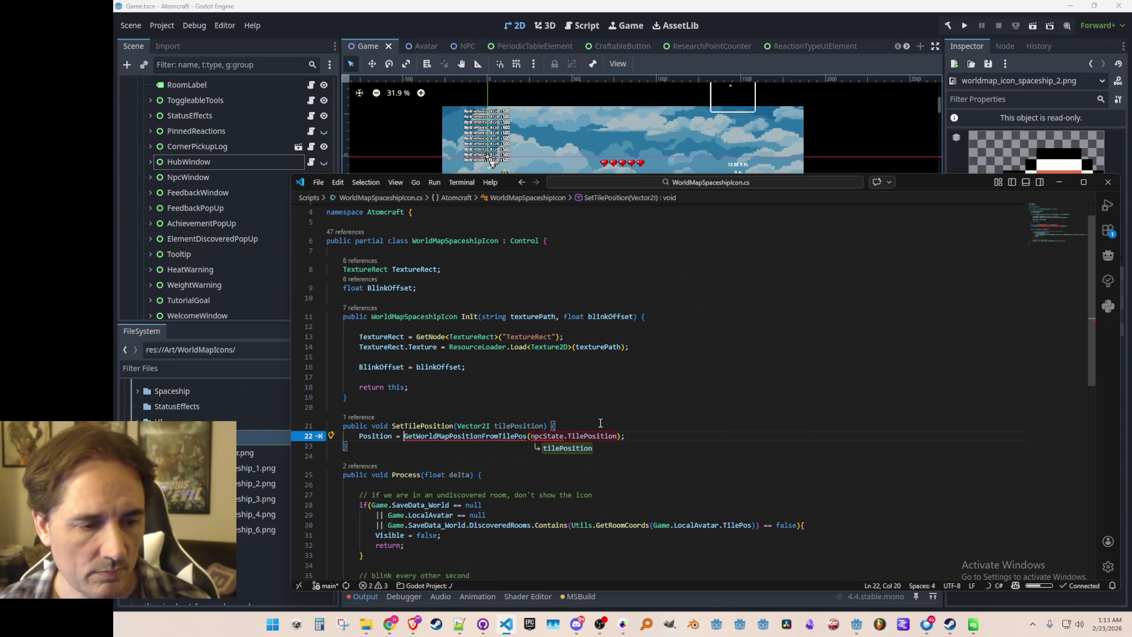
pyautogui.press('Escape')
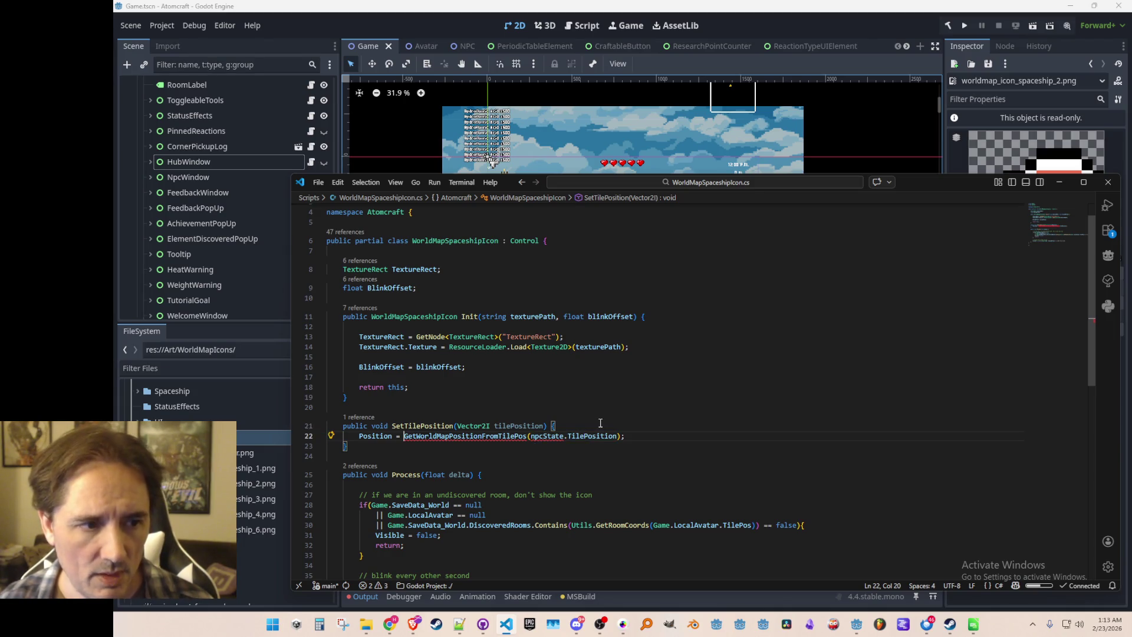
# - Pass tilePosition as the call's argument and prefix the call with 'Utils.'
pyautogui.press('Right')
pyautogui.press('Right')
pyautogui.press('Right')
pyautogui.hotkey('shift', 'Left')
pyautogui.hotkey('ctrl', 'shift', 'Left')
pyautogui.write('t')
pyautogui.press('Escape')
pyautogui.hotkey('ctrl', 'Left')
pyautogui.hotkey('ctrl', 'Left')
pyautogui.hotkey('ctrl', 'Left')
pyautogui.press('Right')
pyautogui.write('Utils.')
pyautogui.press('Escape')
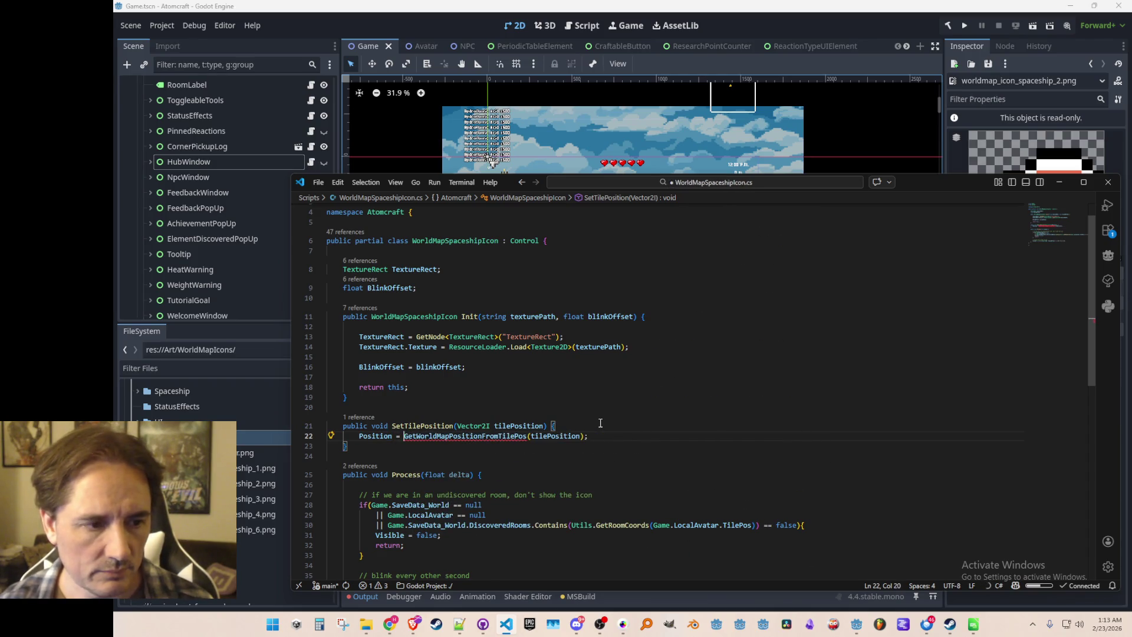
pyautogui.hotkey('alt', 'Left')
pyautogui.hotkey('alt', 'Left')
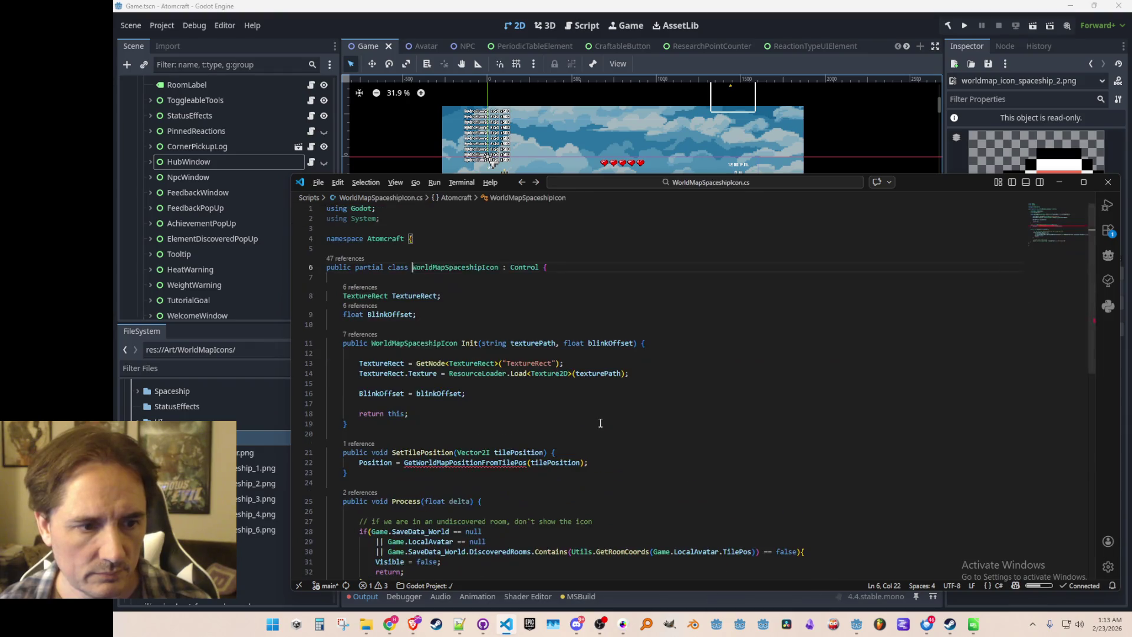
# - Prefix the GetWorldMapPositionFromTilePos call with 'WorldMap.' and jump to that class's definition
pyautogui.scroll(-1, 465, 378)
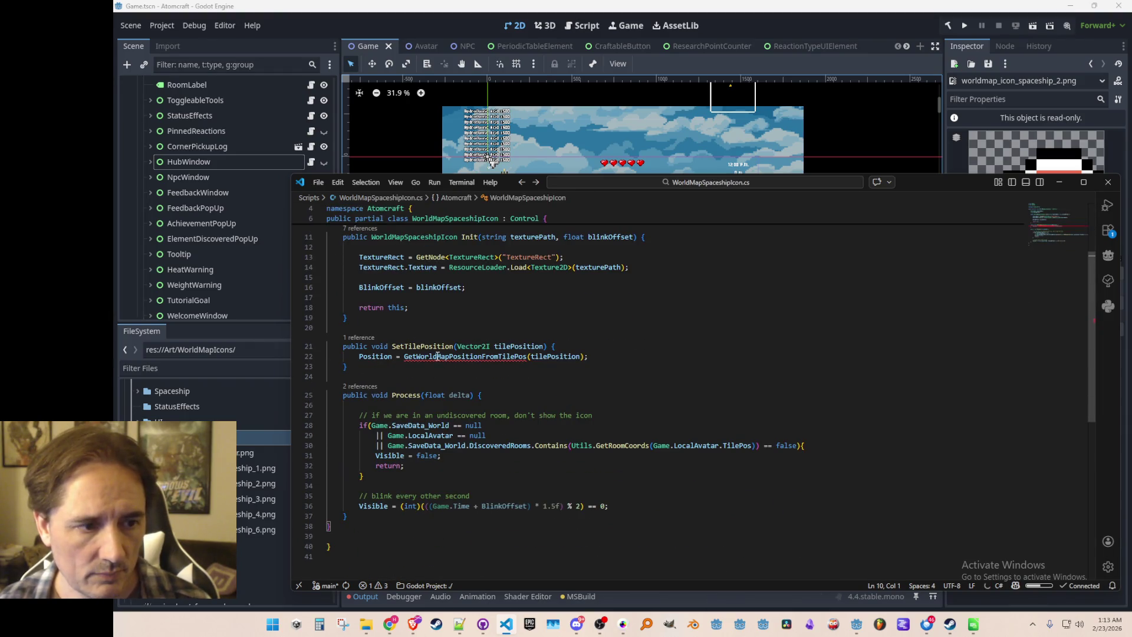
pyautogui.click(346, 356)
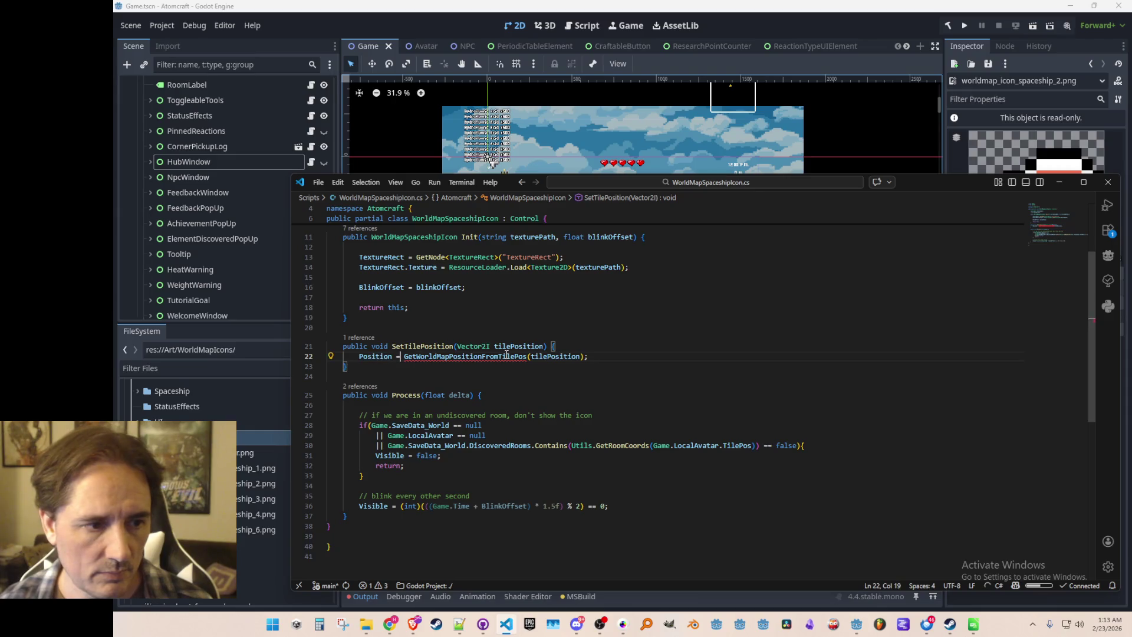
pyautogui.write('WorldMpa.')
pyautogui.press('Escape')
pyautogui.press('BackSpace')
pyautogui.press('BackSpace')
pyautogui.press('BackSpace')
pyautogui.write('ap.')
pyautogui.press('Right')
pyautogui.press('Right')
pyautogui.press('F12')
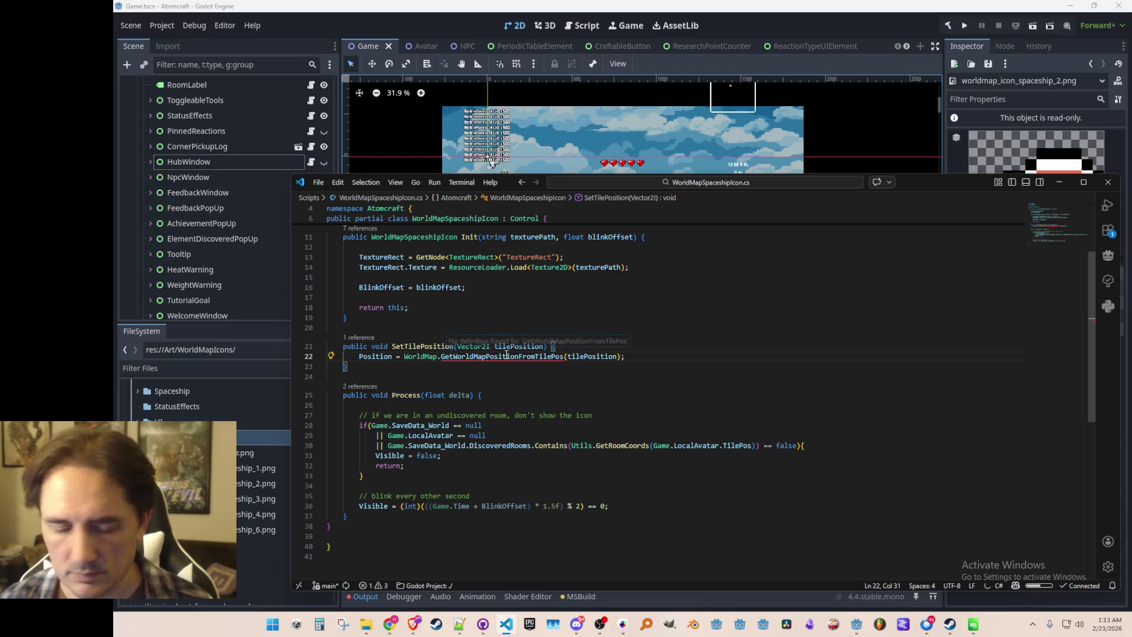
pyautogui.press('Left')
pyautogui.press('Left')
pyautogui.press('Left')
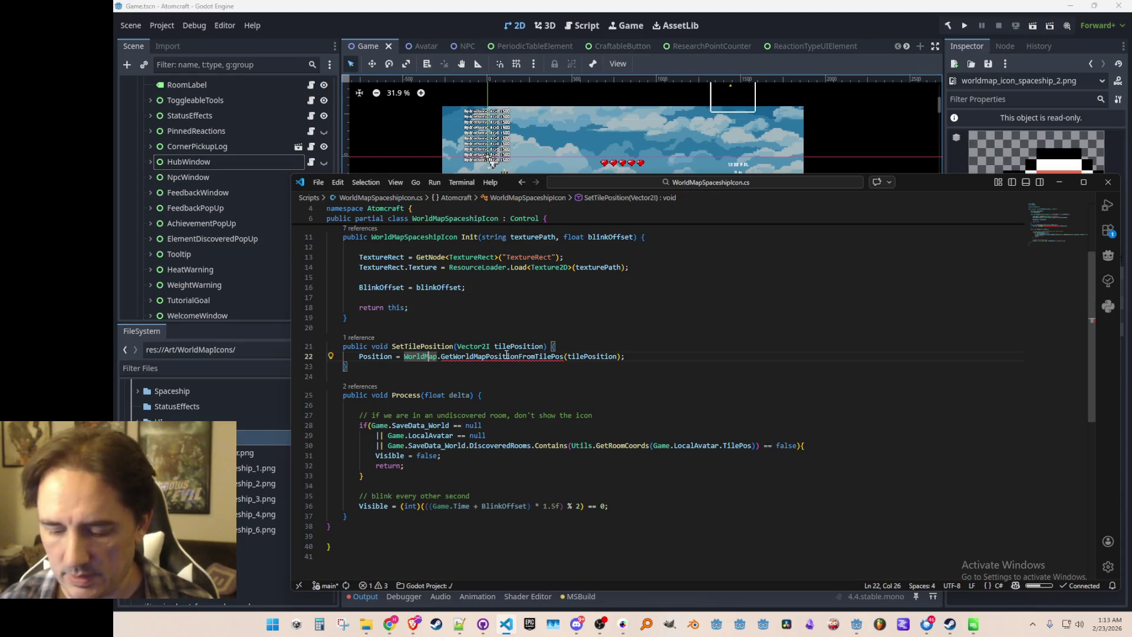
pyautogui.press('F12')
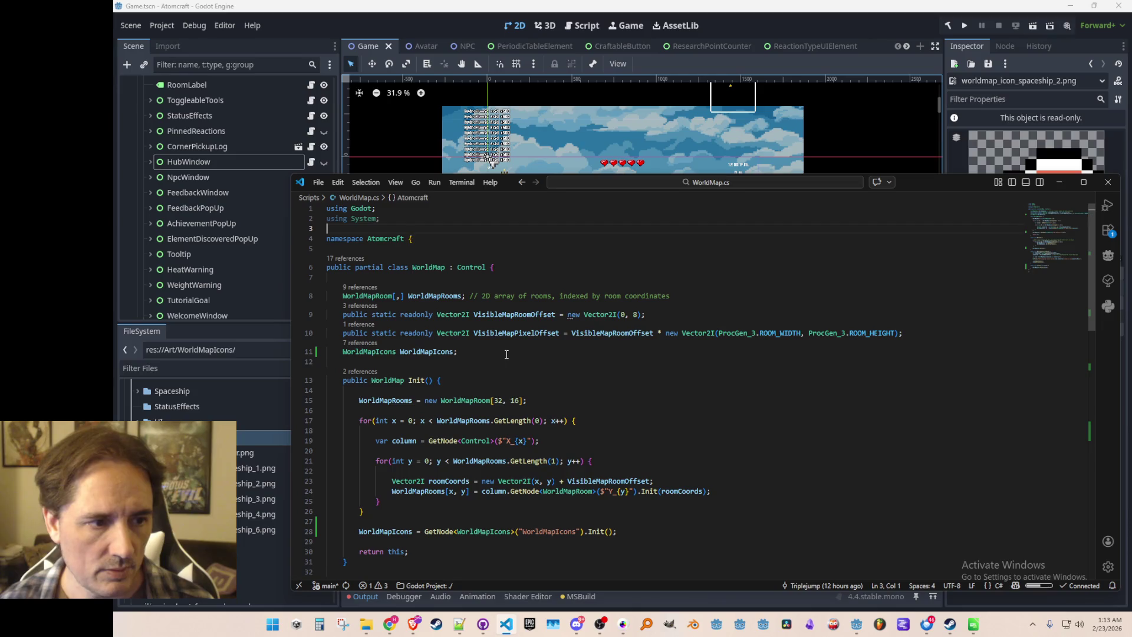
pyautogui.scroll(-15, 506, 354)
pyautogui.scroll(15, 516, 336)
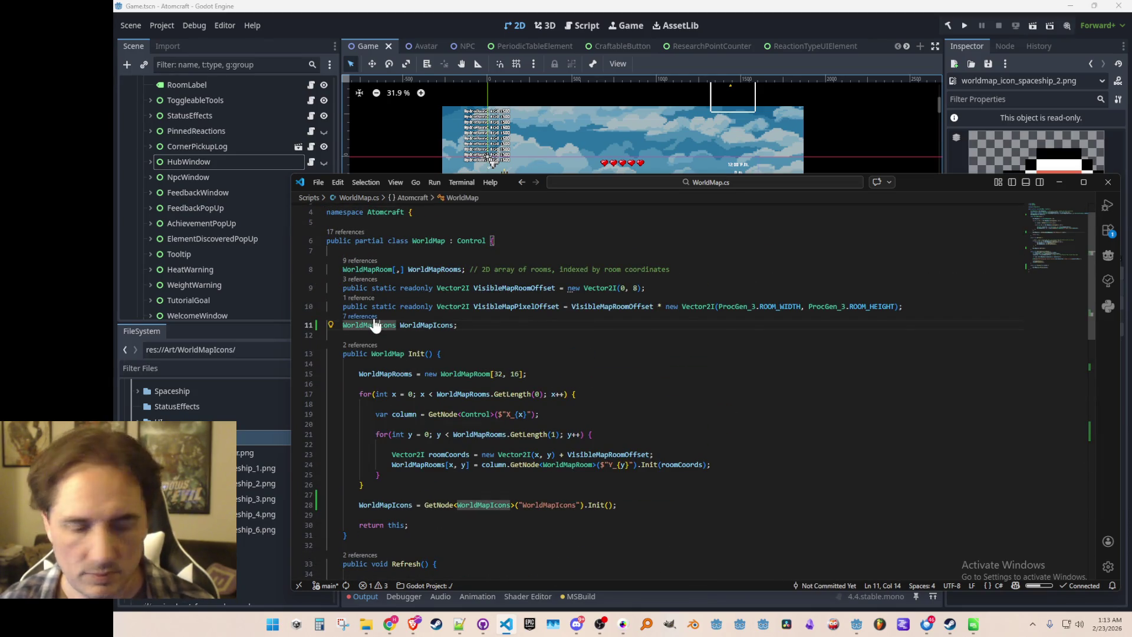
# - In WorldMapIcons.cs, declare GetWorldMapPositionFromTilePos as 'public static' and save
pyautogui.keyDown('ctrl'); pyautogui.click(378, 324); pyautogui.keyUp('ctrl')
pyautogui.scroll(-6, 513, 373)
pyautogui.scroll(-15, 513, 374)
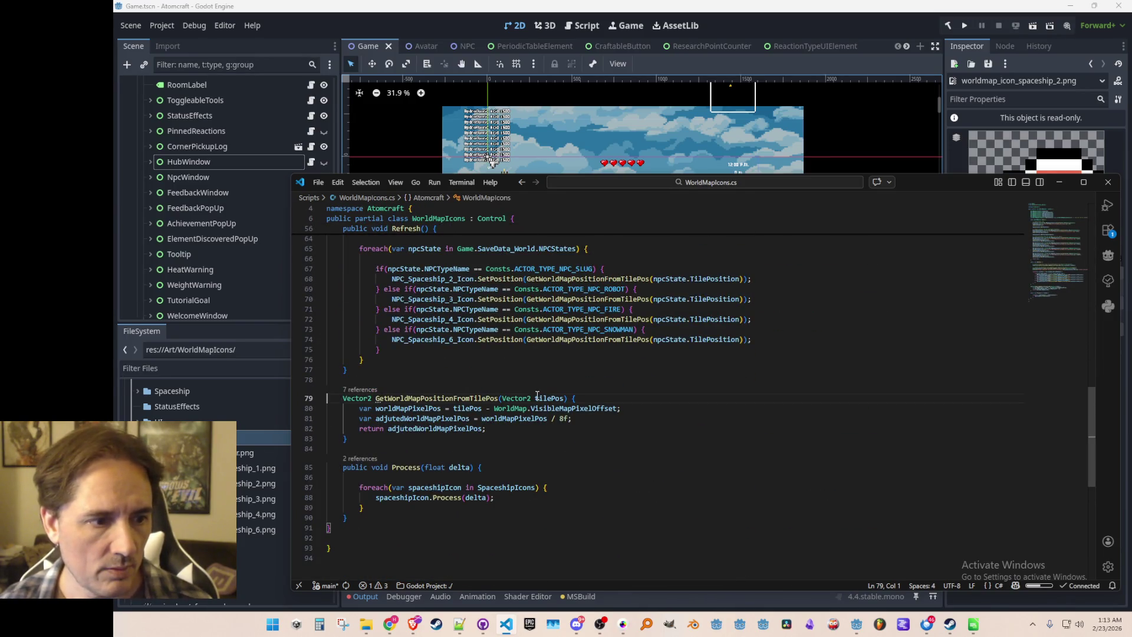
pyautogui.click(343, 399)
pyautogui.write('static')
pyautogui.press('Home')
pyautogui.write('public')
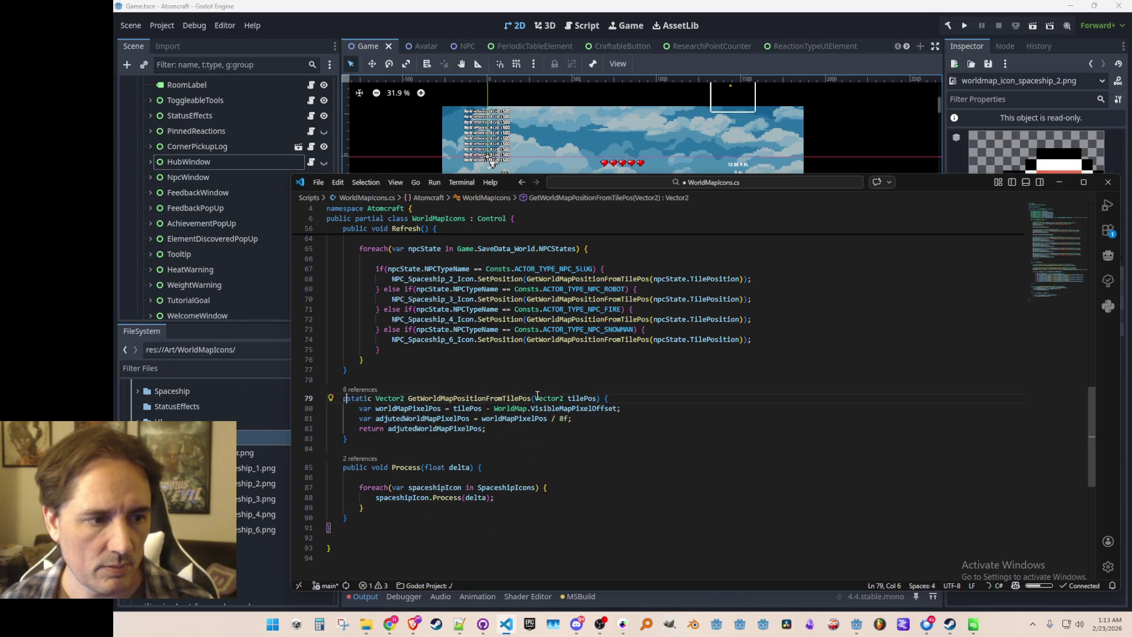
pyautogui.hotkey('ctrl', 's')
pyautogui.press('Up')
# - Back in WorldMapSpaceshipIcon, complete the qualifier to 'WorldMapIcons.' and add a new line after BlinkOffset
pyautogui.hotkey('alt', 'Left')
pyautogui.hotkey('alt', 'Left')
pyautogui.hotkey('alt', 'Left')
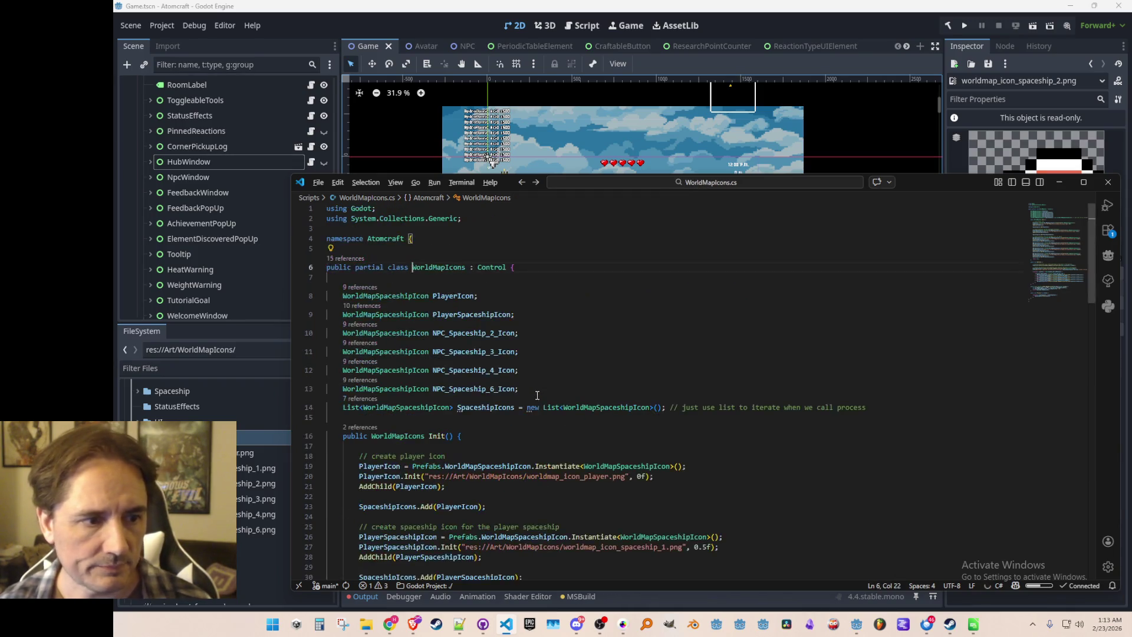
pyautogui.press('Right')
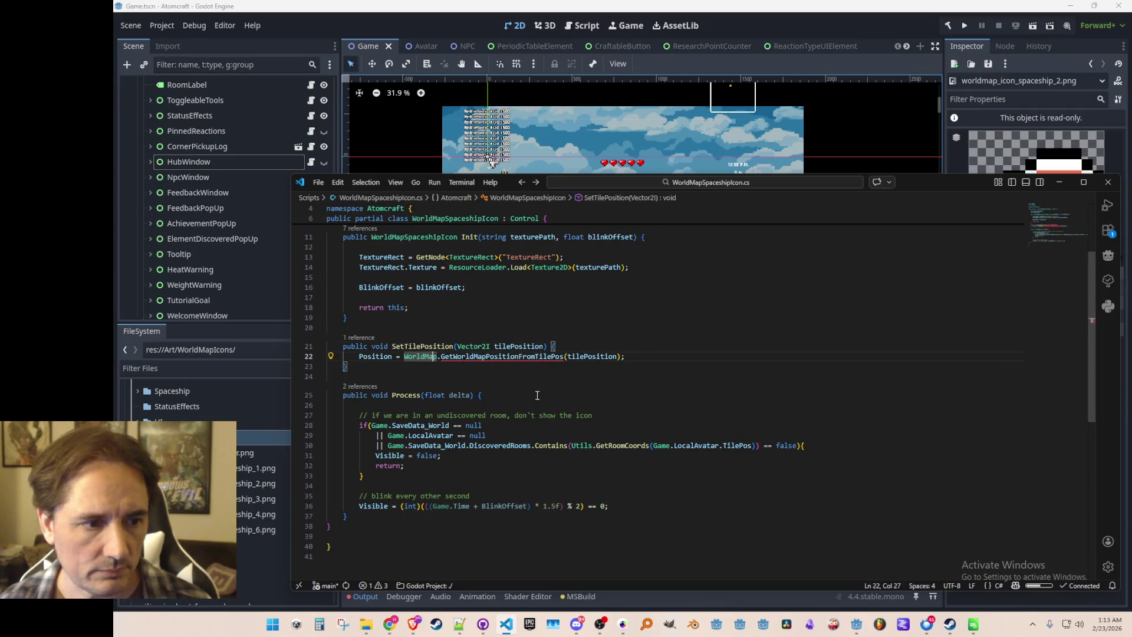
pyautogui.write('Icons')
pyautogui.press('Escape')
pyautogui.press('Up')
pyautogui.press('Home')
pyautogui.press('Home')
pyautogui.scroll(3, 533, 398)
pyautogui.click(713, 295)
pyautogui.press('Down')
pyautogui.press('Return')
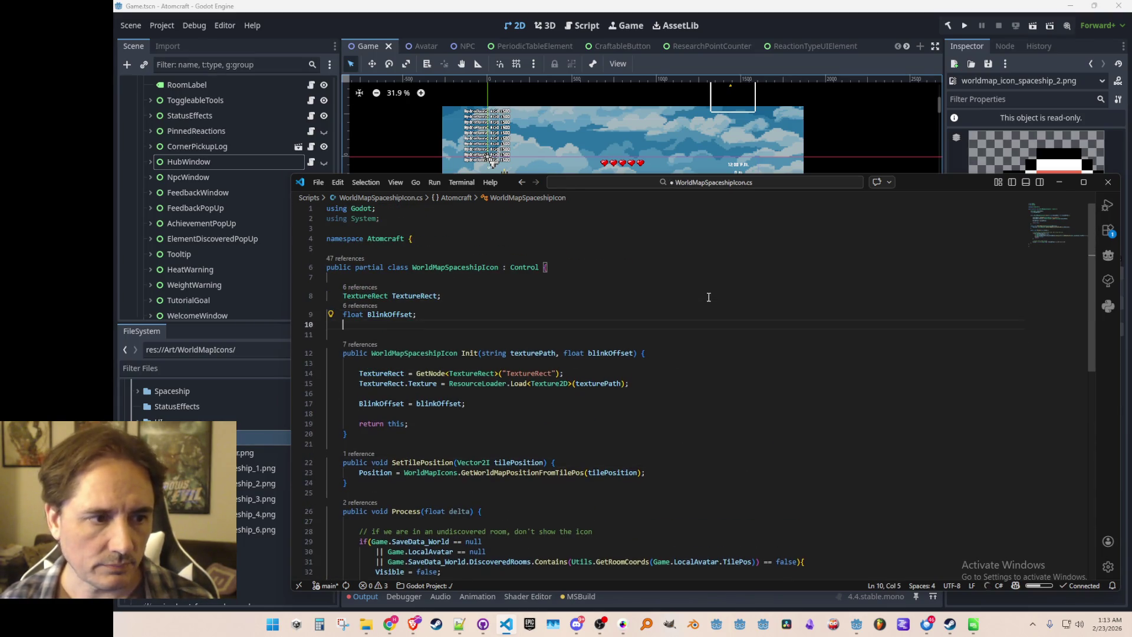
# - Add a Vector2I TilePosition field and have SetTilePosition store the tile position in it
pyautogui.write('Vector2')
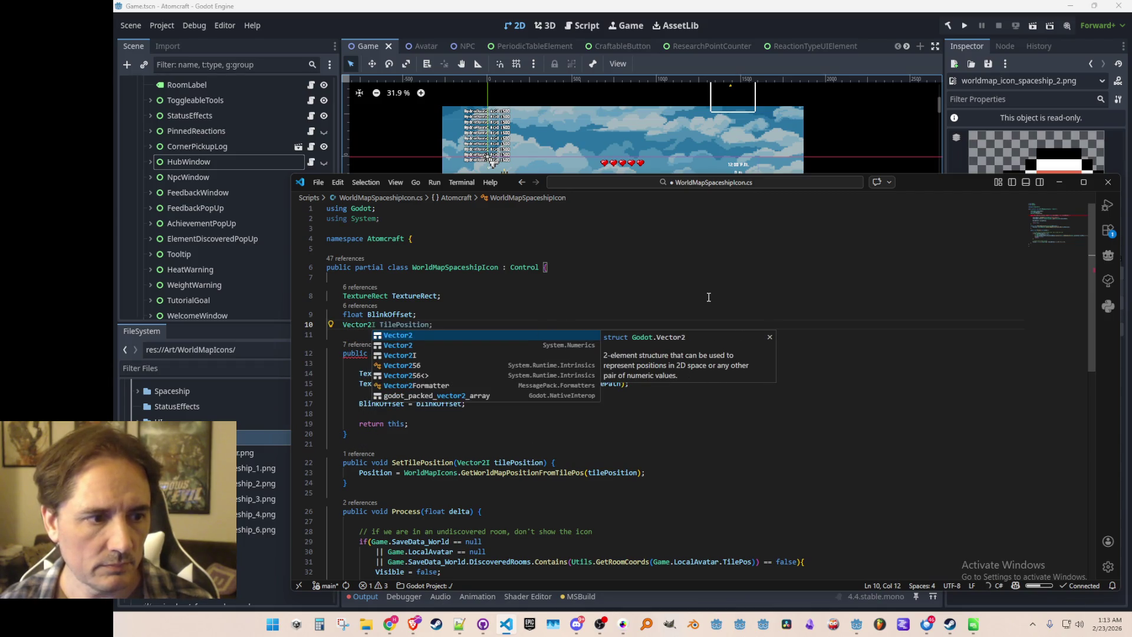
pyautogui.press('Tab')
pyautogui.click(699, 463)
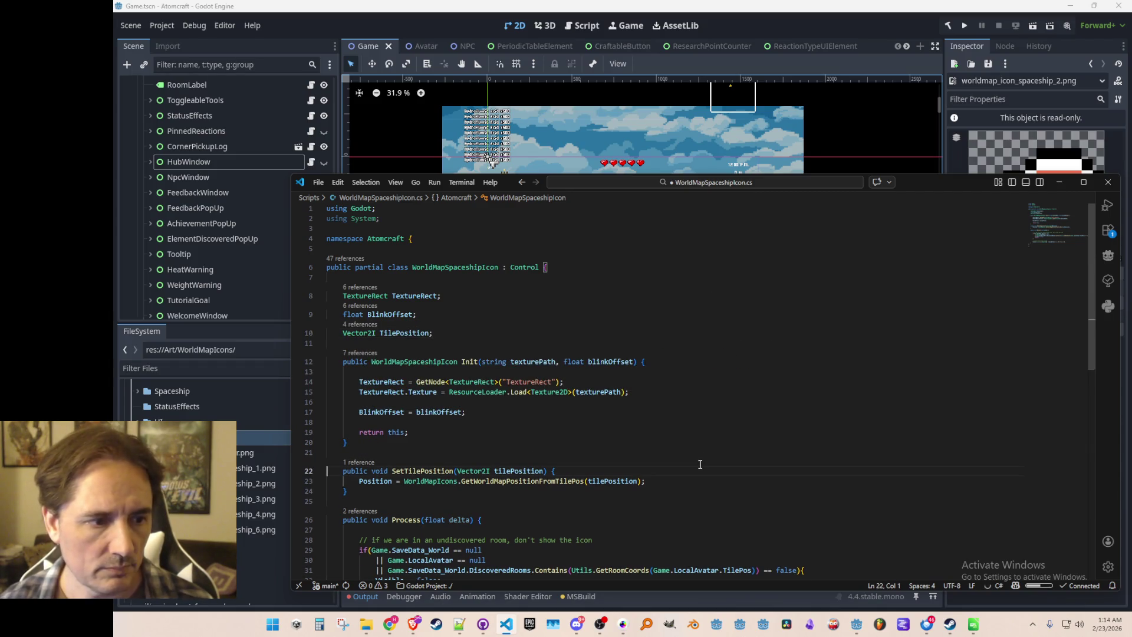
pyautogui.press('Tab')
pyautogui.scroll(-3, 692, 448)
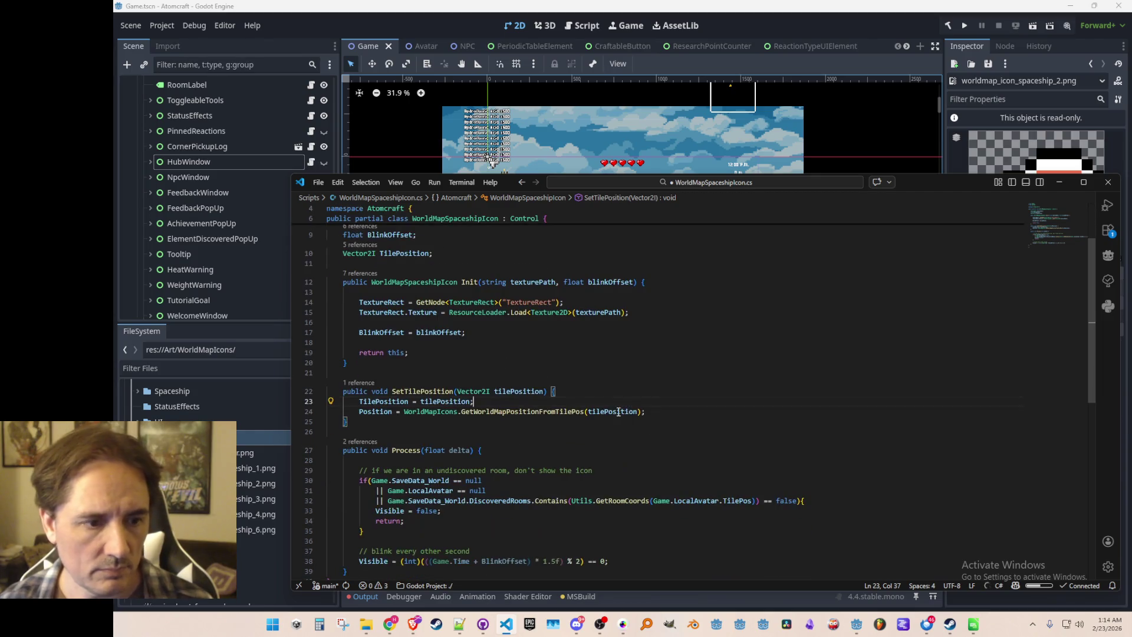
pyautogui.scroll(-2, 689, 430)
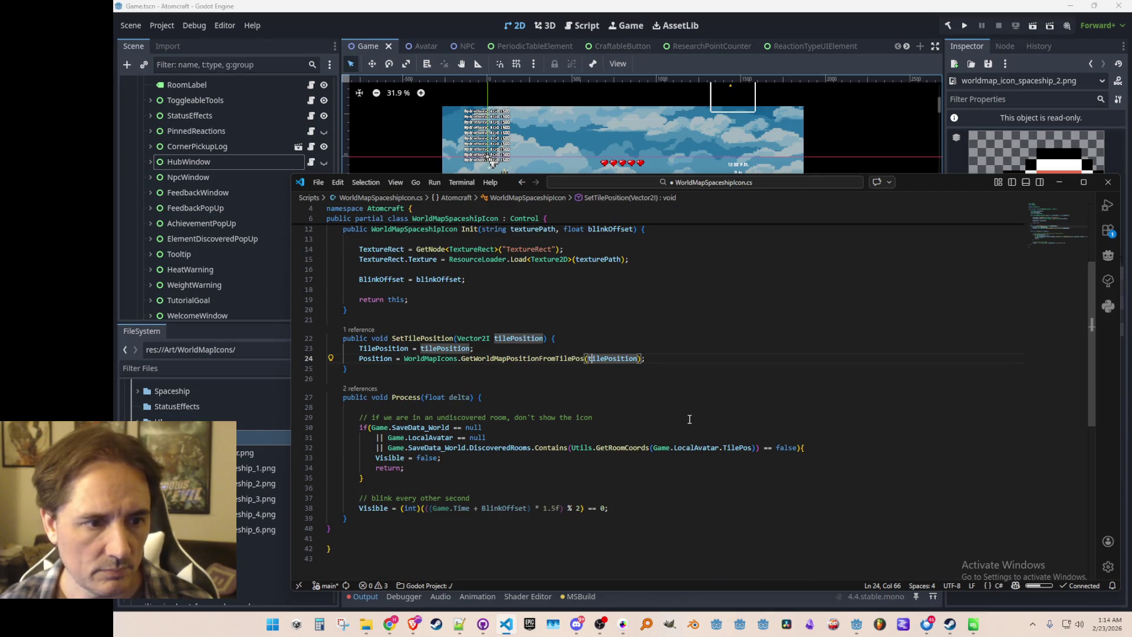
# - Use TilePosition instead of tilePosition on line 24 and save the spaceship icon script
pyautogui.press('Delete')
pyautogui.write('T')
pyautogui.press('Home')
pyautogui.hotkey('ctrl', 's')
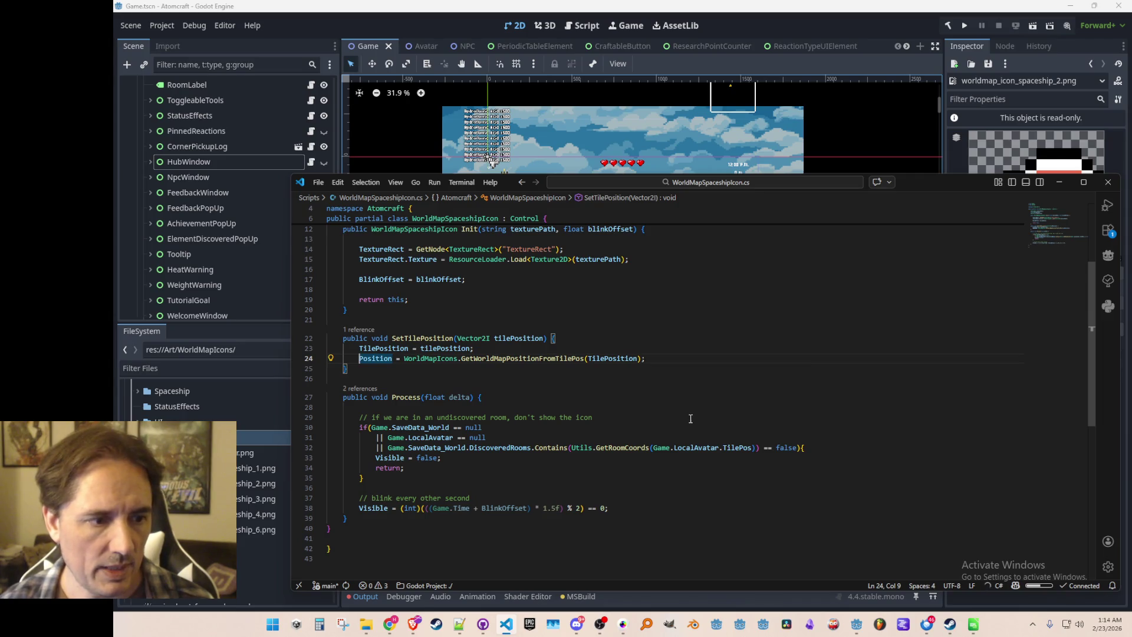
# - Replace Game.LocalAvatar.TilePos with TilePosition in the line 32 room check and save
pyautogui.scroll(-1, 690, 418)
pyautogui.press('Up')
pyautogui.hotkey('ctrl', 'shift', 'Right')
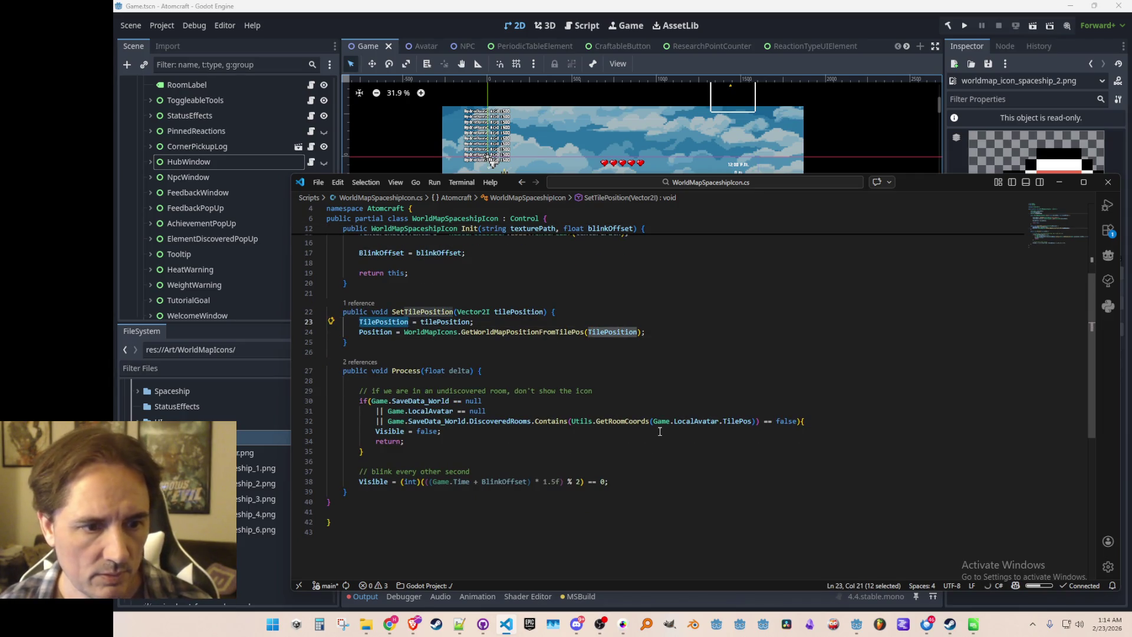
pyautogui.hotkey('ctrl', 'c')
pyautogui.moveTo(652, 421); pyautogui.dragTo(752, 421)
pyautogui.hotkey('ctrl', 'v')
pyautogui.press('Up')
pyautogui.press('Up')
pyautogui.press('Up')
pyautogui.hotkey('ctrl', 's')
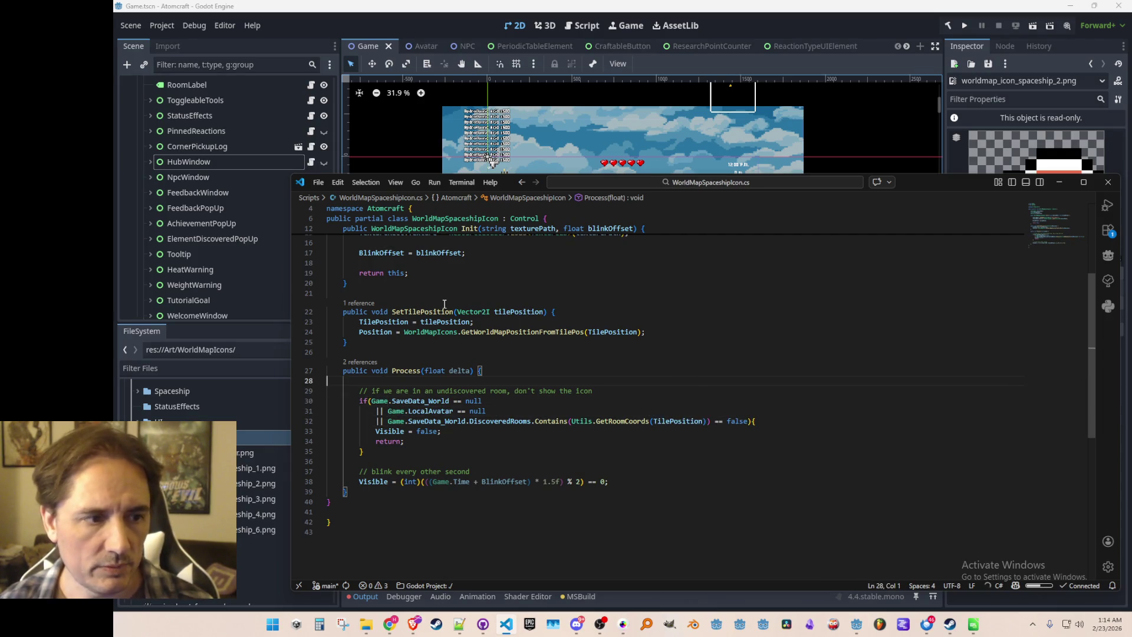
pyautogui.scroll(3, 444, 304)
# - Search the project files for the WorldMapIcons script with 'Wiorldmapic'
pyautogui.click(450, 369)
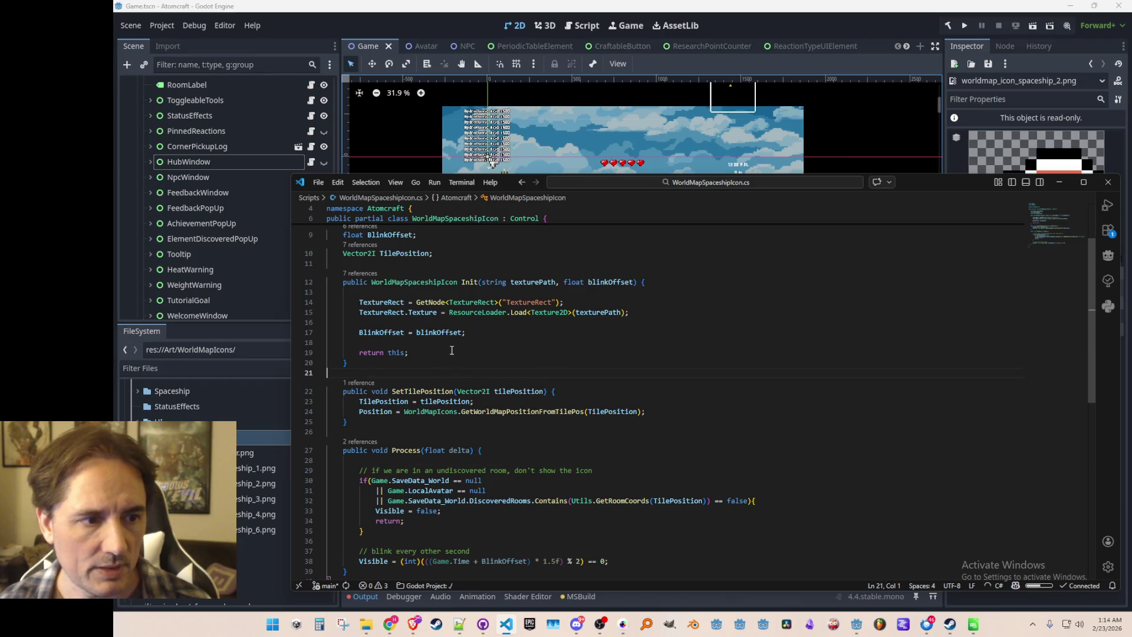
pyautogui.click(403, 264)
pyautogui.hotkey('ctrl', 'p')
pyautogui.write('Wi')
pyautogui.write('orldmapic')
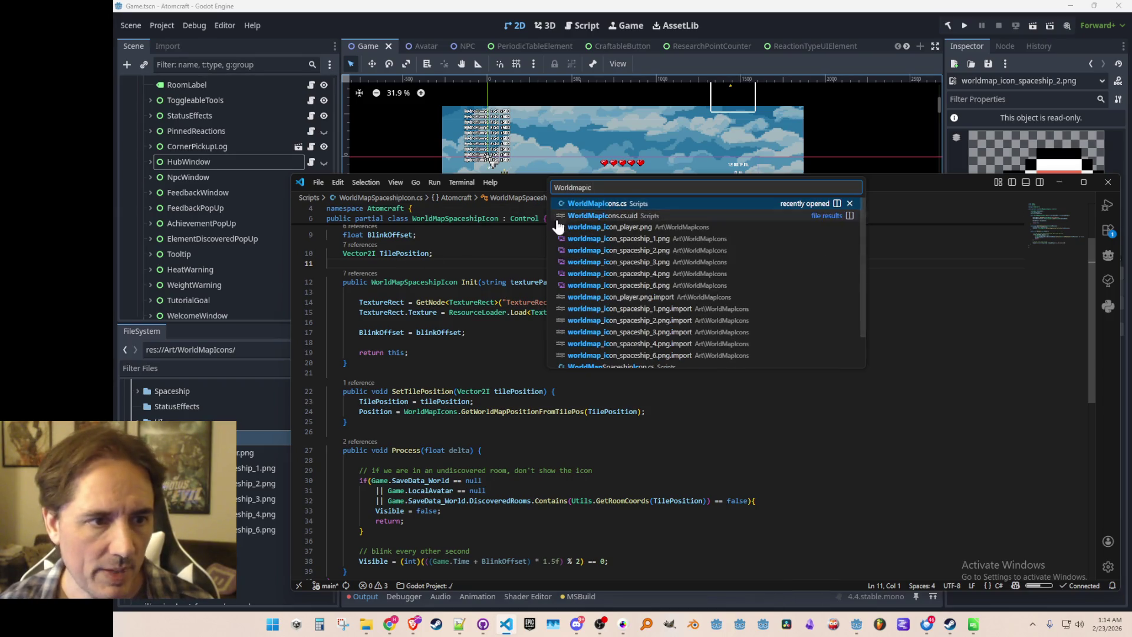
# - In WorldMapIcons.cs, add NPC_Spaceship_2_Icon.SetTilePosition(npcState.TilePosition) above the old slug icon call
pyautogui.click(590, 204)
pyautogui.scroll(-10, 717, 409)
pyautogui.scroll(-8, 717, 410)
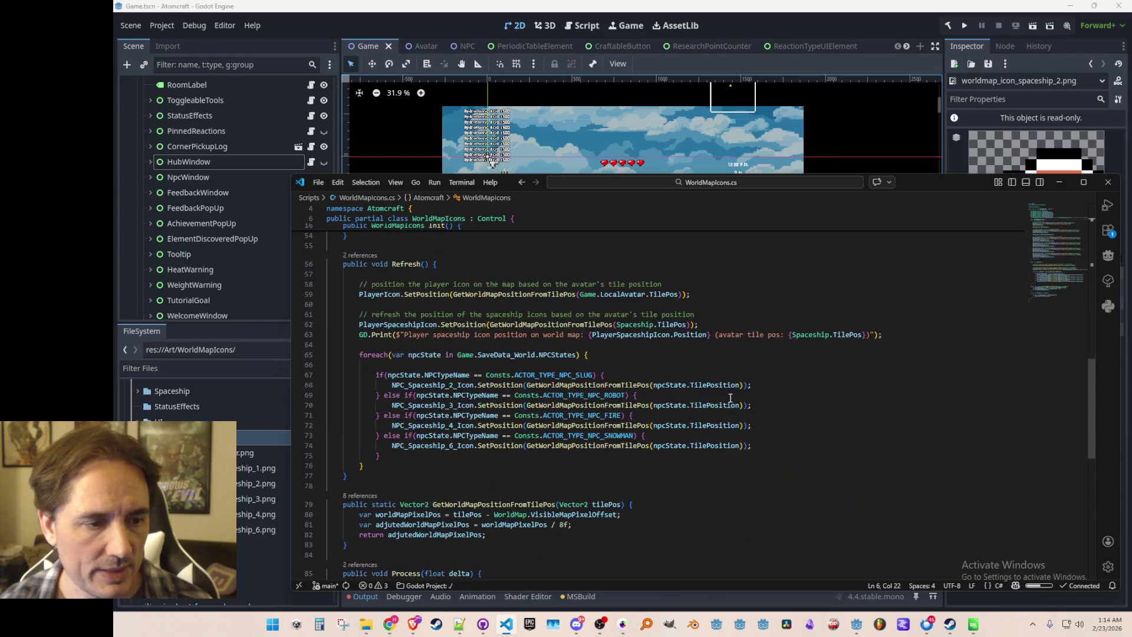
pyautogui.click(830, 333)
pyautogui.press('Home')
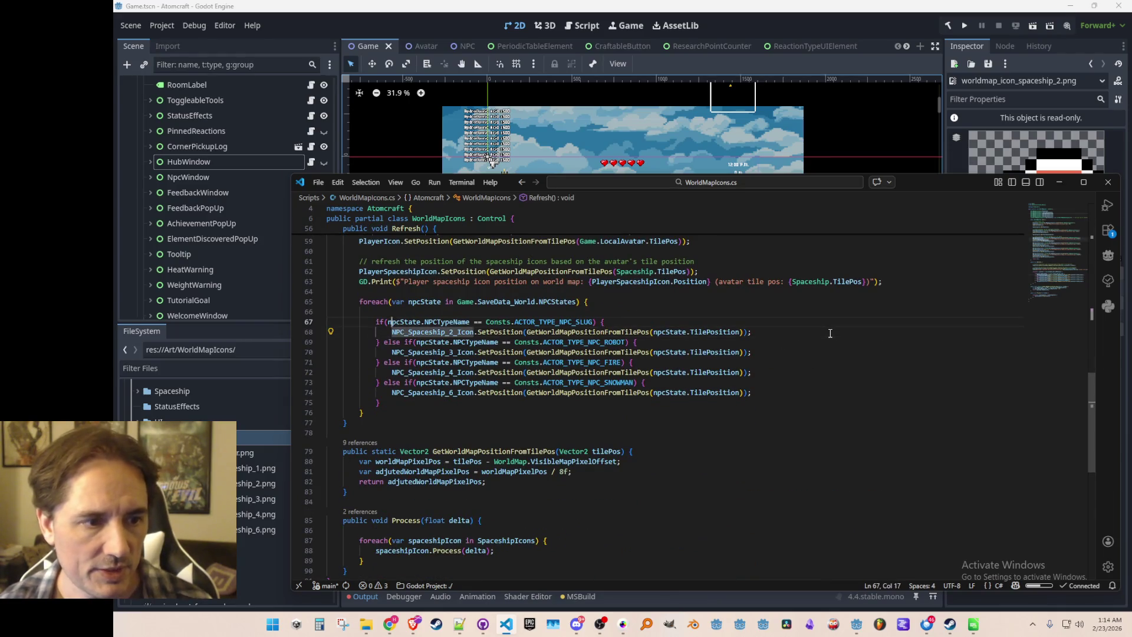
pyautogui.hotkey('ctrl', 'shift', 'Return')
pyautogui.write('NPC_Spaceship_2_Icon.SetT')
pyautogui.press('Down')
pyautogui.press('Tab')
pyautogui.press('Tab')
# - Delete the old slug SetPosition line, accept the suggested SetTilePosition rewrites, and save
pyautogui.press('Home')
pyautogui.press('Down')
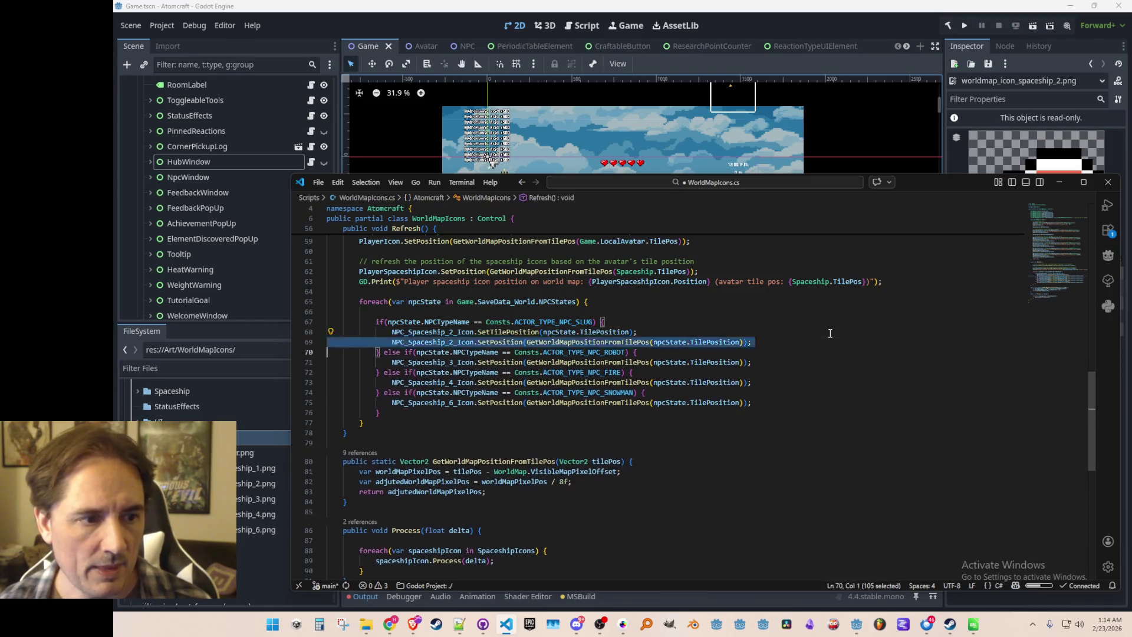
pyautogui.hotkey('ctrl', 'shift', 'k')
pyautogui.press('Tab')
pyautogui.press('Tab')
pyautogui.press('Tab')
pyautogui.press('Tab')
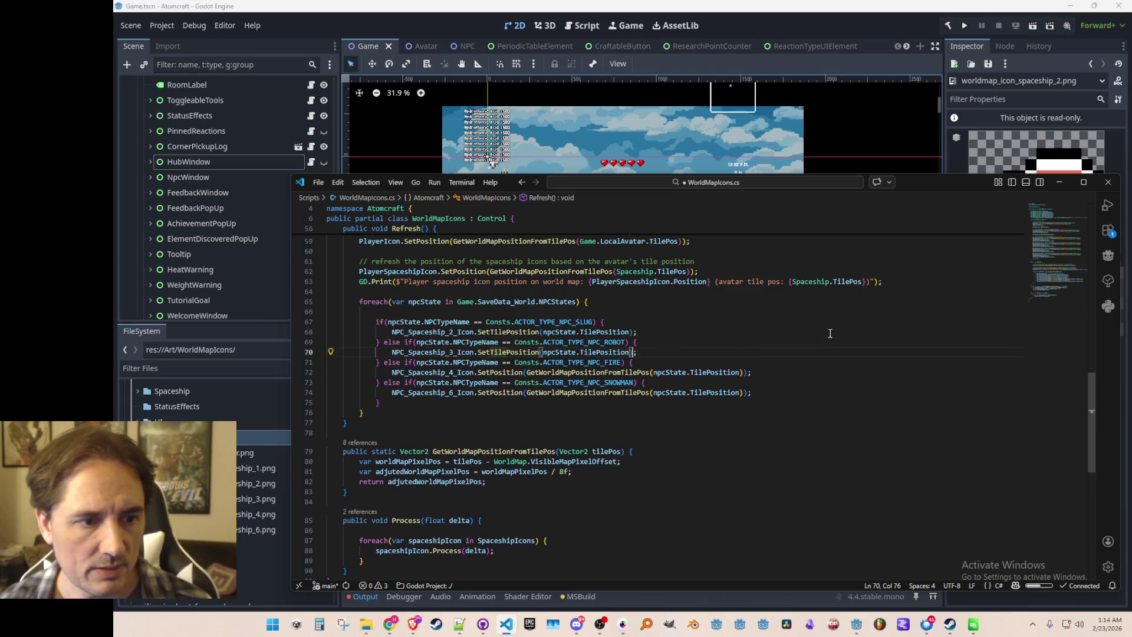
pyautogui.hotkey('ctrl', 's')
pyautogui.press('Up')
pyautogui.press('Up')
pyautogui.press('Up')
pyautogui.press('Home')
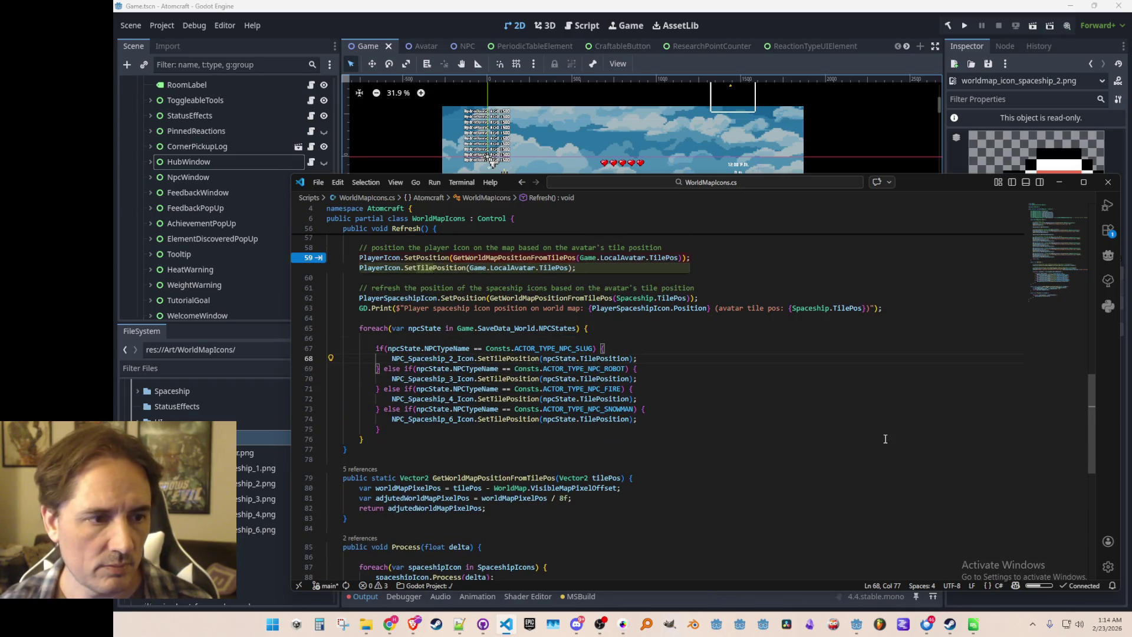
# - Change the player icon's SetPosition call to SetTilePosition and save
pyautogui.scroll(2, 791, 427)
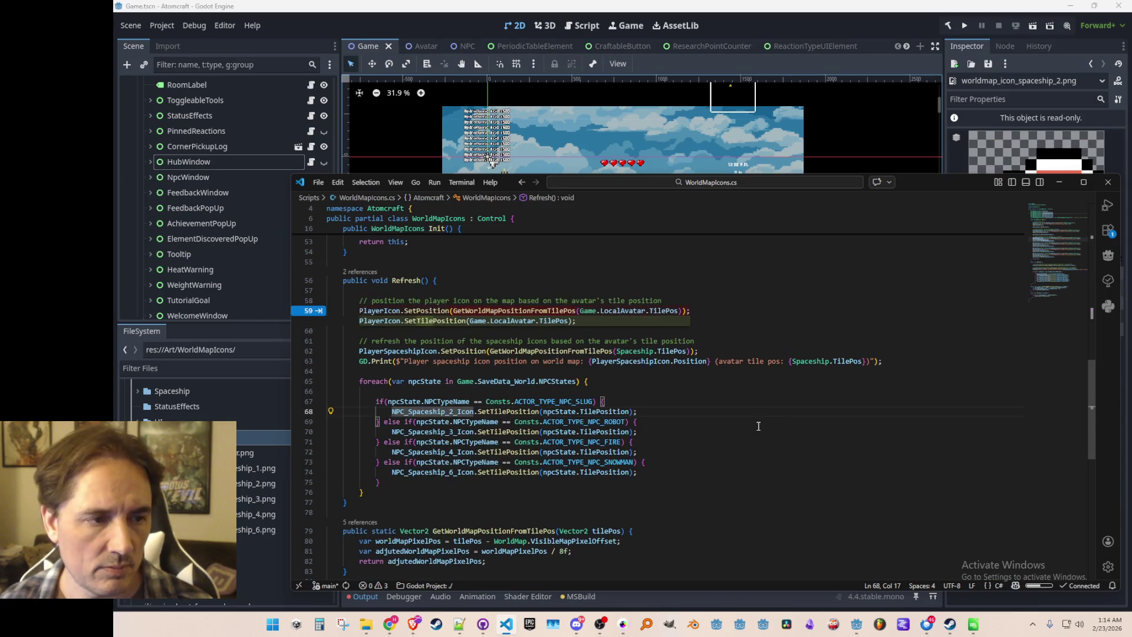
pyautogui.press('Escape')
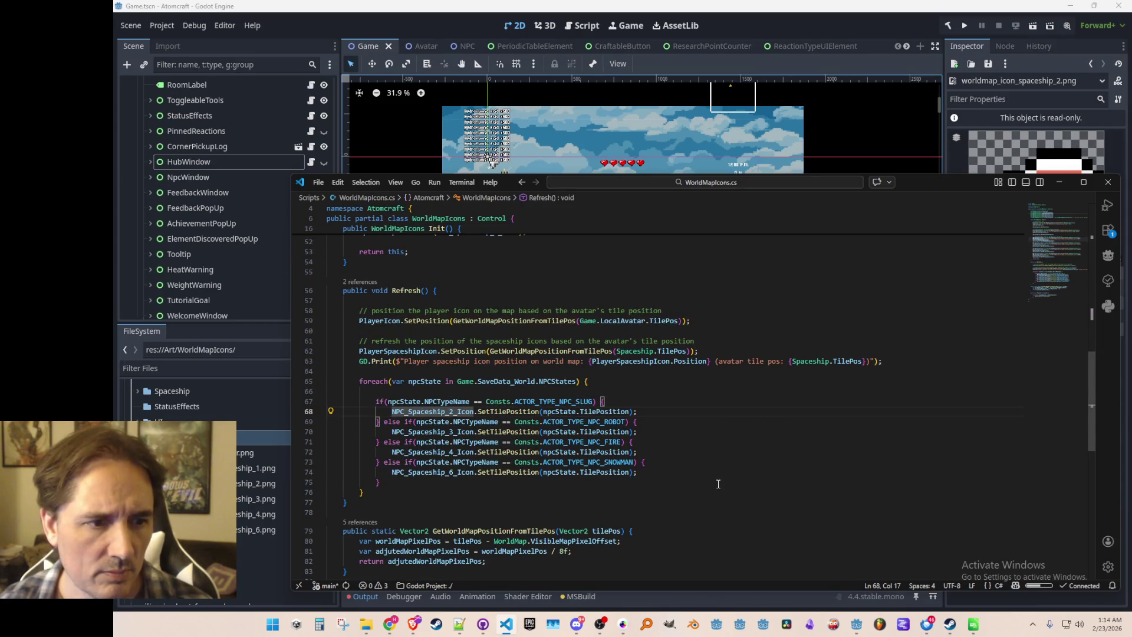
pyautogui.click(664, 321)
pyautogui.press('Home')
pyautogui.press('Right')
pyautogui.press('Right')
pyautogui.press('Right')
pyautogui.press('Right')
pyautogui.press('Right')
pyautogui.press('BackSpace')
pyautogui.write('t')
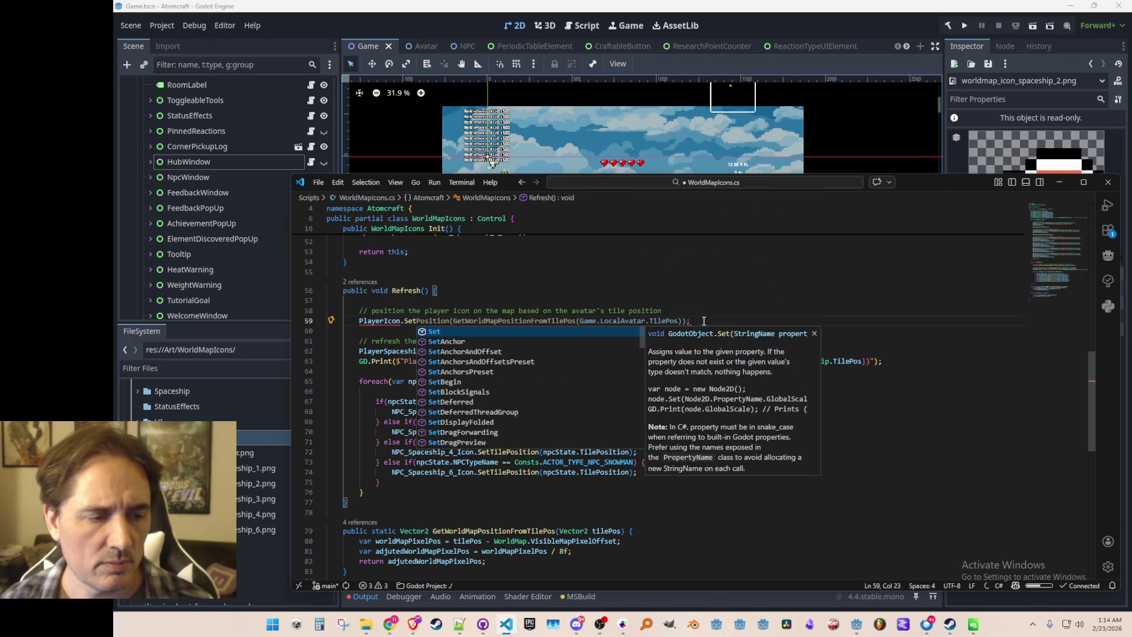
pyautogui.hotkey('shift', 'End')
pyautogui.write('Til')
pyautogui.hotkey('ctrl', 's')
pyautogui.press('Down')
pyautogui.press('Down')
pyautogui.press('Down')
pyautogui.press('Down')
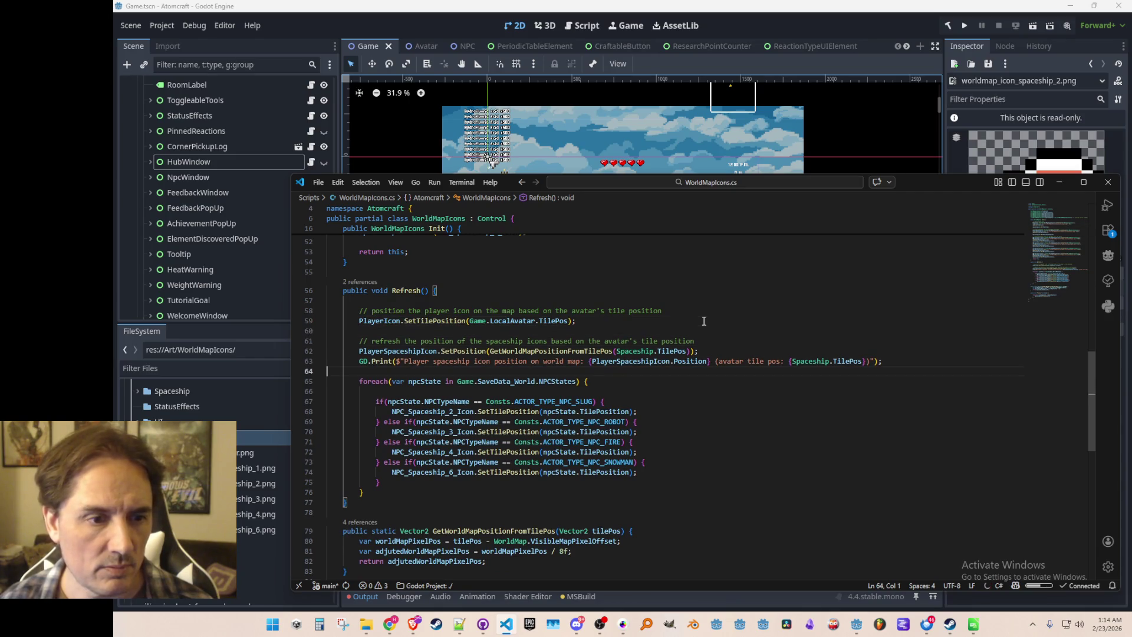
# - Change the player spaceship icon's positioning call to SetTilePosition and save
pyautogui.press('Up')
pyautogui.press('Up')
pyautogui.press('Home')
pyautogui.hotkey('ctrl', 'Right')
pyautogui.press('Right')
pyautogui.hotkey('shift', 'End')
pyautogui.write('Set')
pyautogui.press('Tab')
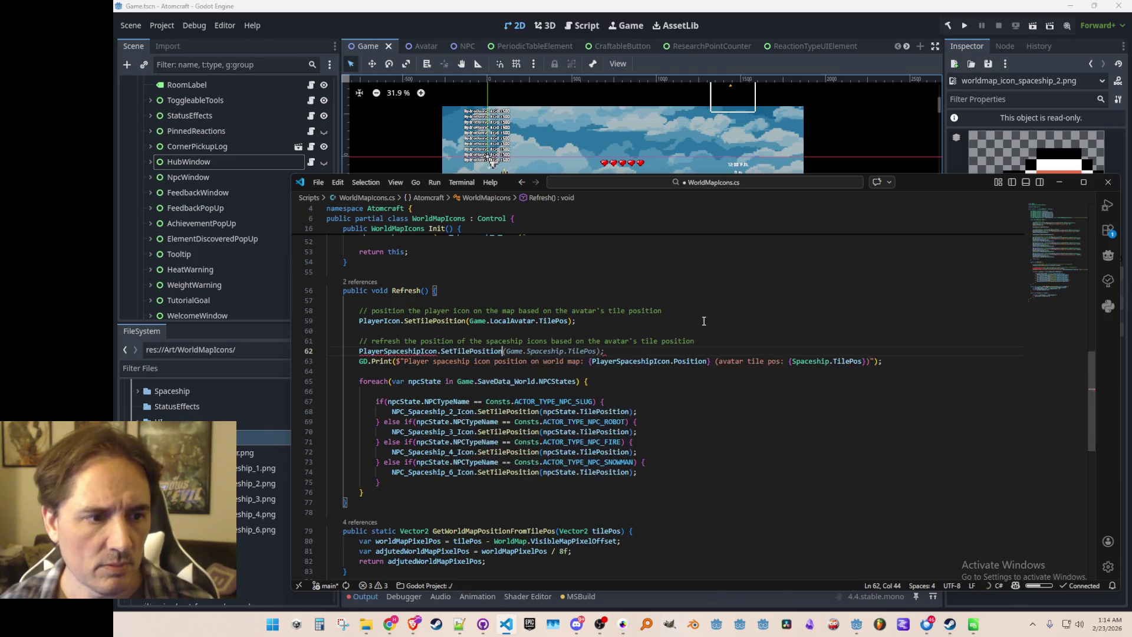
pyautogui.hotkey('ctrl', 's')
pyautogui.hotkey('ctrl', 'z')
pyautogui.hotkey('ctrl', 'z')
pyautogui.hotkey('ctrl', 'z')
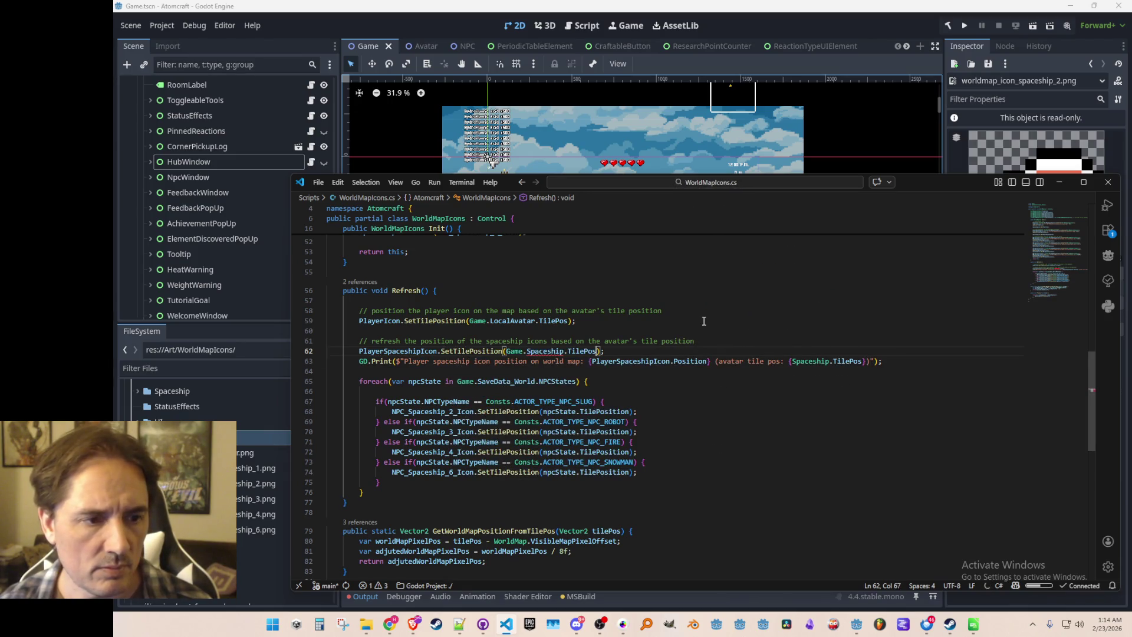
pyautogui.hotkey('ctrl', 'y')
pyautogui.hotkey('ctrl', 'y')
pyautogui.hotkey('ctrl', 'y')
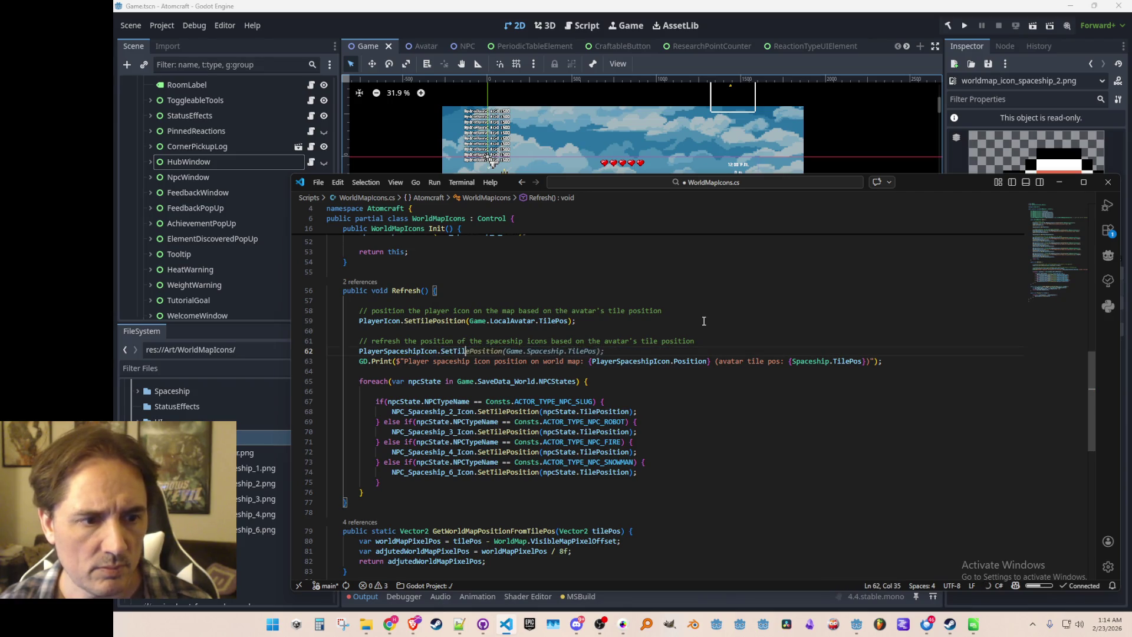
# - Put the slug, robot, fire and snowman branches on single lines, drop blank lines, and return to Godot
pyautogui.hotkey('ctrl', 'z')
pyautogui.hotkey('ctrl', 'z')
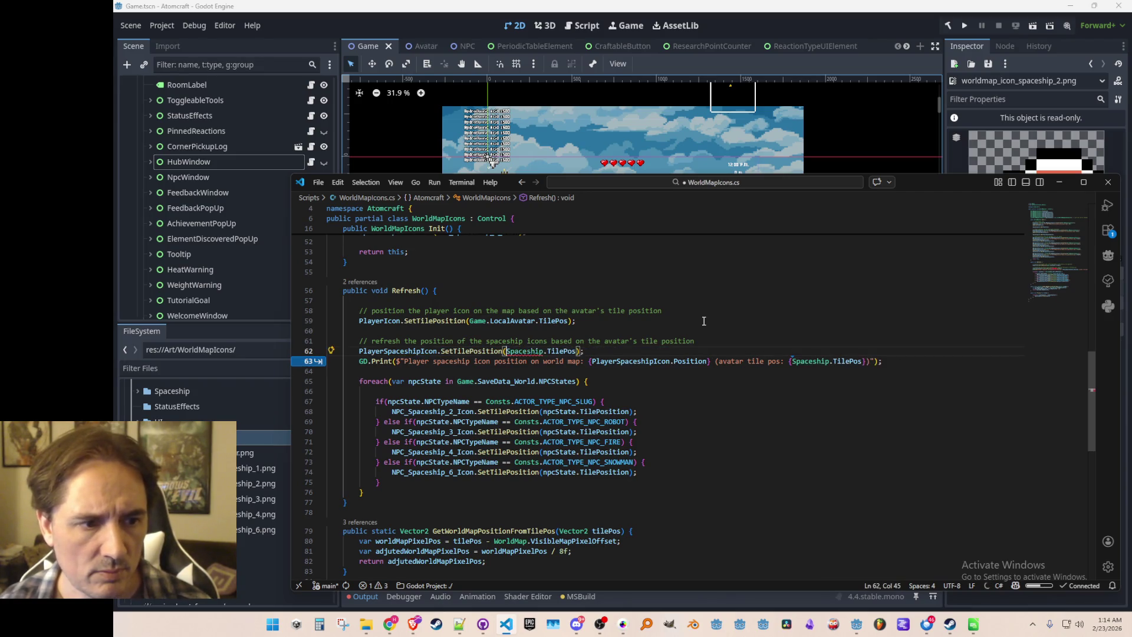
pyautogui.hotkey('ctrl', 'z')
pyautogui.hotkey('ctrl', 'z')
pyautogui.hotkey('ctrl', 'z')
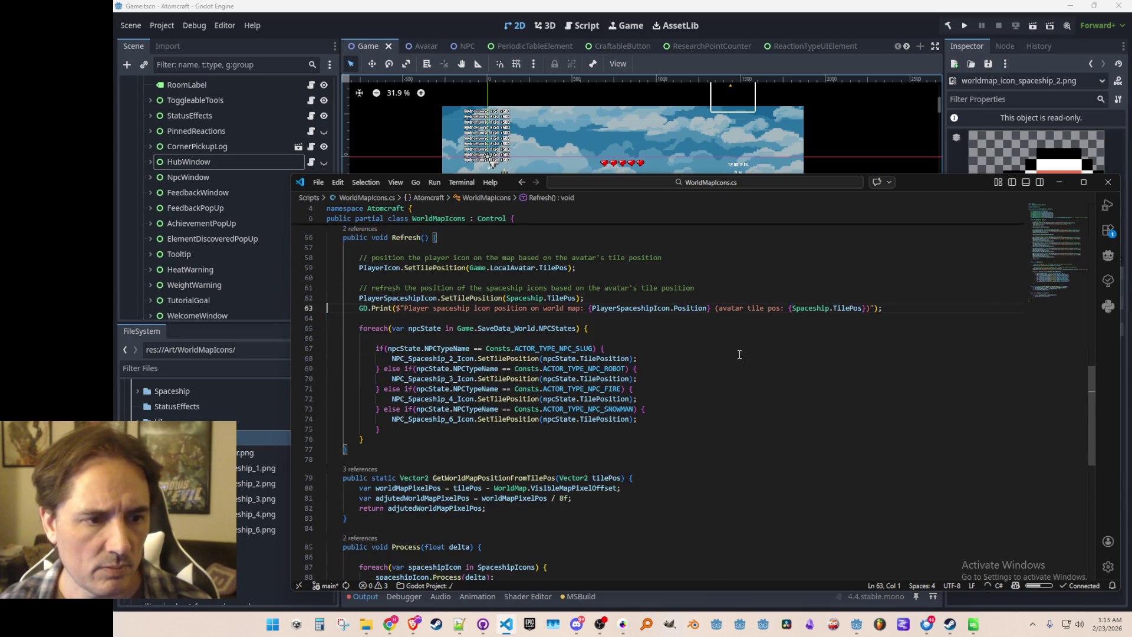
pyautogui.hotkey('ctrl', 'z')
pyautogui.hotkey('ctrl', 'z')
pyautogui.hotkey('ctrl', 'z')
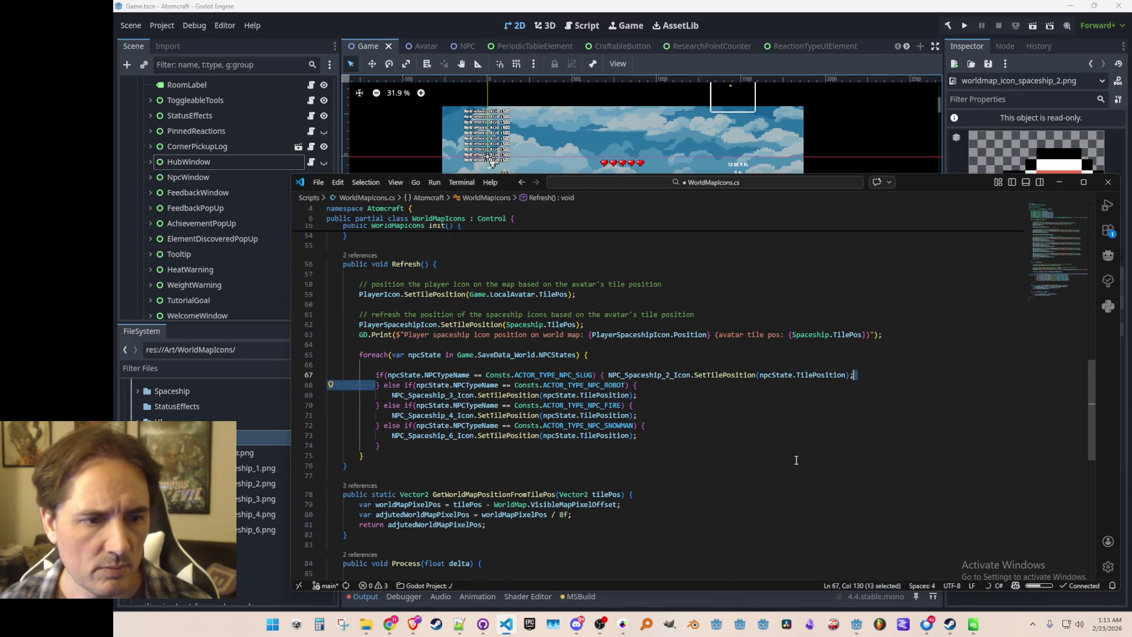
pyautogui.hotkey('ctrl', 'z')
pyautogui.hotkey('ctrl', 'z')
pyautogui.hotkey('ctrl', 'z')
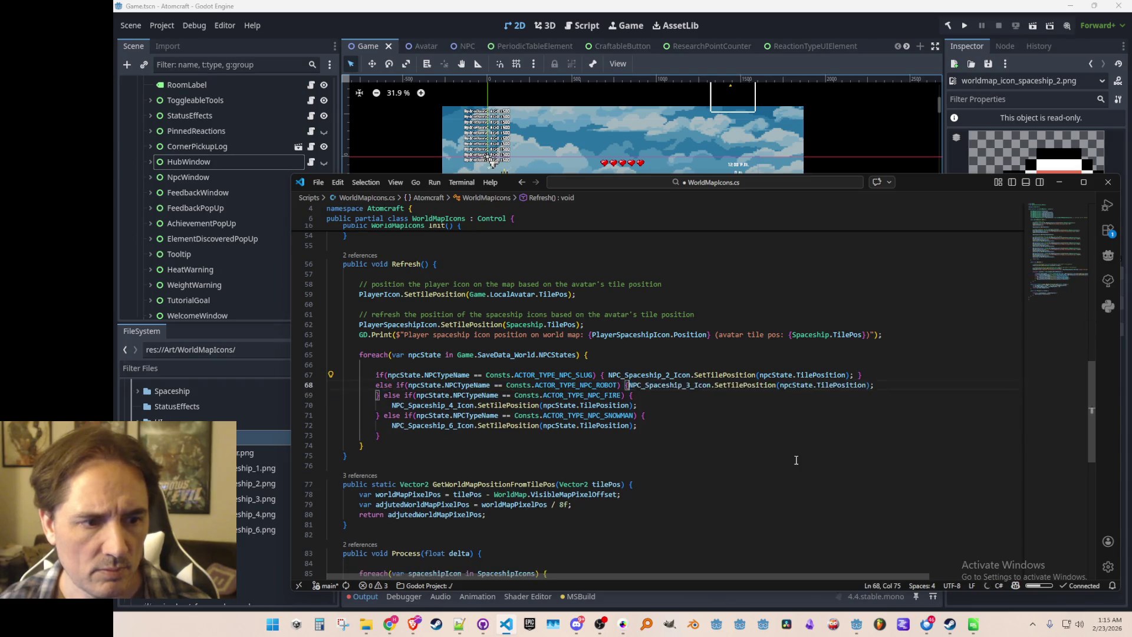
pyautogui.hotkey('ctrl', 'z')
pyautogui.hotkey('ctrl', 'z')
pyautogui.hotkey('ctrl', 'z')
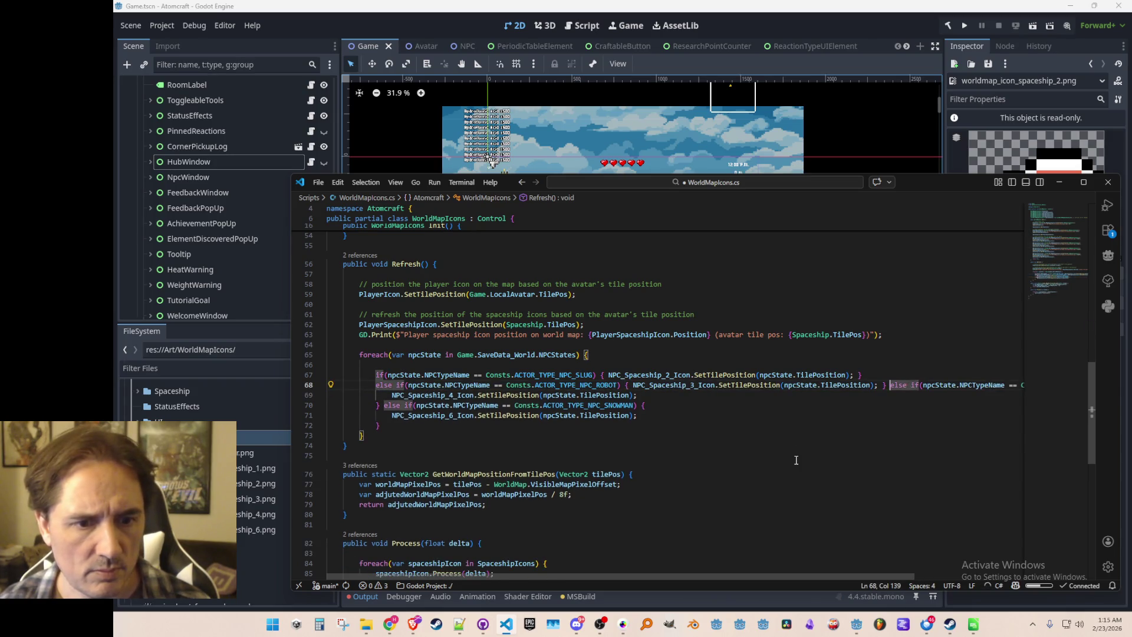
pyautogui.hotkey('ctrl', 'z')
pyautogui.hotkey('ctrl', 'z')
pyautogui.hotkey('ctrl', 'z')
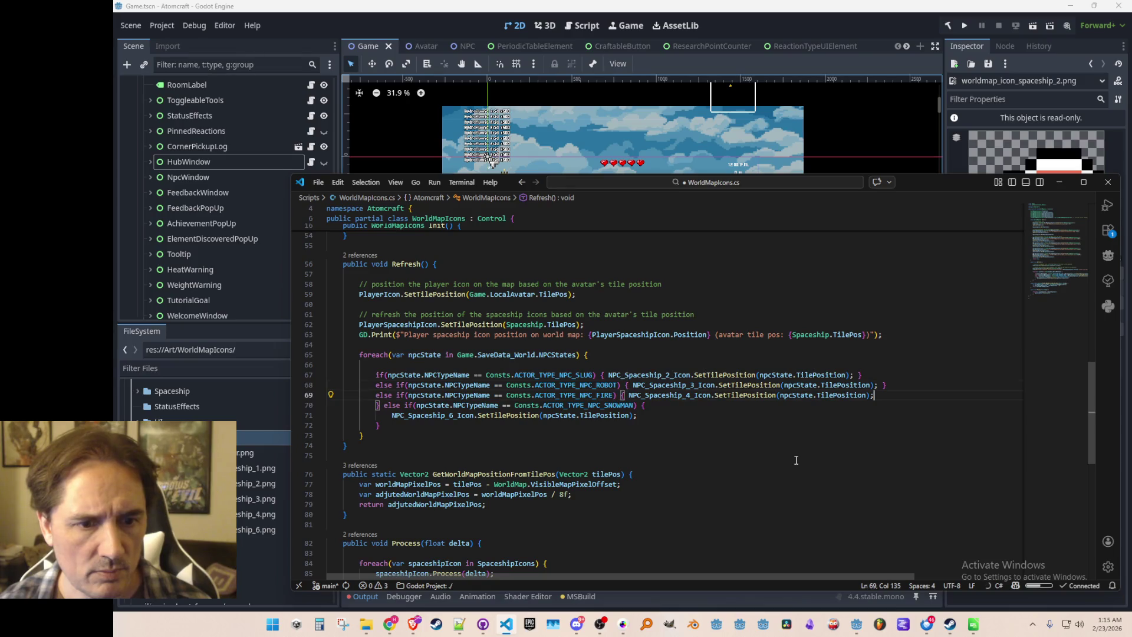
pyautogui.hotkey('ctrl', 'z')
pyautogui.hotkey('ctrl', 'z')
pyautogui.hotkey('ctrl', 'z')
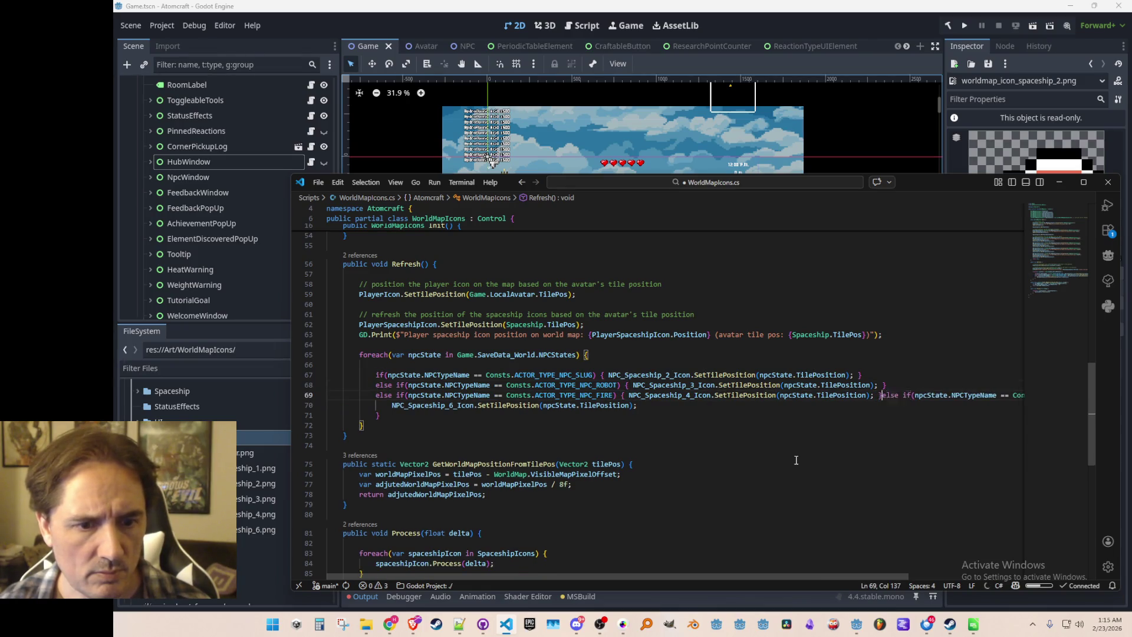
pyautogui.hotkey('ctrl', 'z')
pyautogui.hotkey('ctrl', 'z')
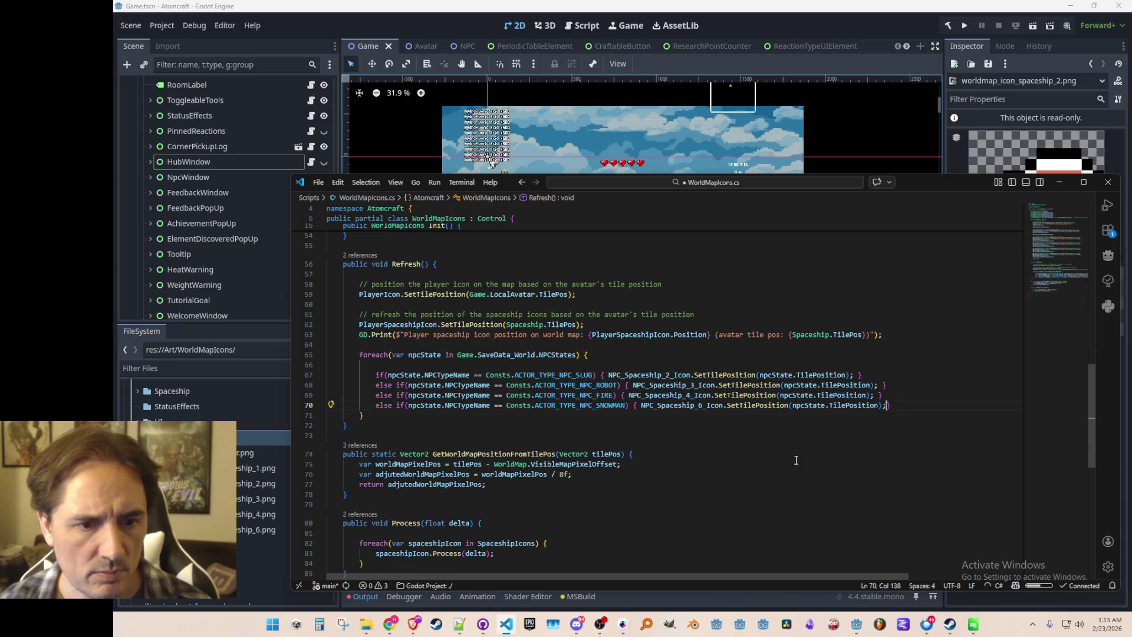
pyautogui.press('Up')
pyautogui.press('Up')
pyautogui.press('Up')
pyautogui.hotkey('ctrl', 'z')
pyautogui.press('Up')
pyautogui.press('Up')
pyautogui.click(796, 13)
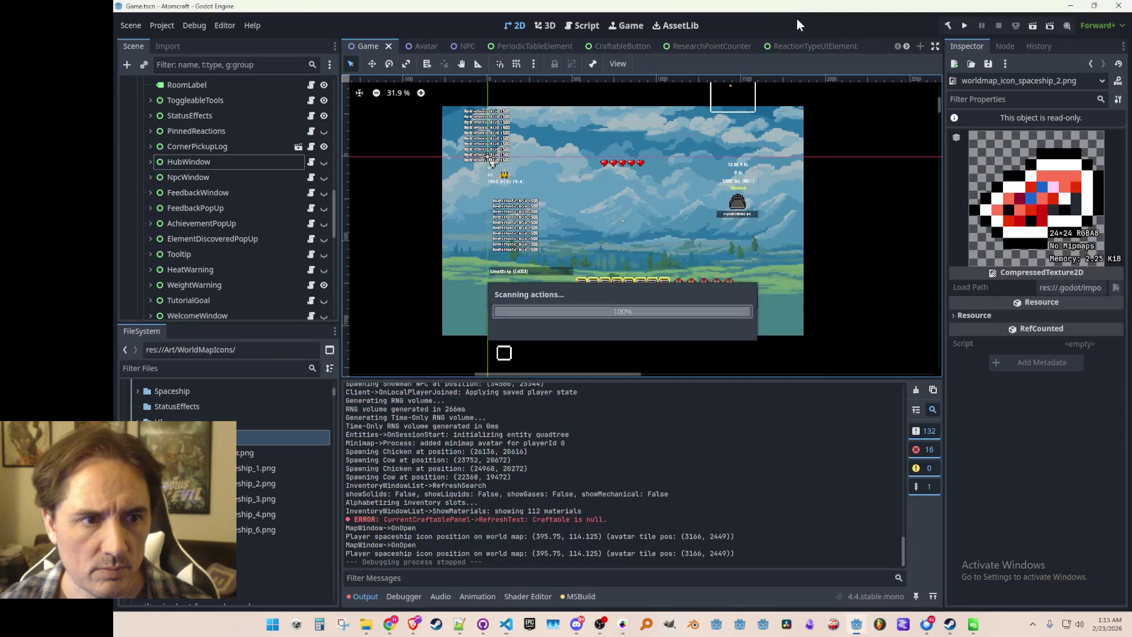
# - Run Atomcraft from Godot and start a single-player game with a saved profile
pyautogui.click(960, 28)
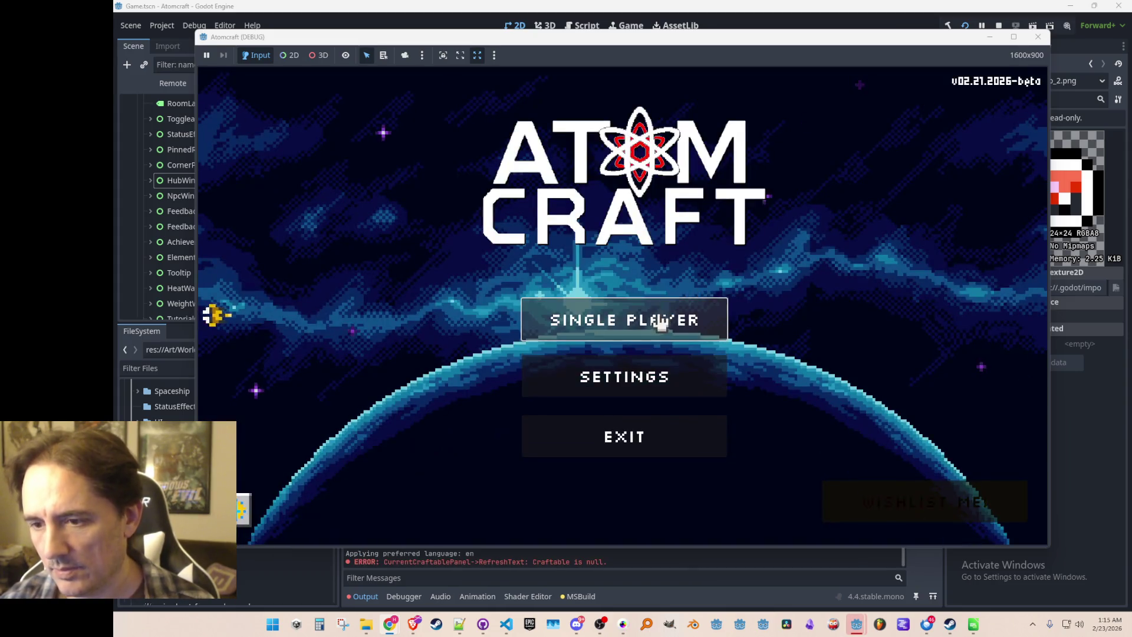
pyautogui.click(662, 323)
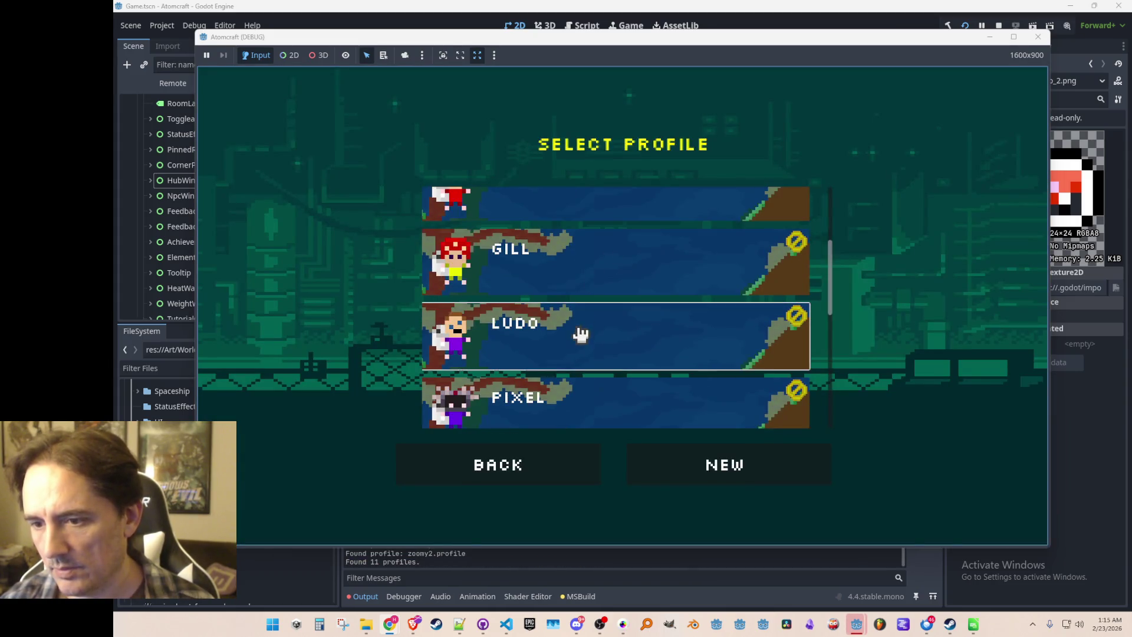
pyautogui.click(578, 331)
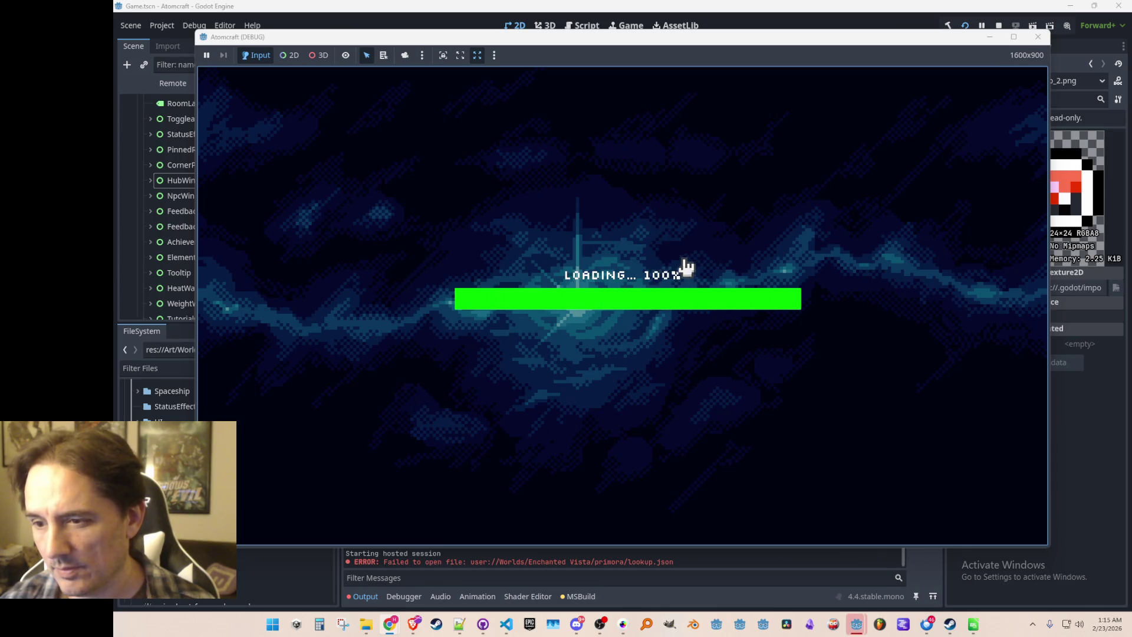
# - Open the world map from the inventory, jump to a spot, and view the lit cave in the level-editor overlay
pyautogui.press('i')
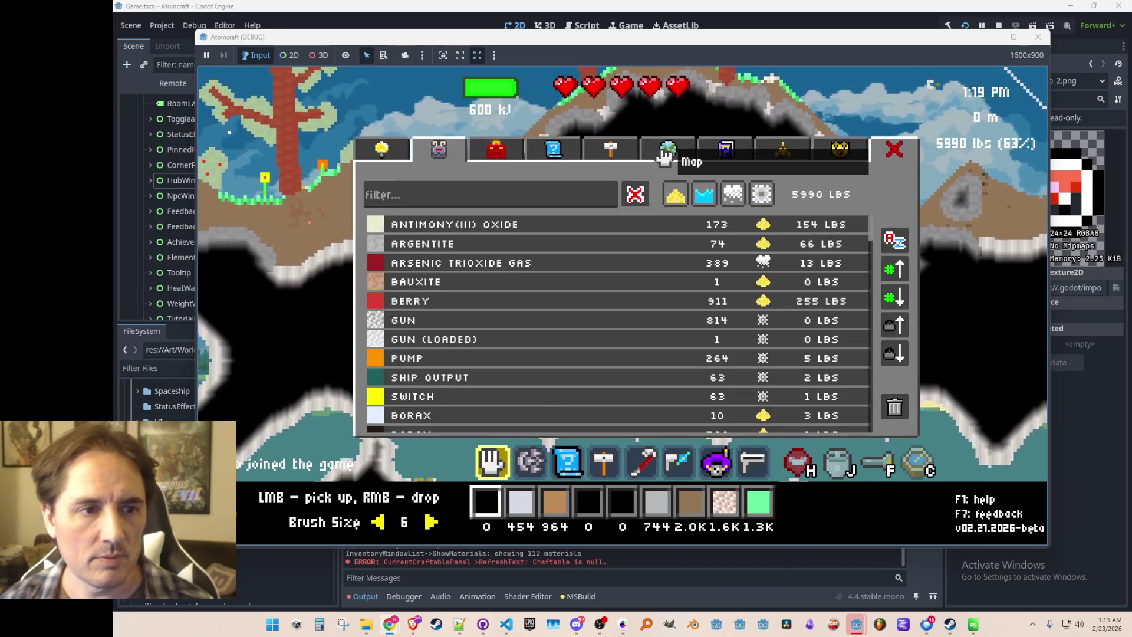
pyautogui.click(668, 148)
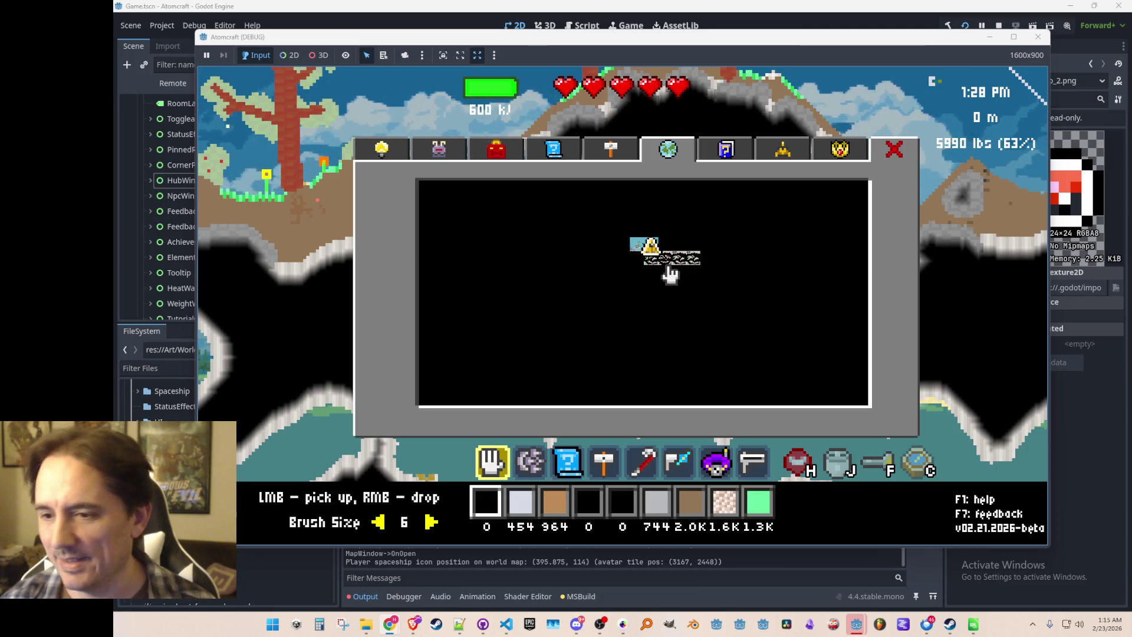
pyautogui.click(699, 253)
pyautogui.press('F2')
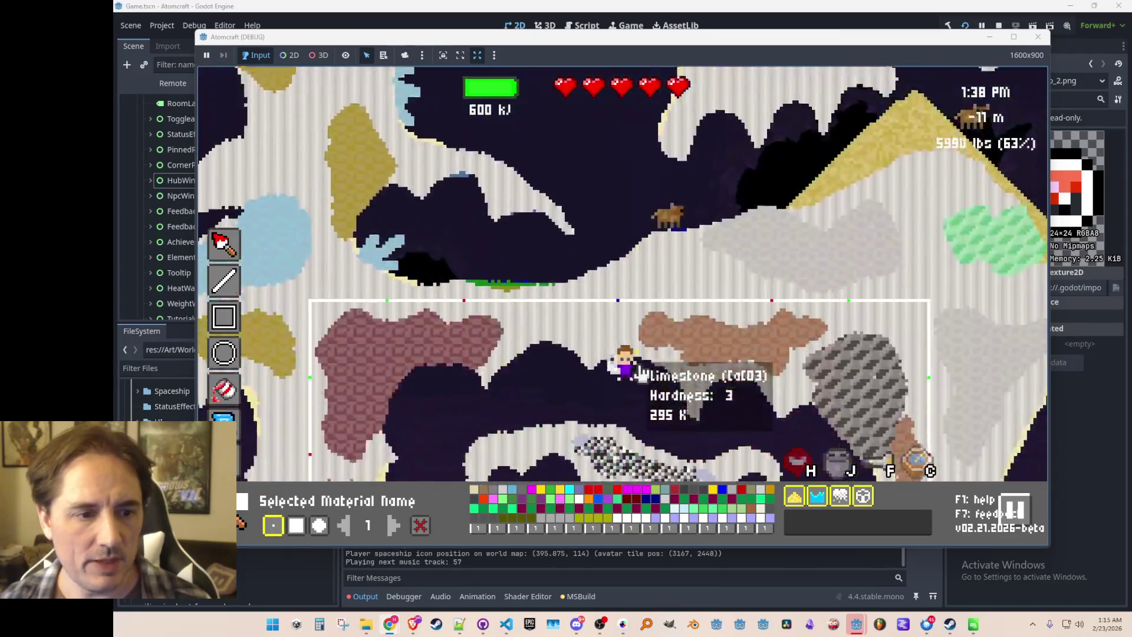
pyautogui.press('F2')
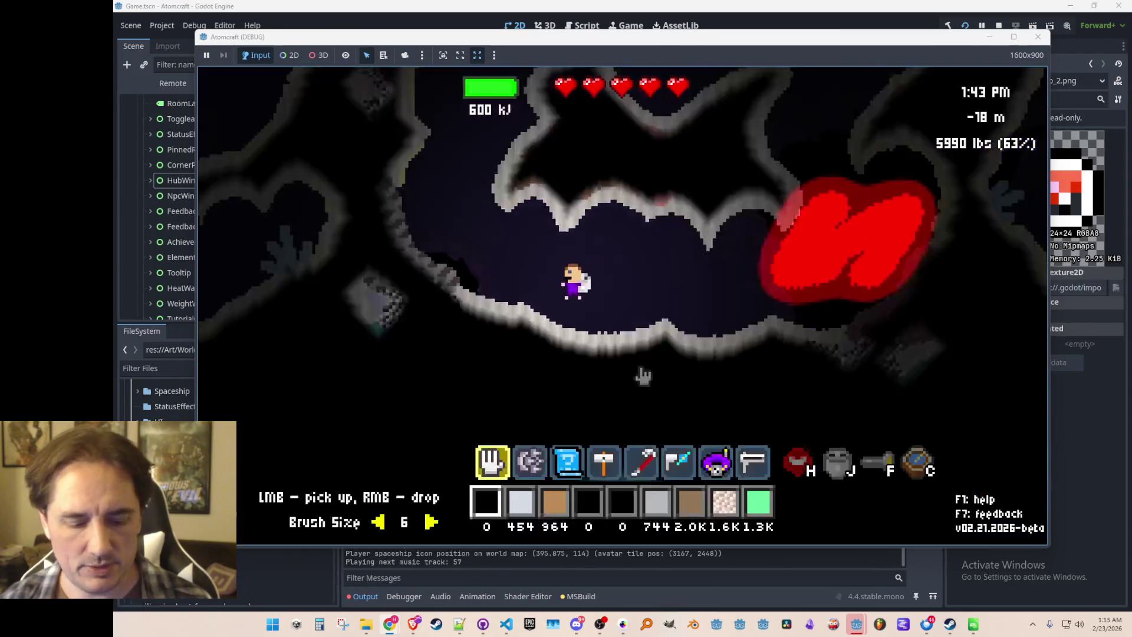
pyautogui.press('F1')
pyautogui.press('Escape')
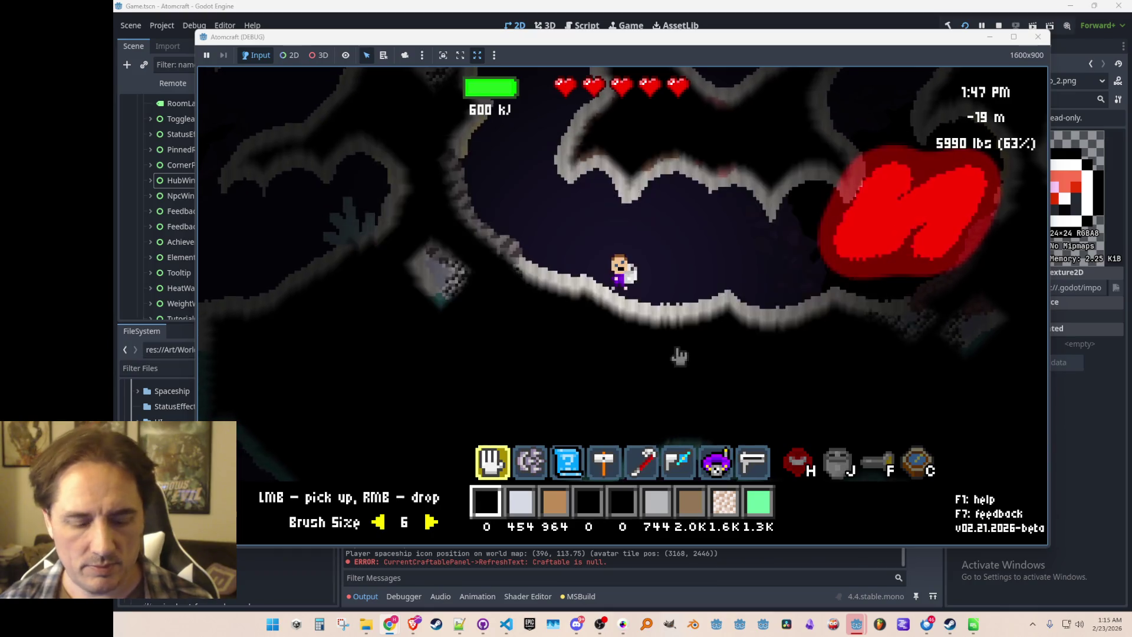
pyautogui.press('F2')
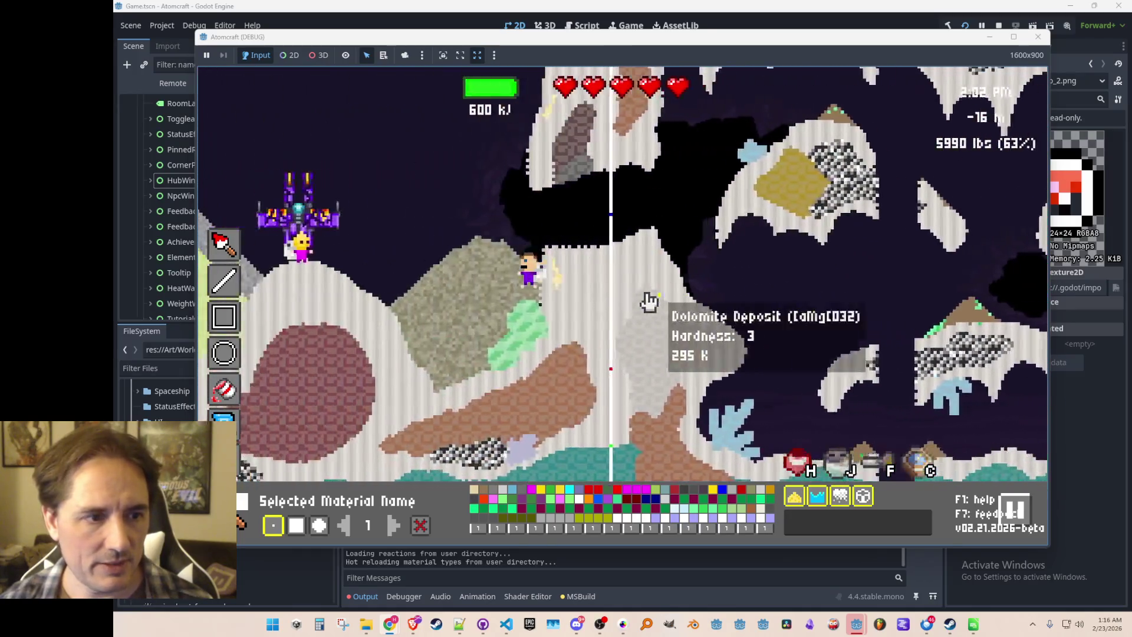
pyautogui.press('F2')
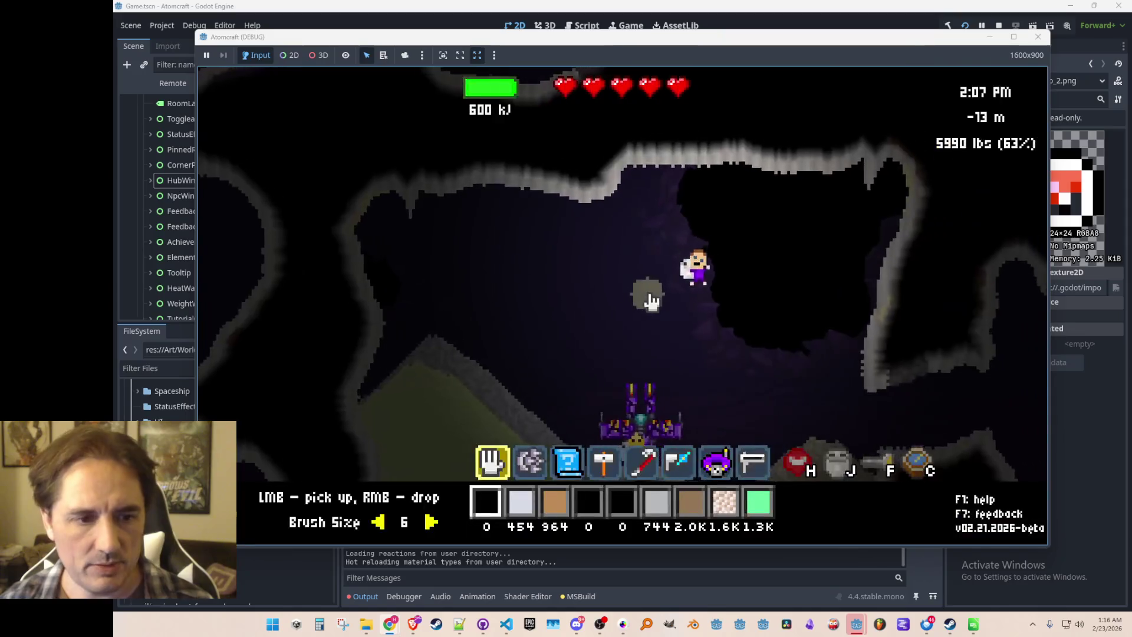
# - Toggle the world map to return the player to the surface and show the map tab
pyautogui.press('m')
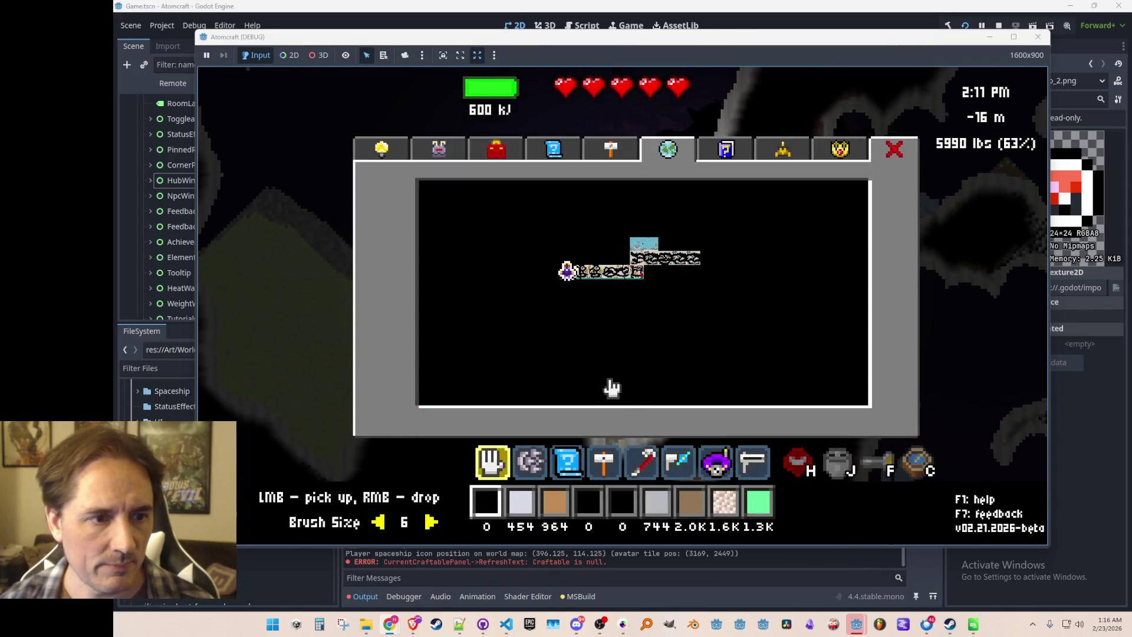
pyautogui.press('m')
pyautogui.press('m')
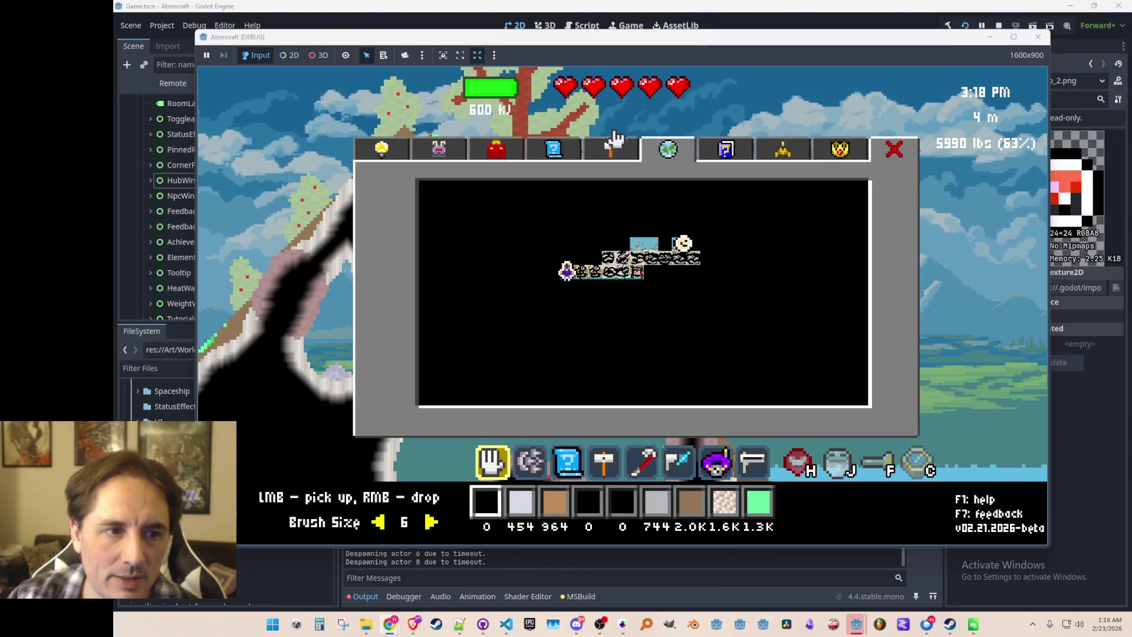
pyautogui.click(613, 155)
pyautogui.click(660, 154)
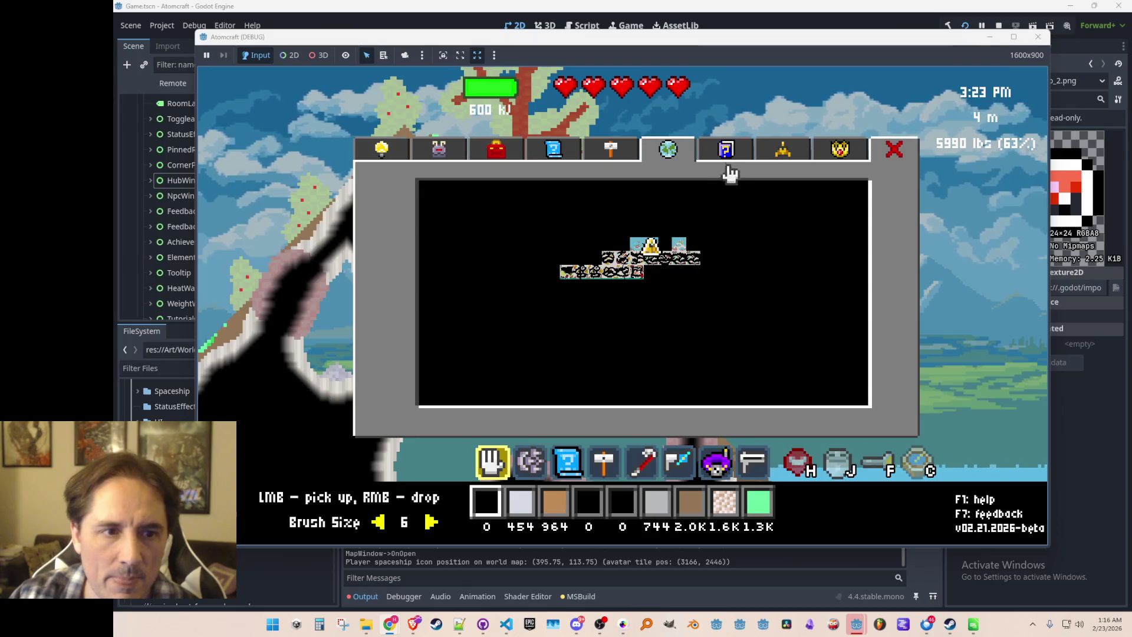
pyautogui.click(727, 157)
pyautogui.click(683, 158)
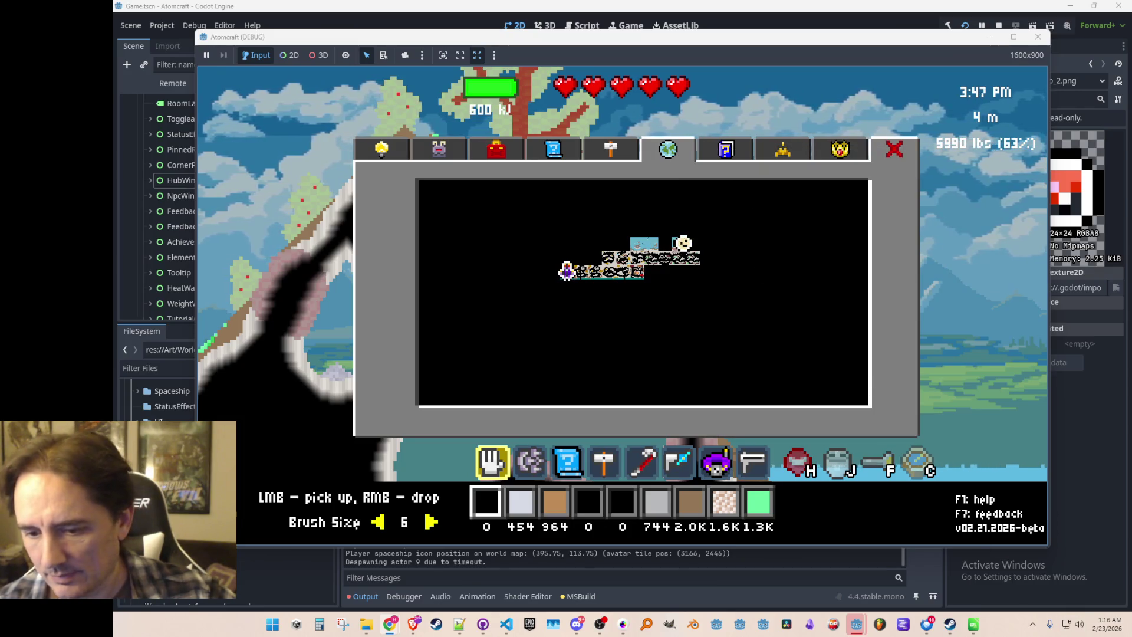
# - Start a Snipping Tool video recording of the game area
pyautogui.click(342, 623)
pyautogui.click(444, 29)
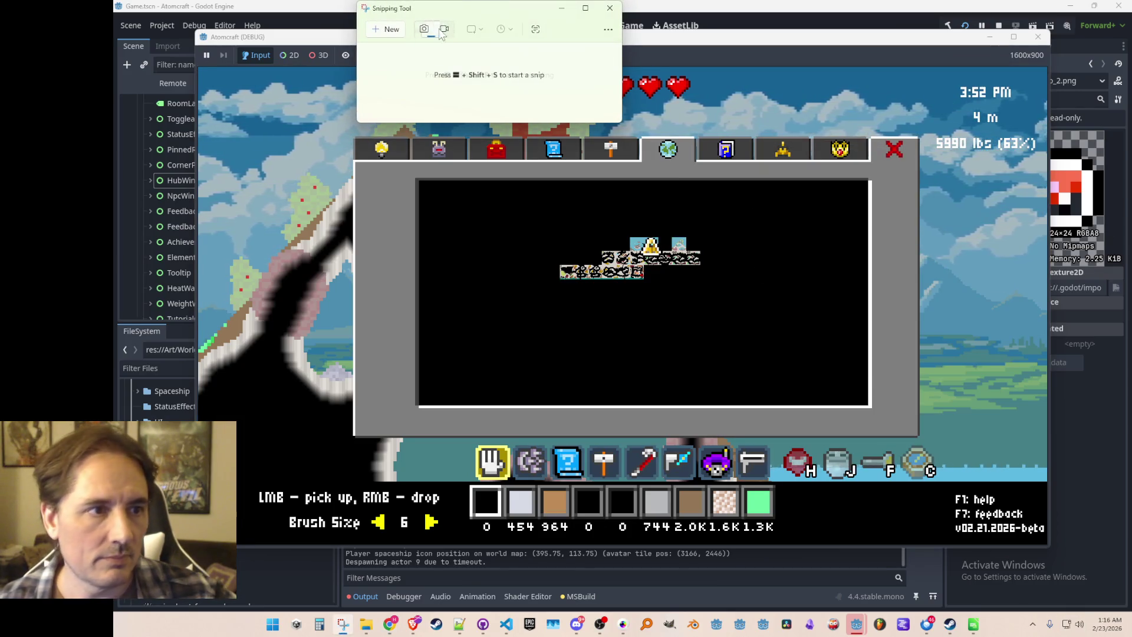
pyautogui.click(386, 29)
pyautogui.moveTo(338, 97)
pyautogui.mouseDown()
pyautogui.moveTo(867, 420)
pyautogui.moveTo(946, 495)
pyautogui.mouseUp()
pyautogui.click(567, 20)
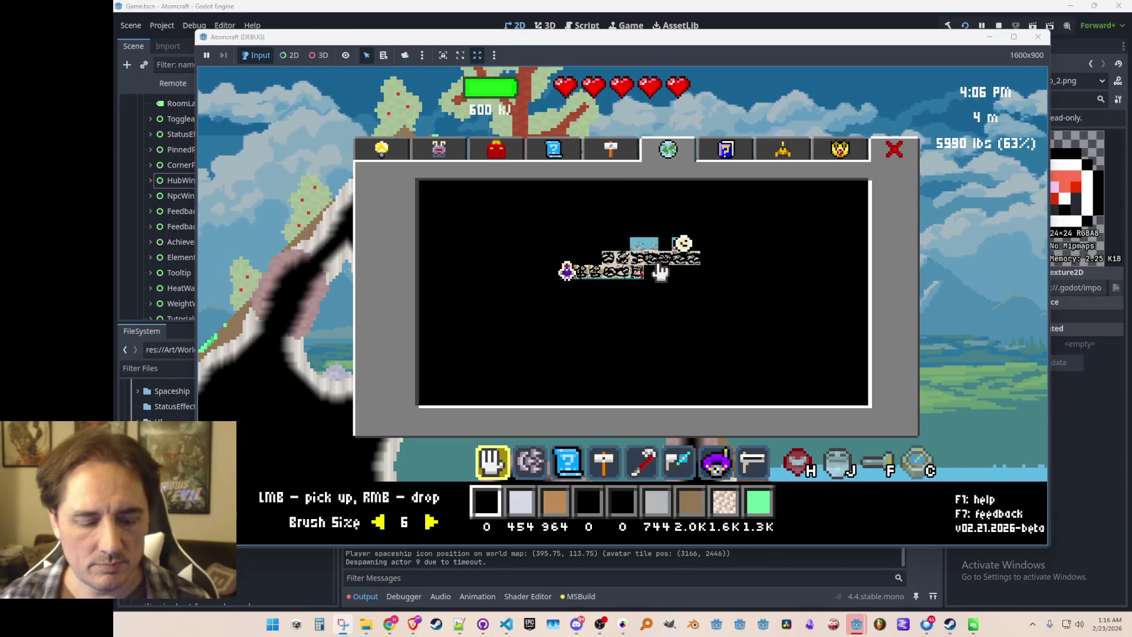
# - Check the map via the crafting panel, then fly the player down beside the yellow spaceship
pyautogui.press('Escape')
pyautogui.press('c')
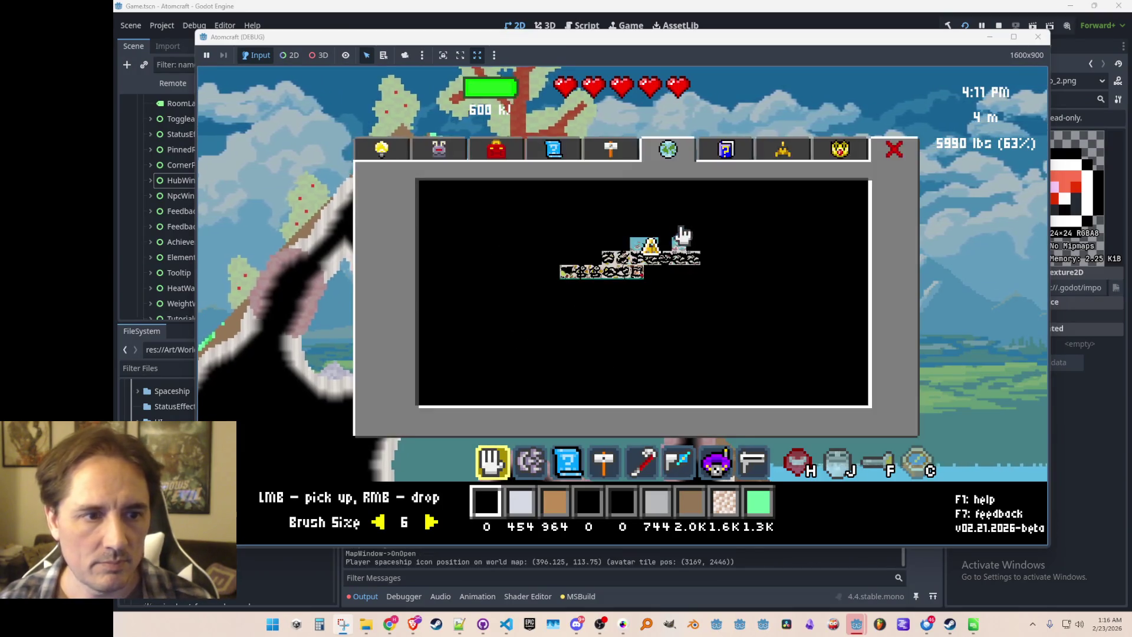
pyautogui.click(668, 151)
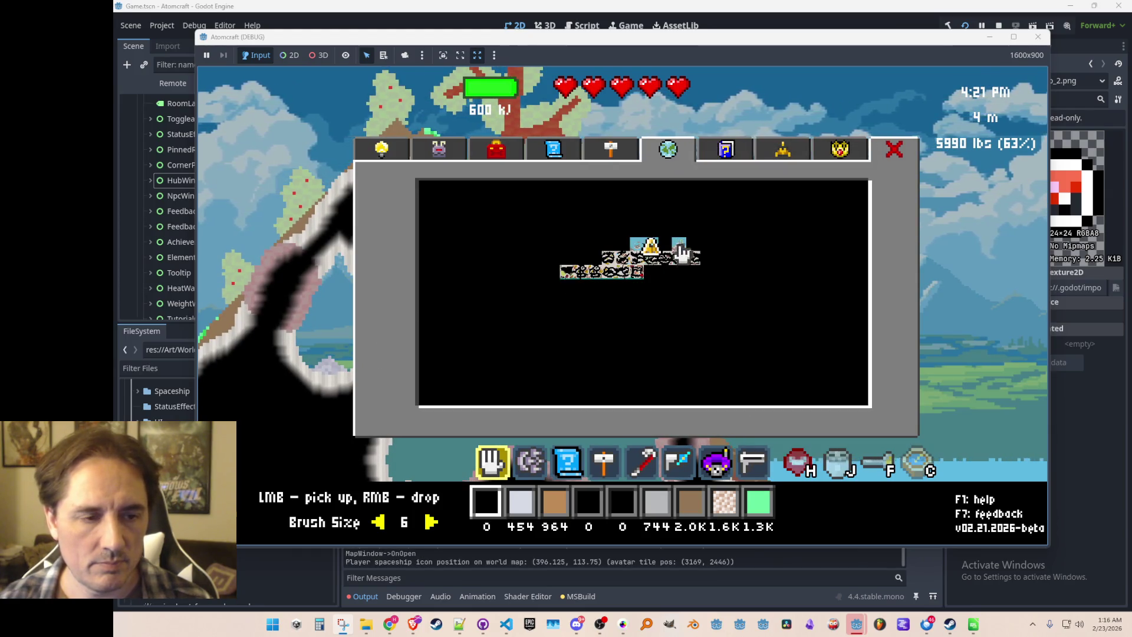
pyautogui.press('Escape')
pyautogui.press('F2')
pyautogui.press('a')
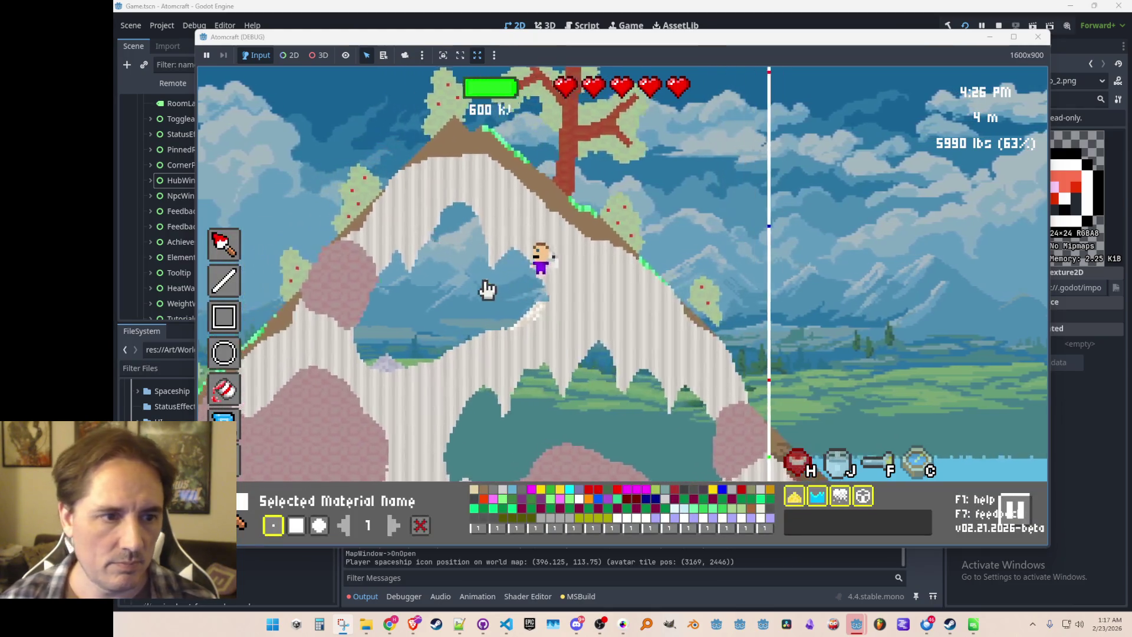
pyautogui.press('a')
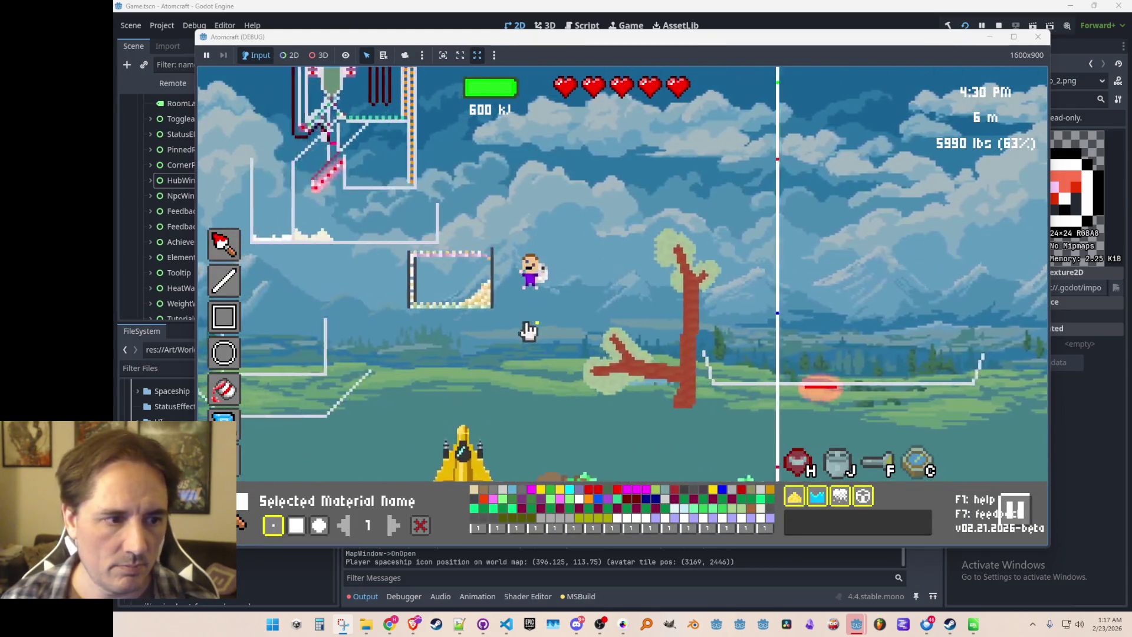
pyautogui.press('F2')
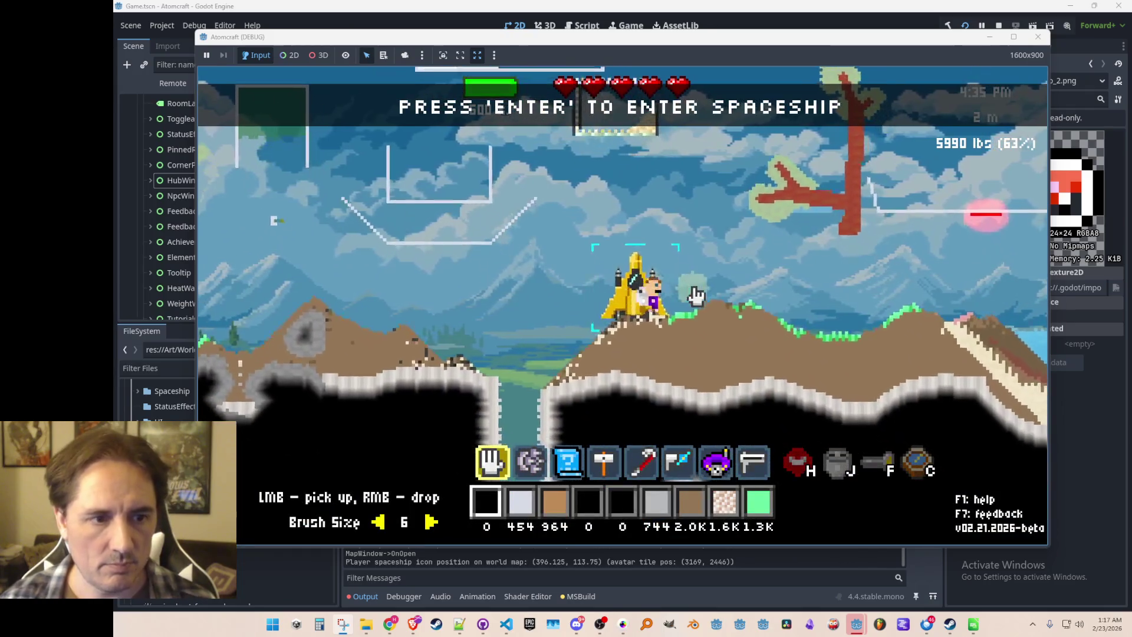
# - Toggle the world map twice to check the spaceship icon, then stop the game with F8
pyautogui.press('m')
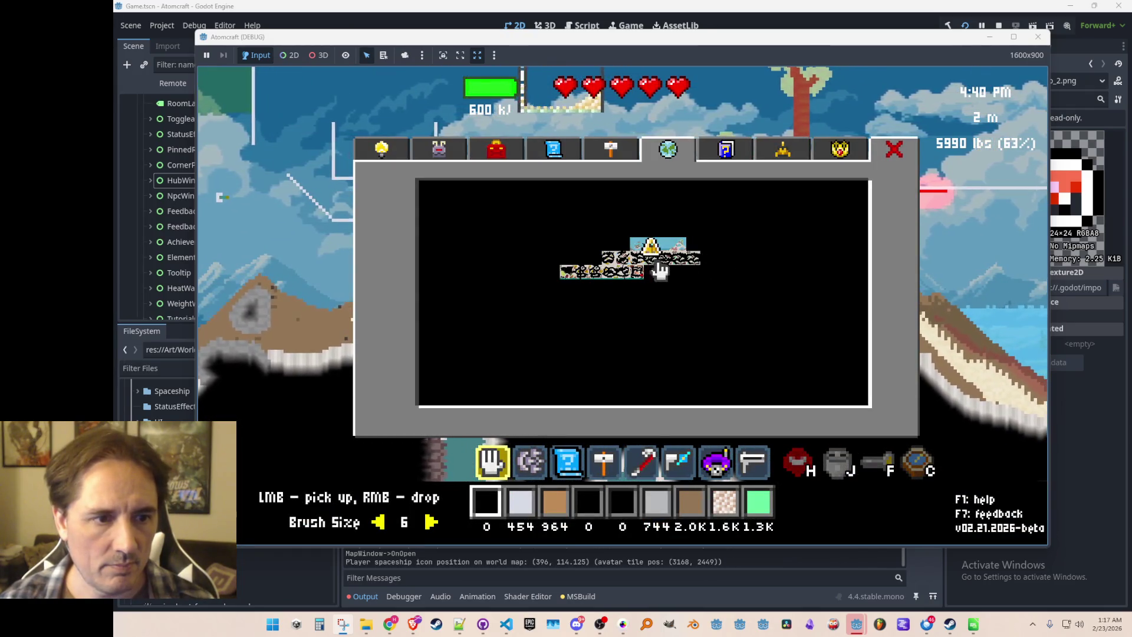
pyautogui.press('m')
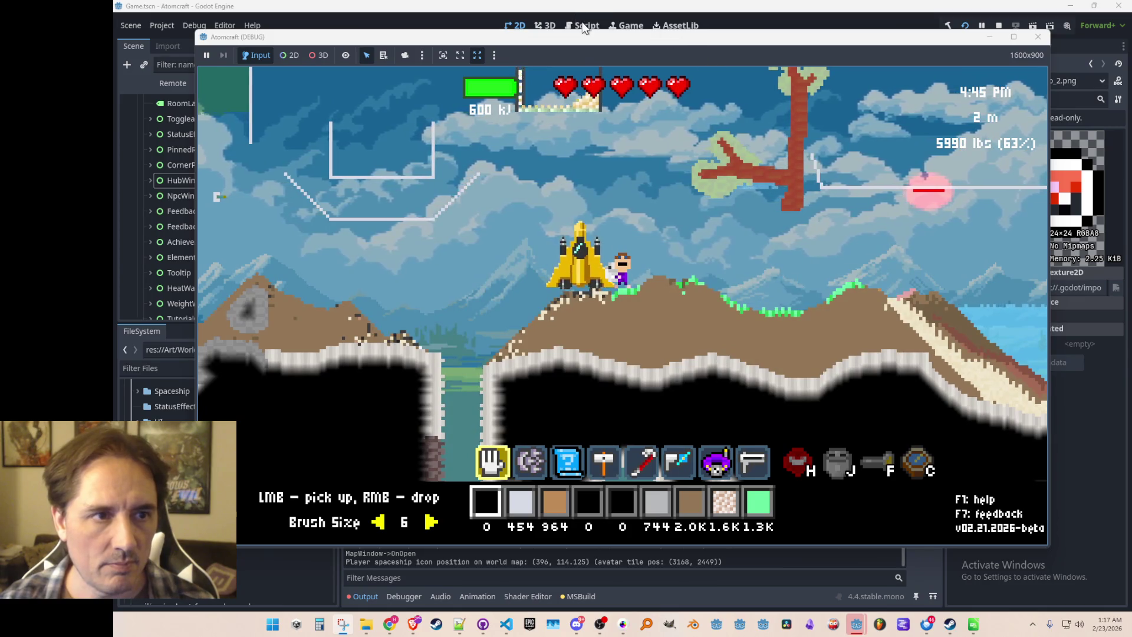
pyautogui.press('m')
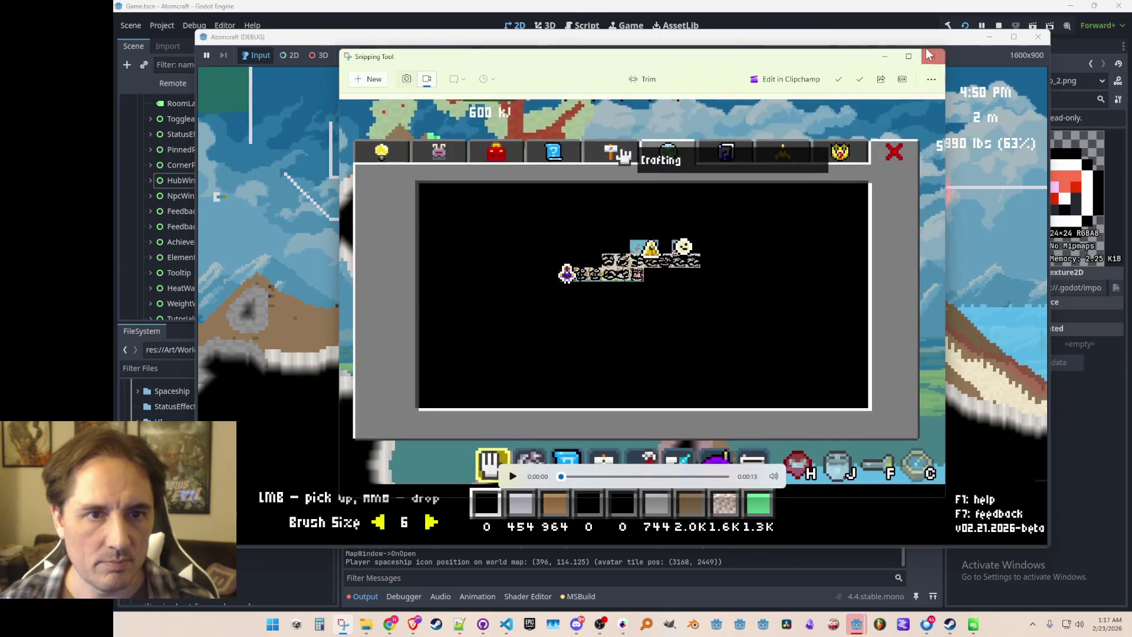
pyautogui.press('m')
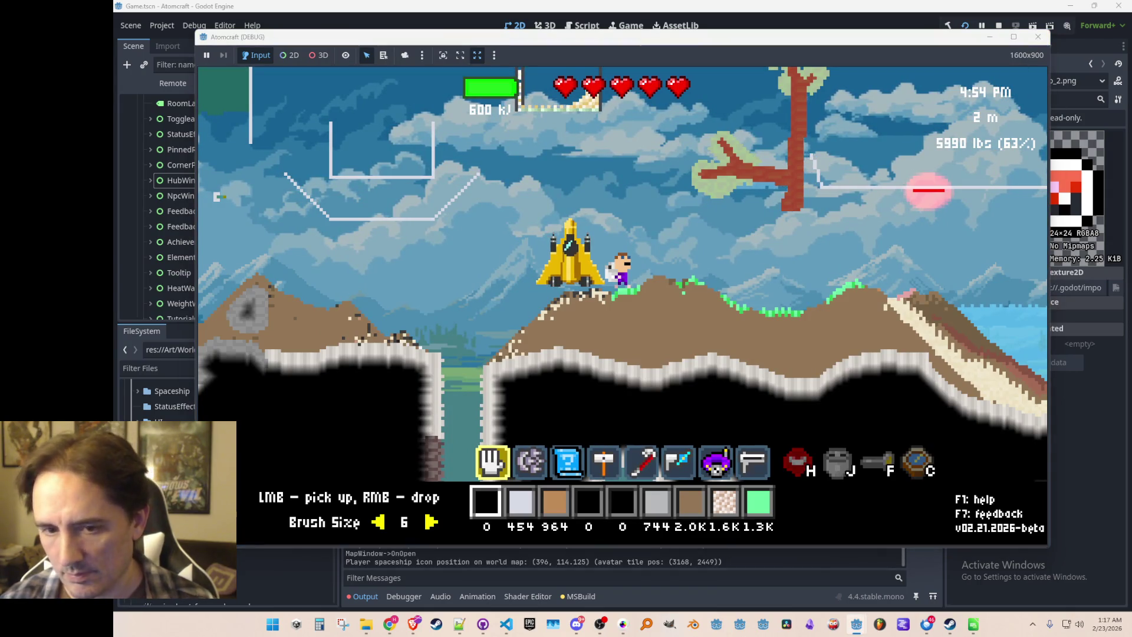
pyautogui.press('F8')
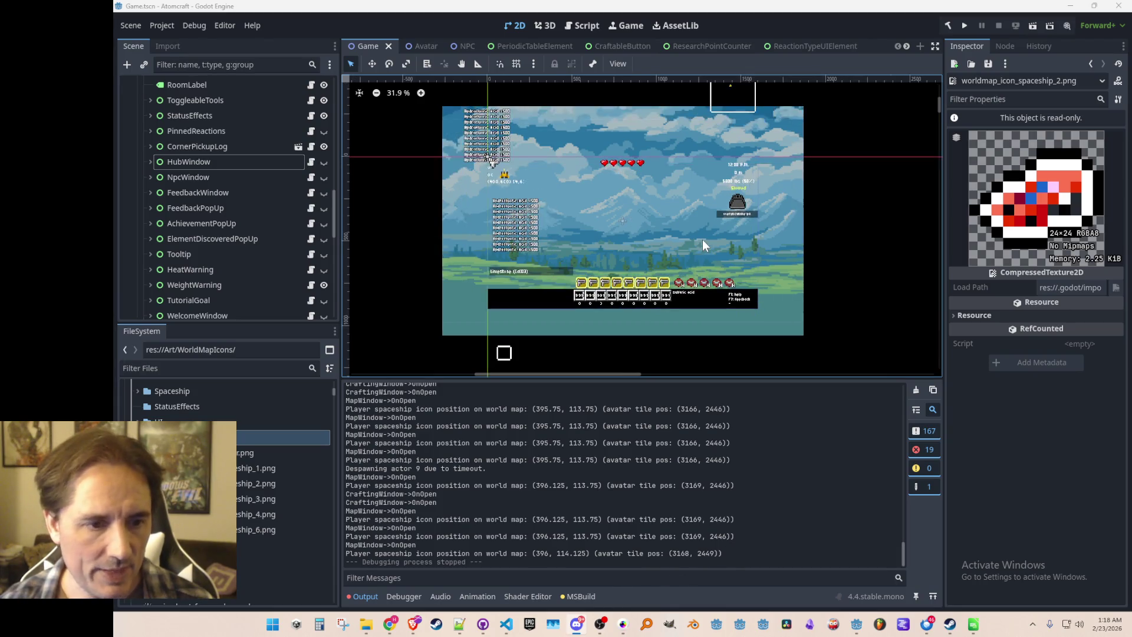
# - Save Game.tscn in Godot, then bring WorldMapIcons.cs in VS Code back in front
pyautogui.scroll(-1, 681, 231)
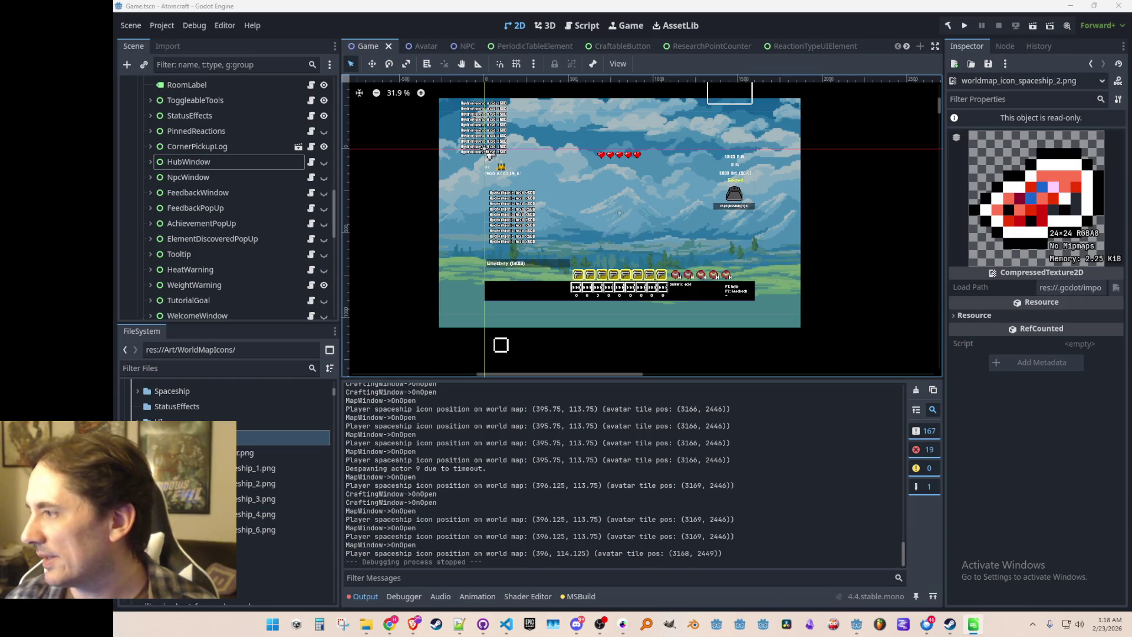
pyautogui.hotkey('alt', 'Tab')
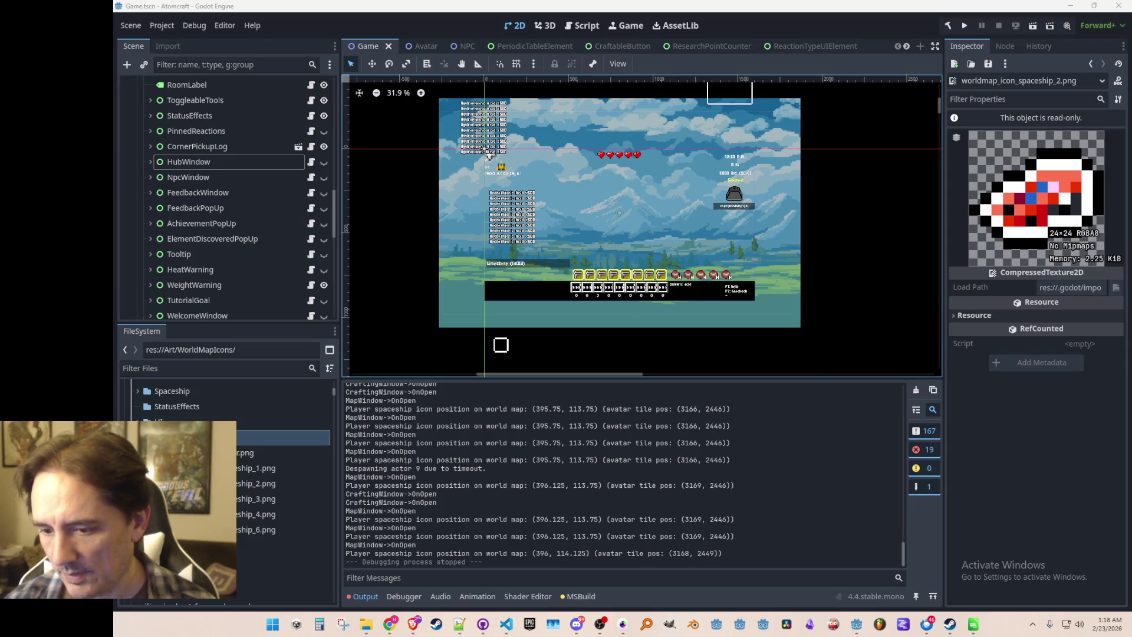
pyautogui.moveTo(706, 224); pyautogui.dragTo(709, 229)
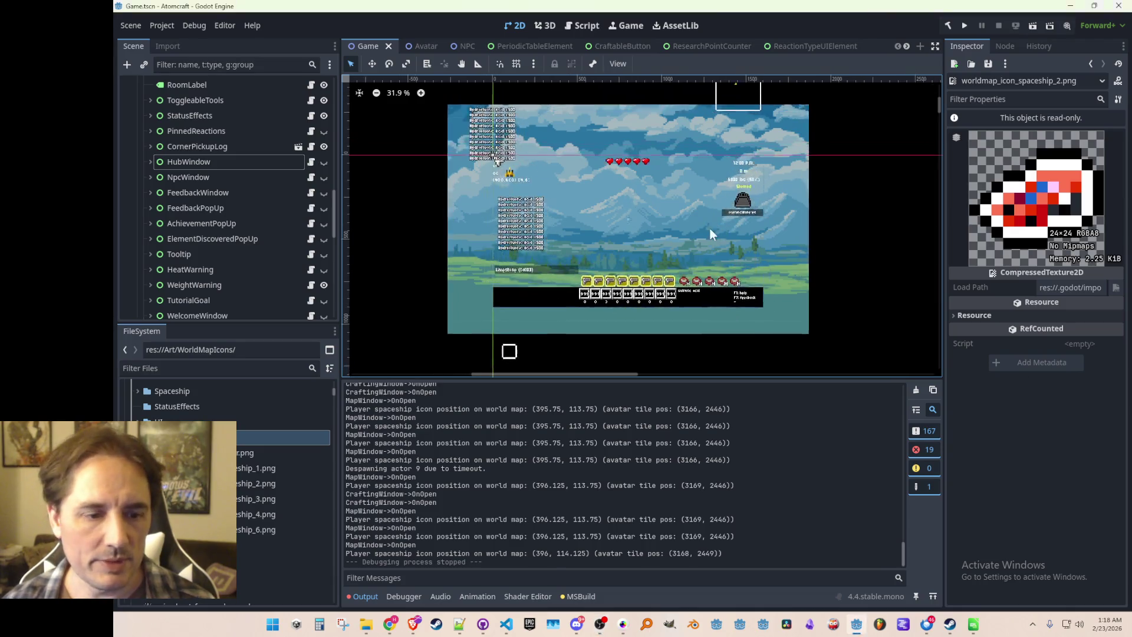
pyautogui.hotkey('ctrl', 's')
pyautogui.click(507, 624)
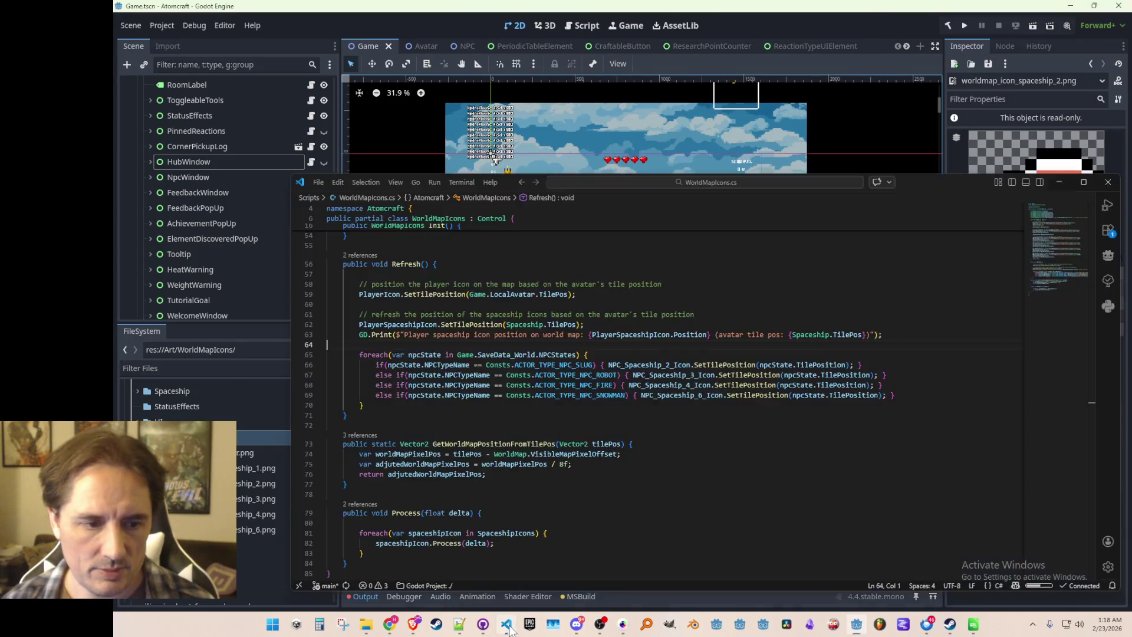
# - Open Version.cs and jump to the VersionName definition in Consts.cs
pyautogui.click(870, 312)
pyautogui.hotkey('ctrl', 'p')
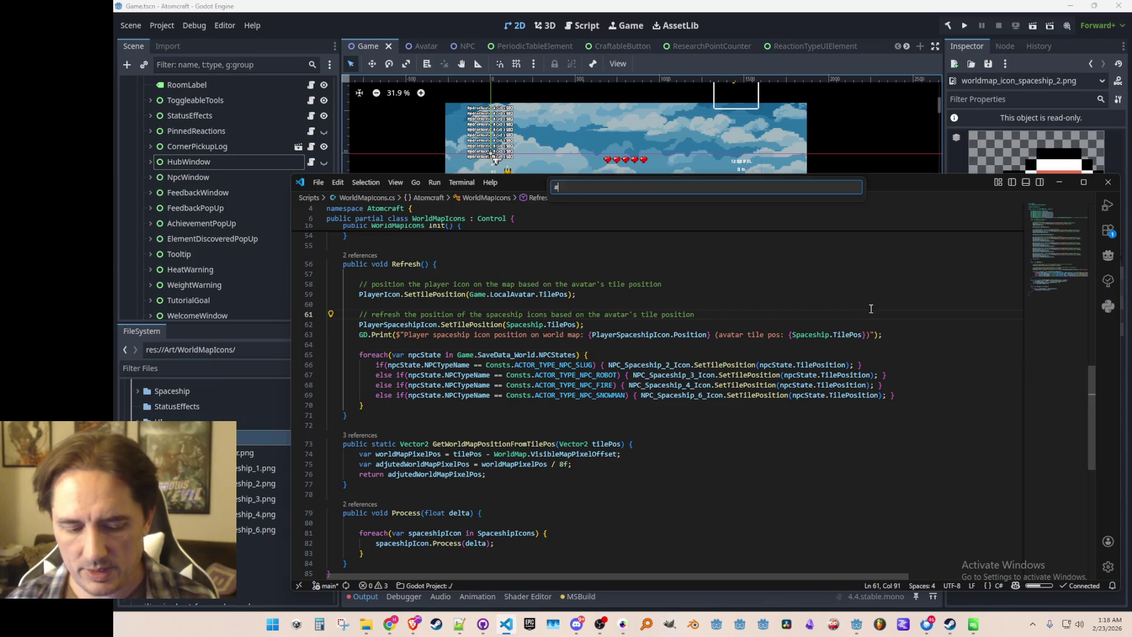
pyautogui.write('Version')
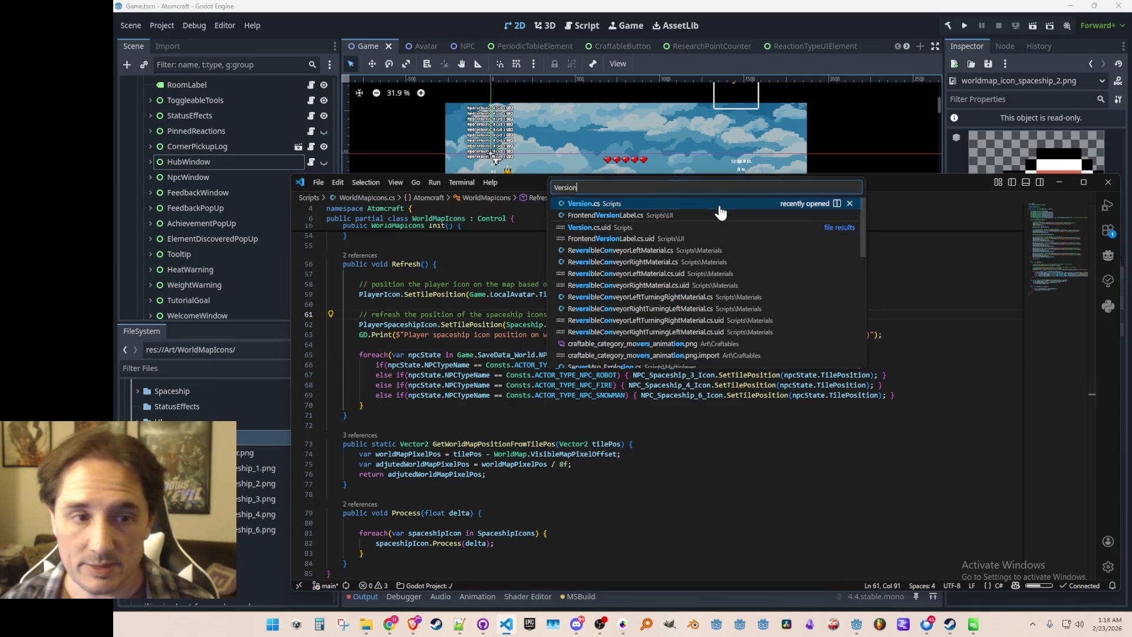
pyautogui.click(720, 206)
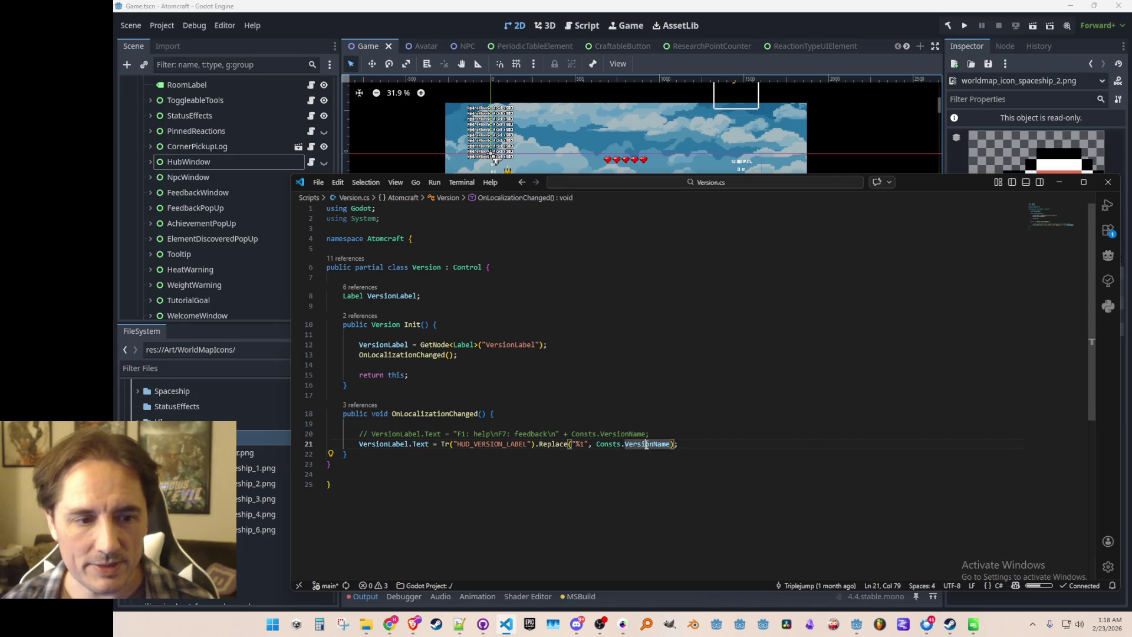
pyautogui.rightClick(648, 444)
pyautogui.click(684, 219)
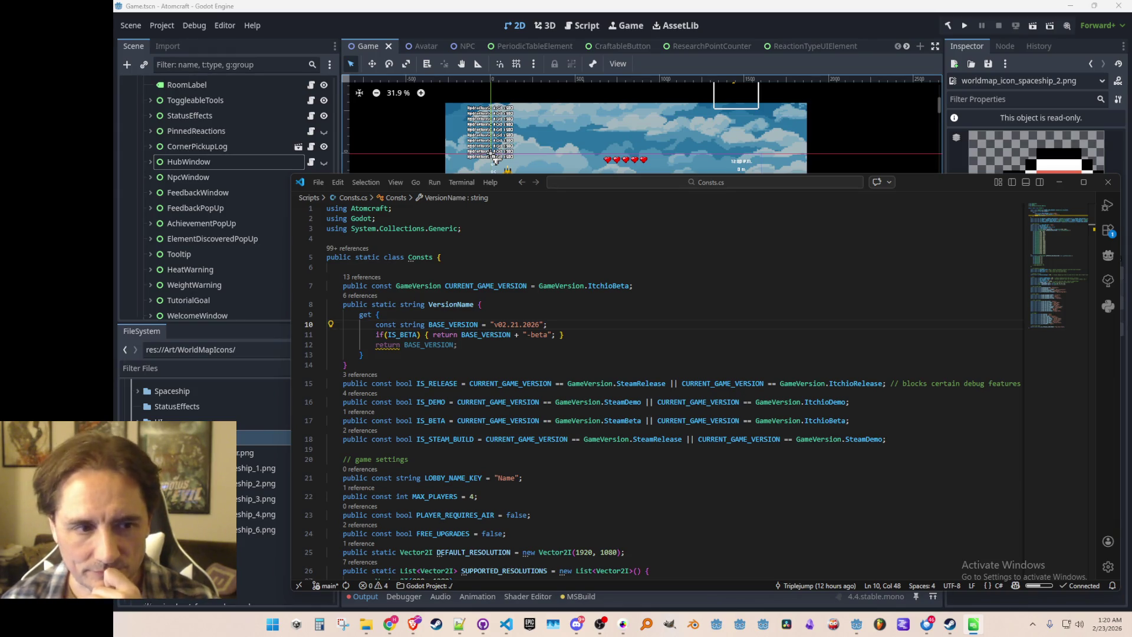
# - Change BASE_VERSION to v02.23.2026 and CURRENT_GAME_VERSION from ItchioBeta to SteamDemo, then save everything
pyautogui.click(518, 324)
pyautogui.press('BackSpace')
pyautogui.write('3')
pyautogui.press('Up')
pyautogui.press('Up')
pyautogui.press('Up')
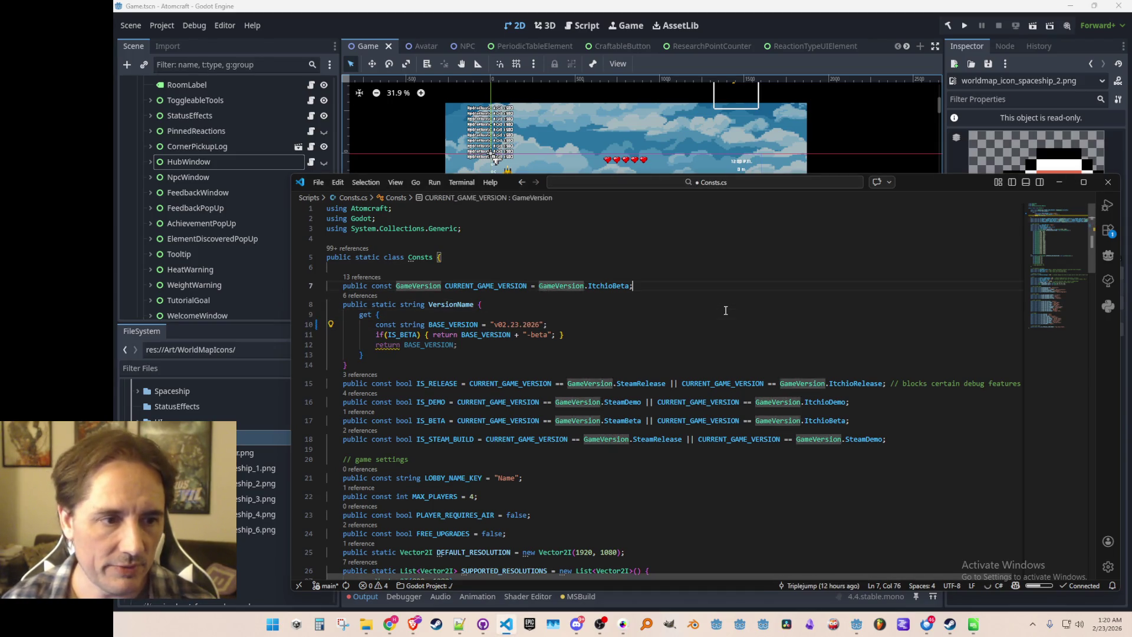
pyautogui.hotkey('ctrl', 'Right')
pyautogui.hotkey('ctrl', 'Right')
pyautogui.hotkey('ctrl', 'shift', 'Left')
pyautogui.write('Stea')
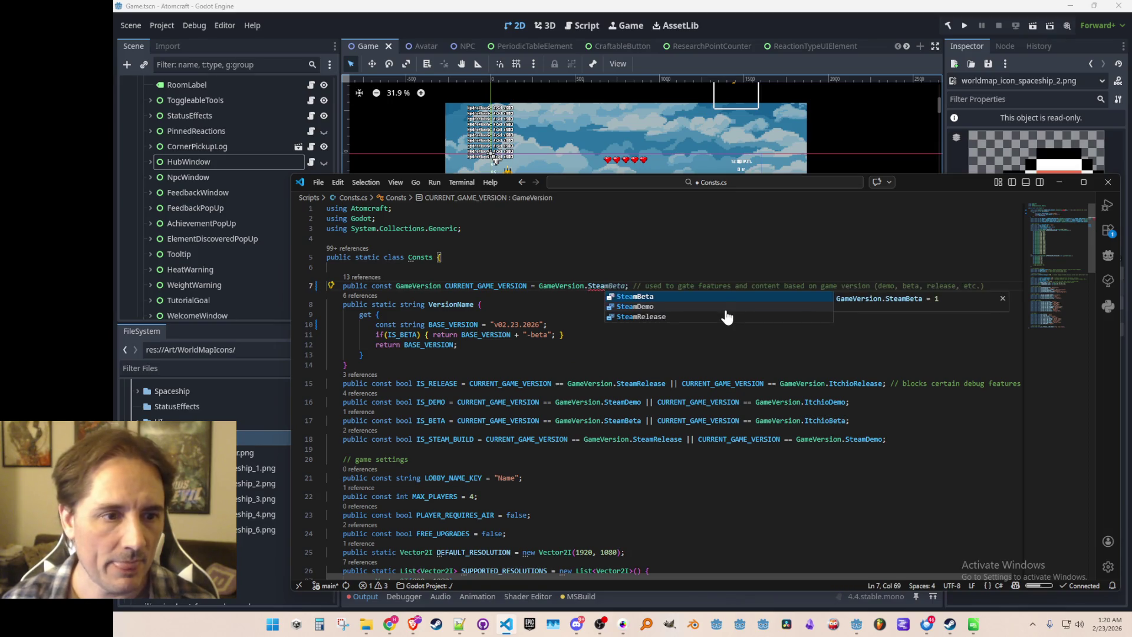
pyautogui.write('m')
pyautogui.press('Escape')
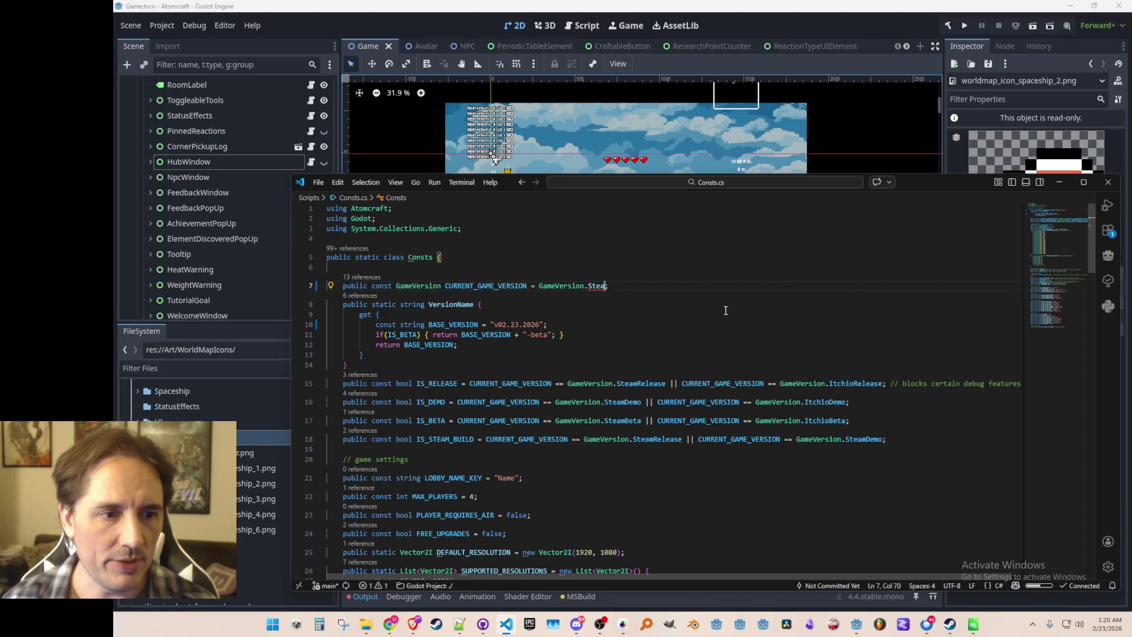
pyautogui.write('mD')
pyautogui.press('Tab')
pyautogui.hotkey('ctrl', 's')
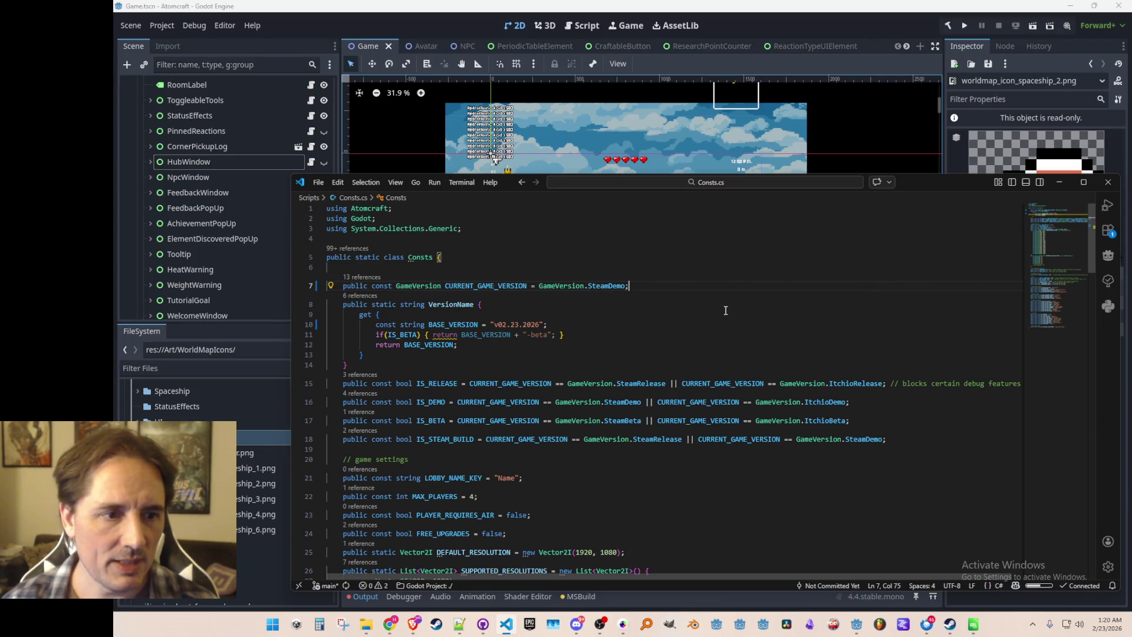
pyautogui.click(890, 70)
pyautogui.hotkey('ctrl', 's')
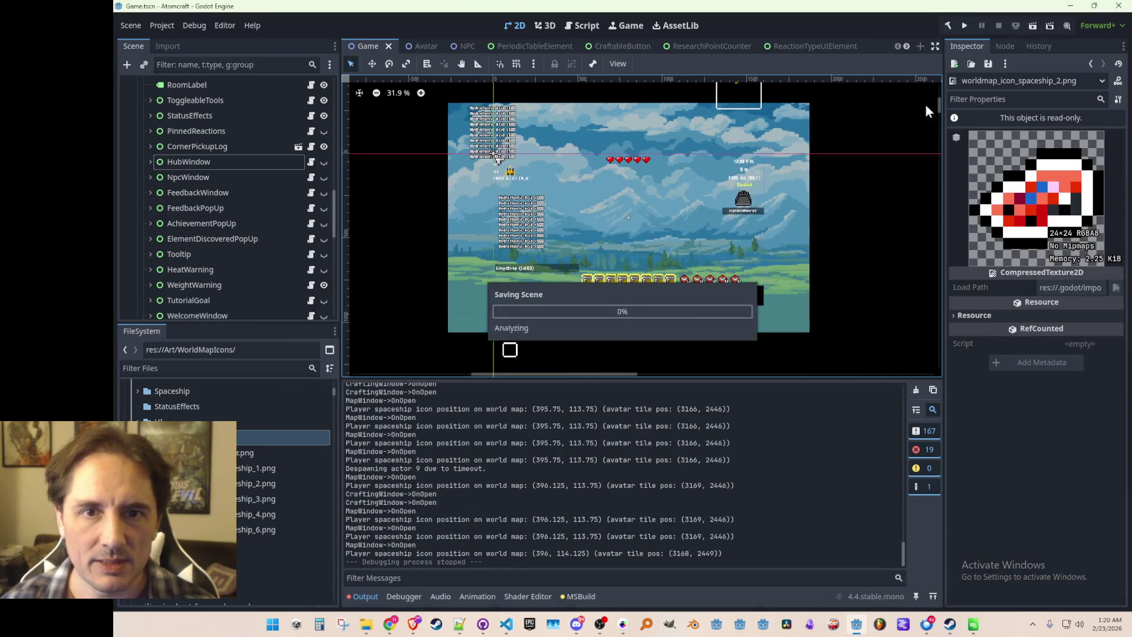
# - Switch the renderer from the top-right dropdown to Compatibility and Save & Restart the editor
pyautogui.click(1102, 25)
pyautogui.click(1080, 72)
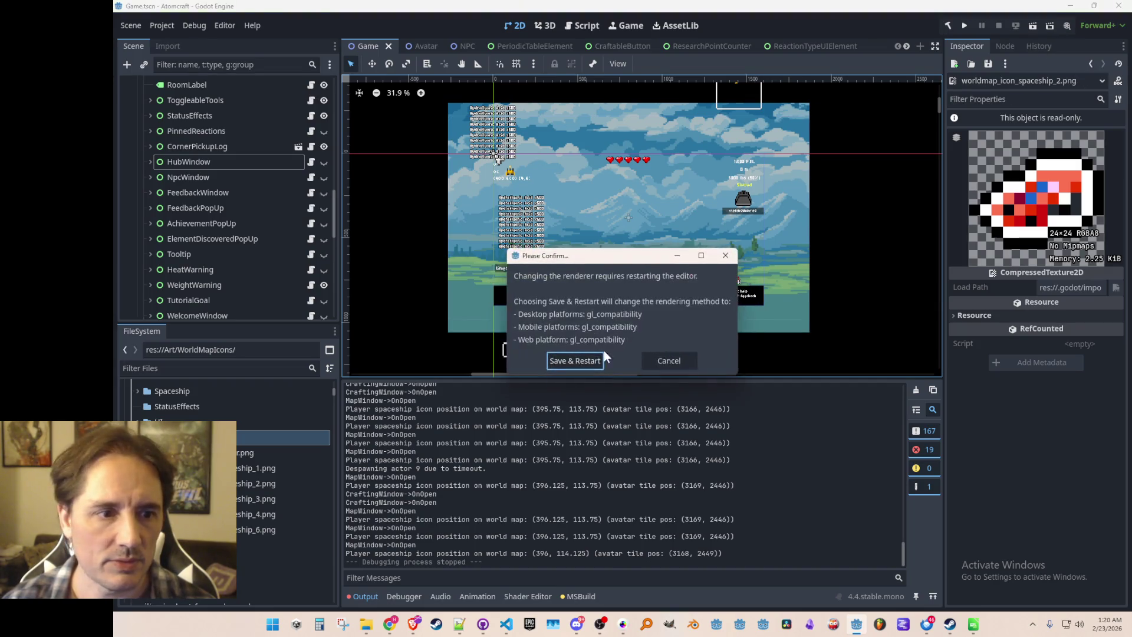
pyautogui.click(589, 359)
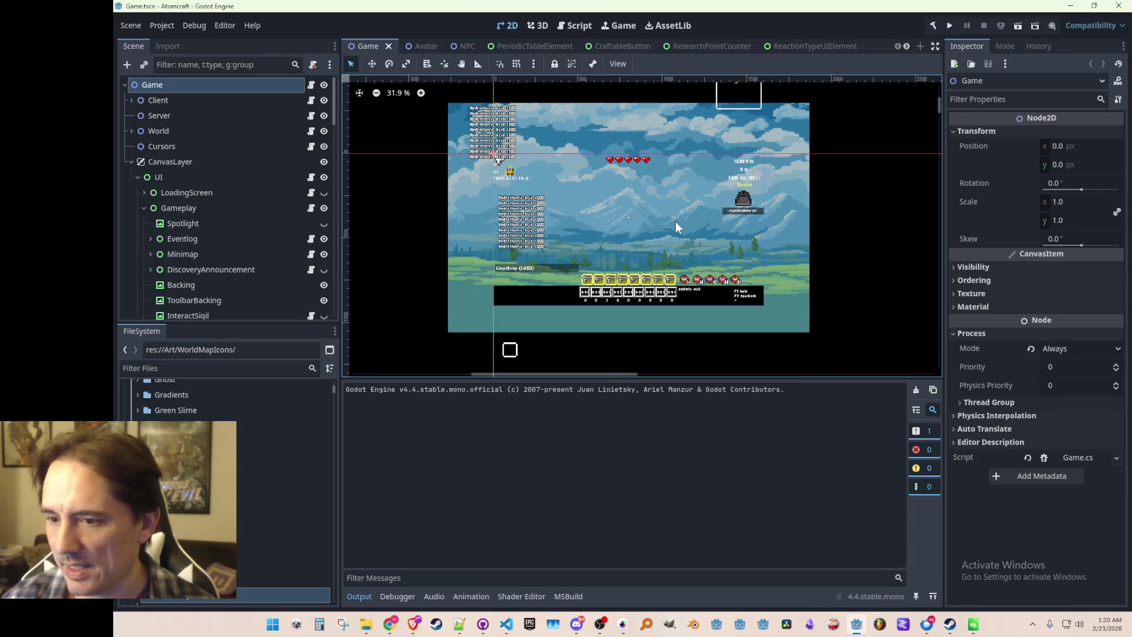
# - Reposition the 2D viewport and save Game.tscn under the Compatibility renderer
pyautogui.scroll(-1, 675, 221)
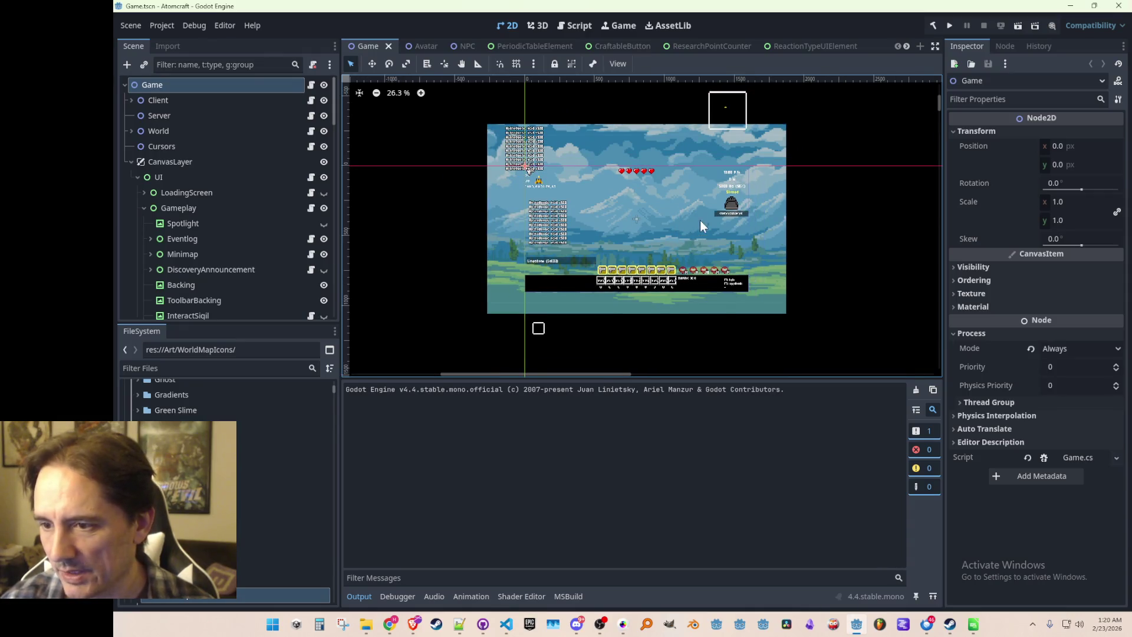
pyautogui.scroll(-1, 699, 220)
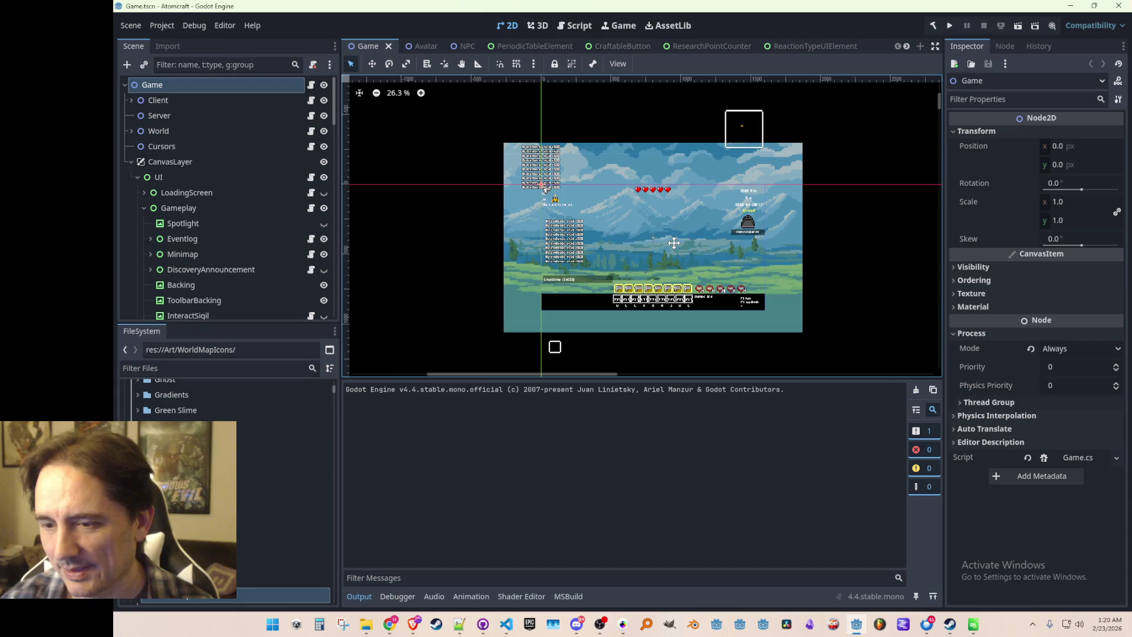
pyautogui.scroll(-2, 677, 246)
pyautogui.scroll(-1, 676, 243)
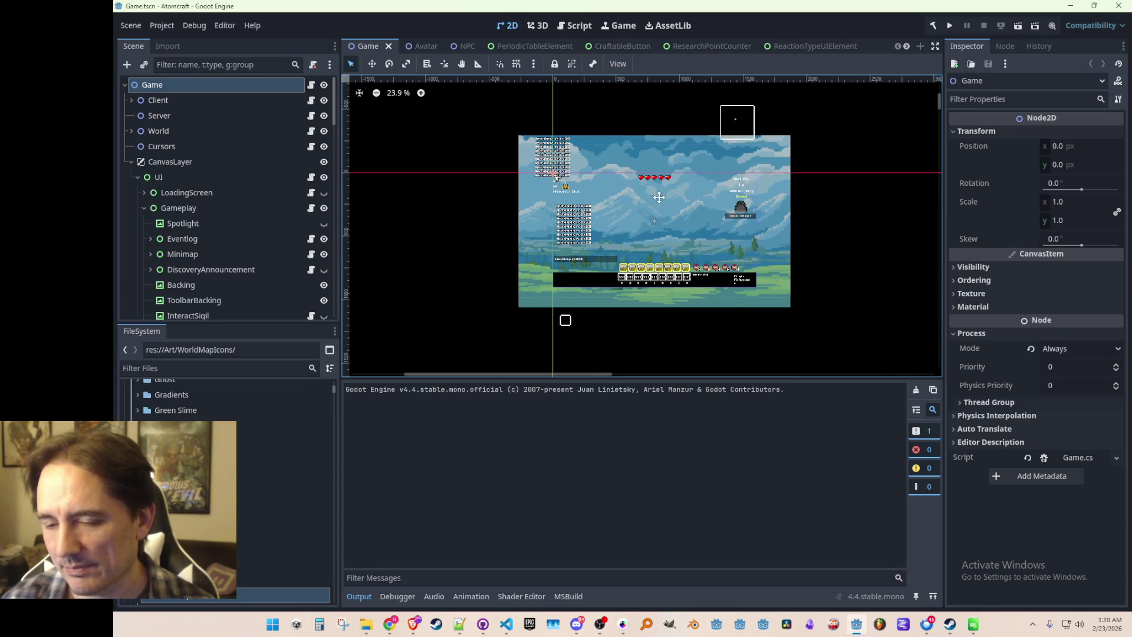
pyautogui.scroll(-3, 597, 222)
pyautogui.scroll(3, 604, 215)
pyautogui.hscroll(3, 603, 215)
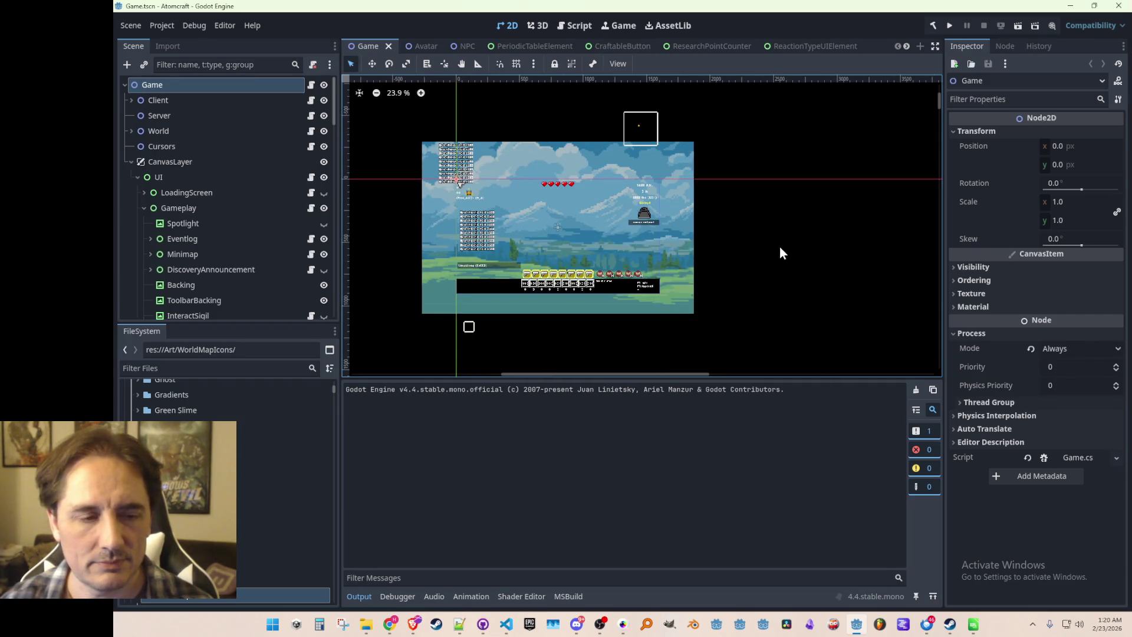
pyautogui.moveTo(750, 265)
pyautogui.mouseDown()
pyautogui.moveTo(798, 266)
pyautogui.moveTo(701, 178)
pyautogui.moveTo(596, 242)
pyautogui.mouseUp()
pyautogui.hotkey('ctrl', 's')
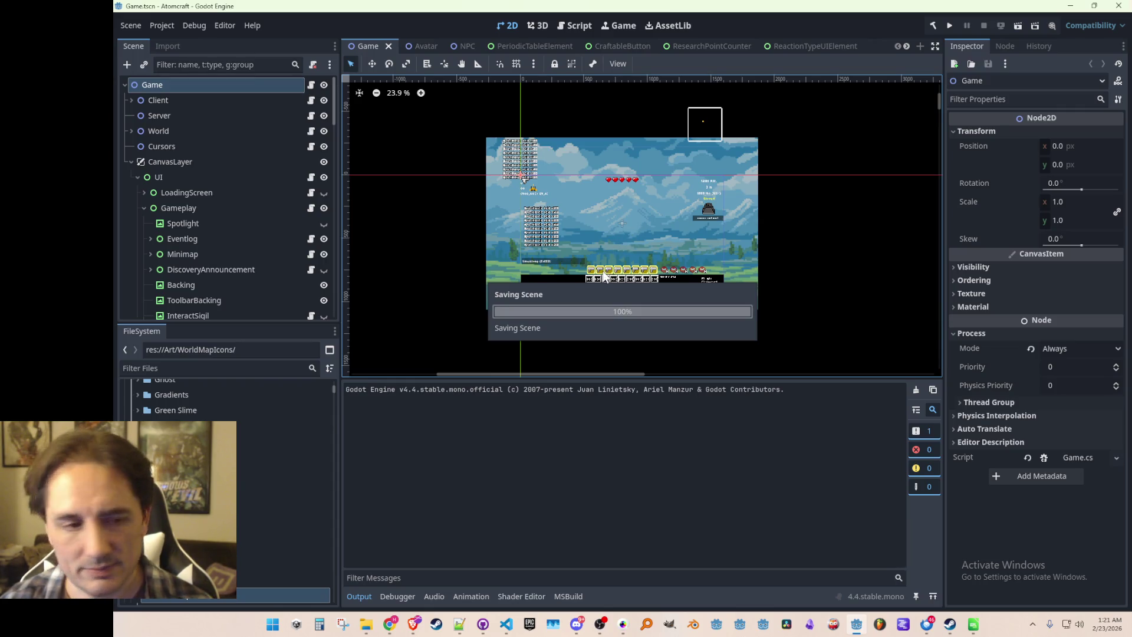
pyautogui.moveTo(602, 227); pyautogui.dragTo(603, 231)
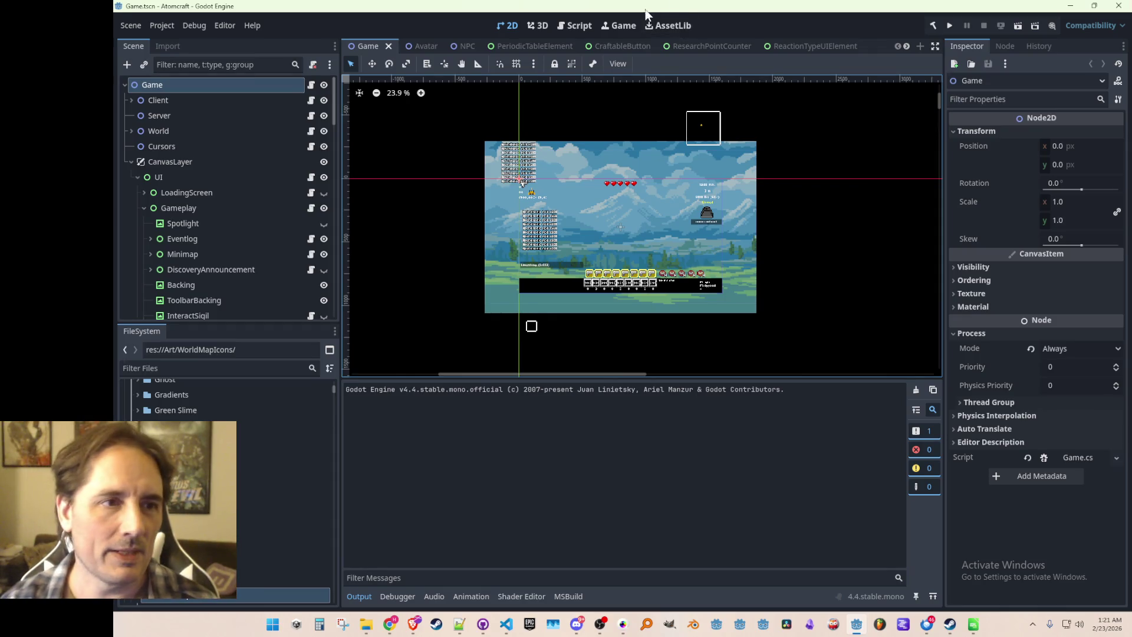
pyautogui.click(167, 27)
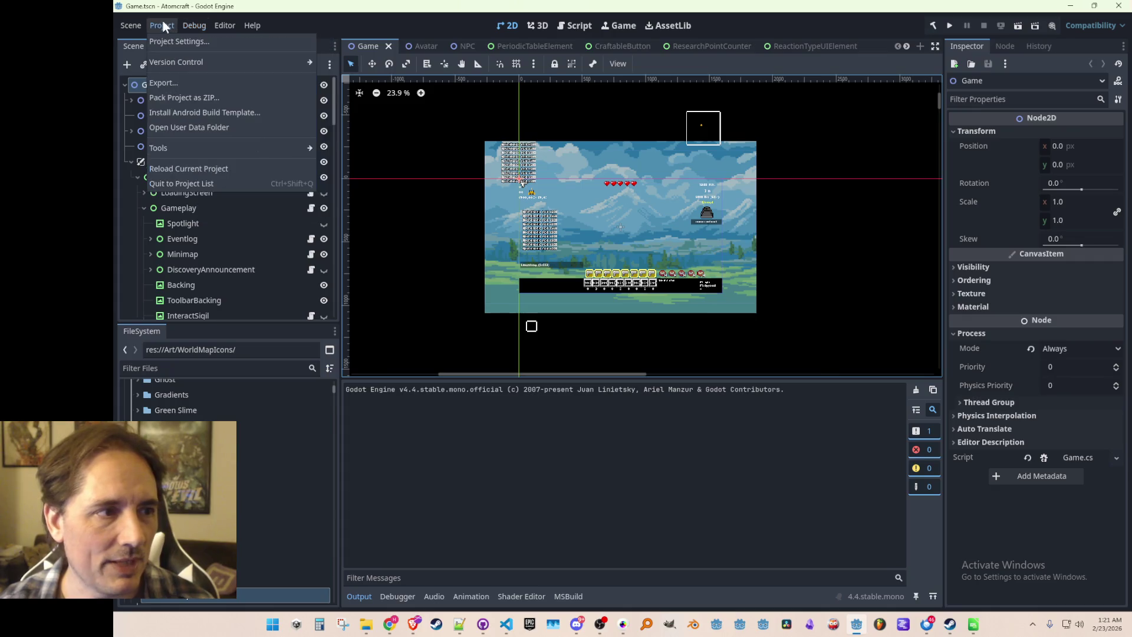
# - Export the Windows Desktop preset over AtomCraft.exe in windows_content, confirming overwrite, and close the Export dialog
pyautogui.click(166, 81)
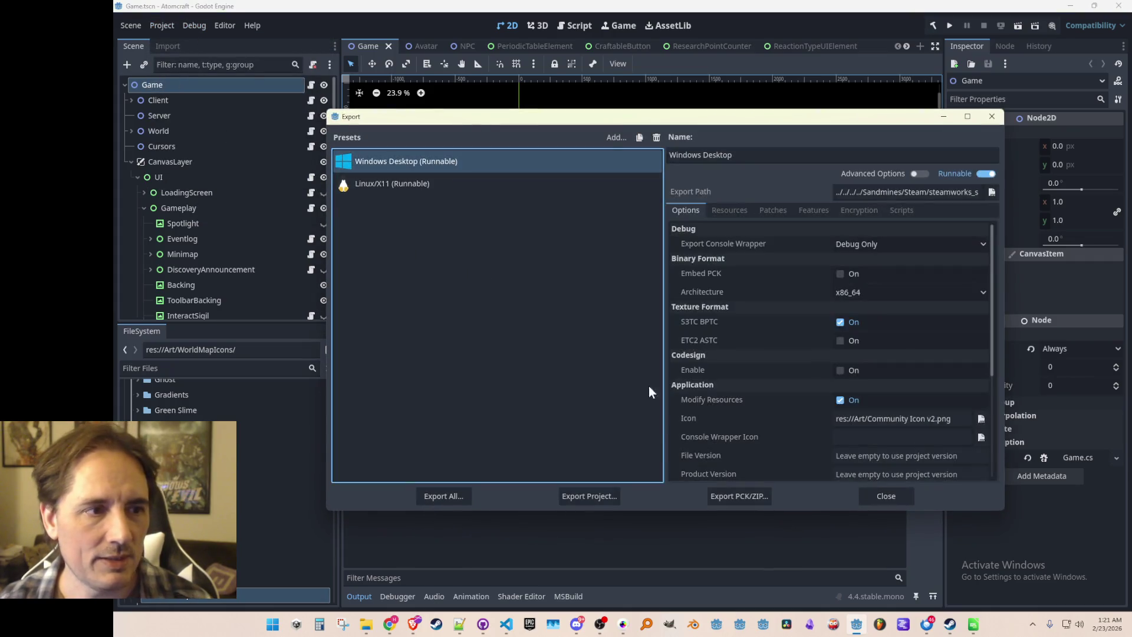
pyautogui.click(610, 489)
pyautogui.click(520, 487)
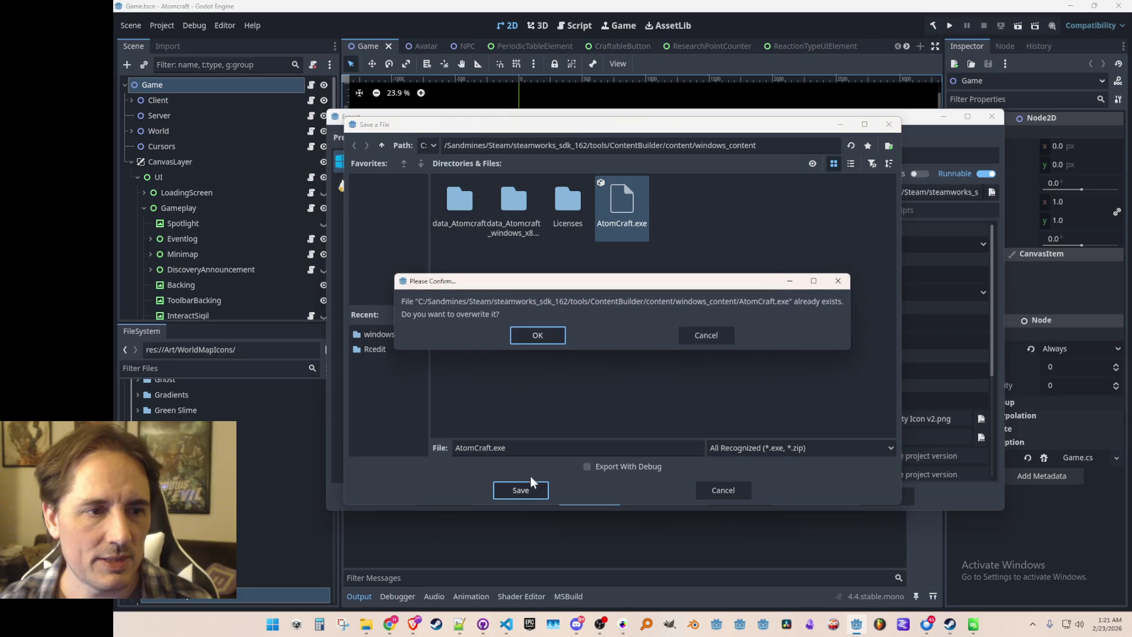
pyautogui.click(547, 338)
pyautogui.click(492, 625)
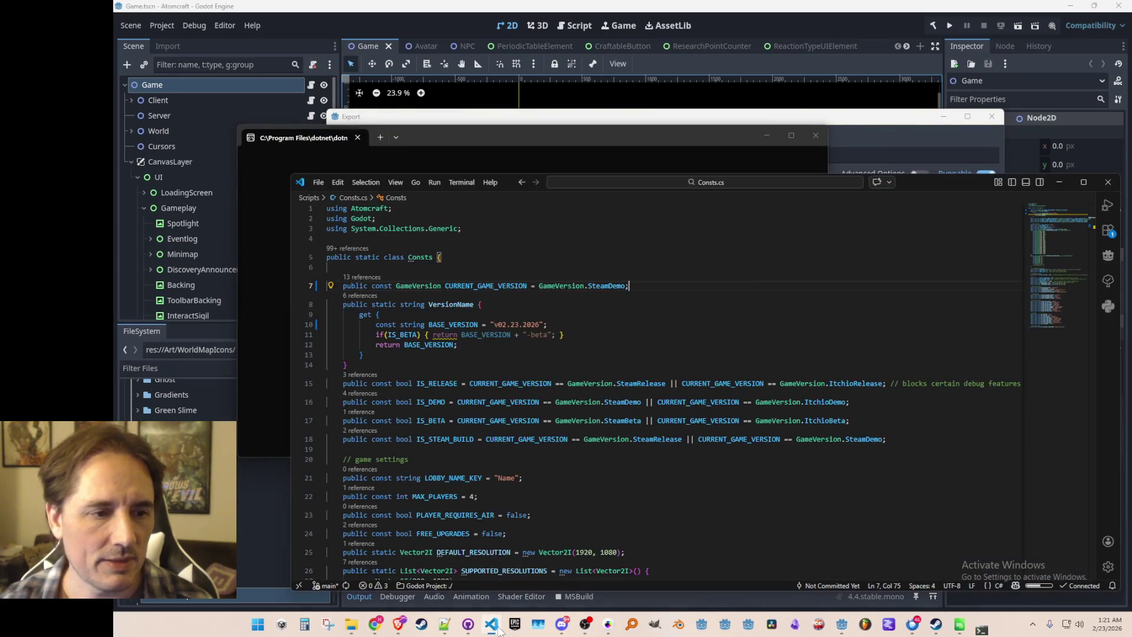
pyautogui.click(491, 624)
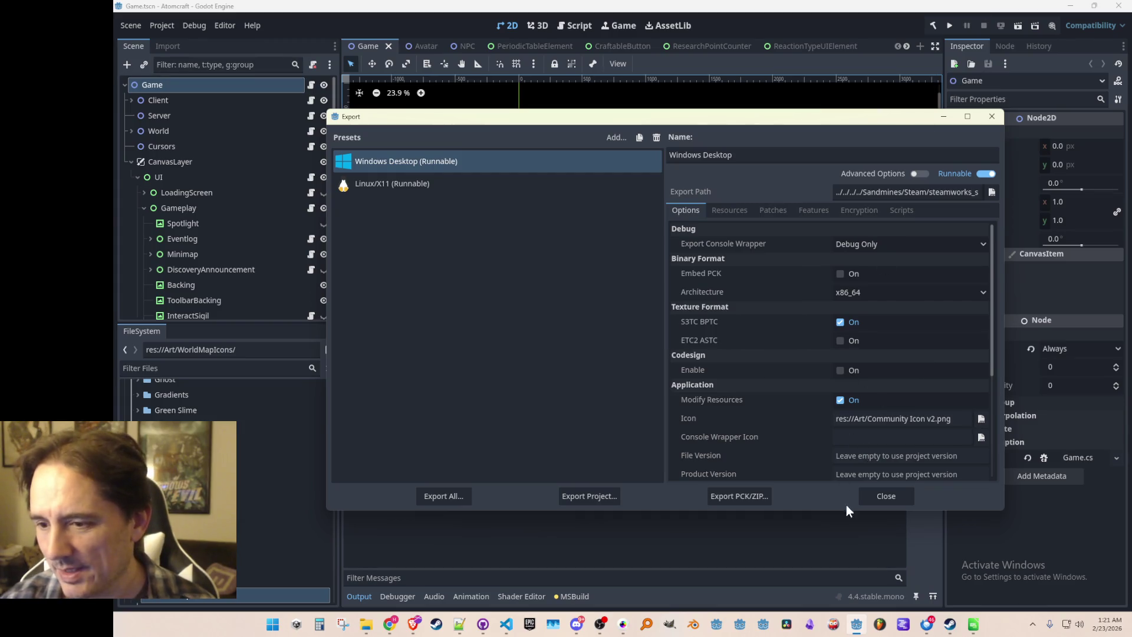
pyautogui.click(878, 496)
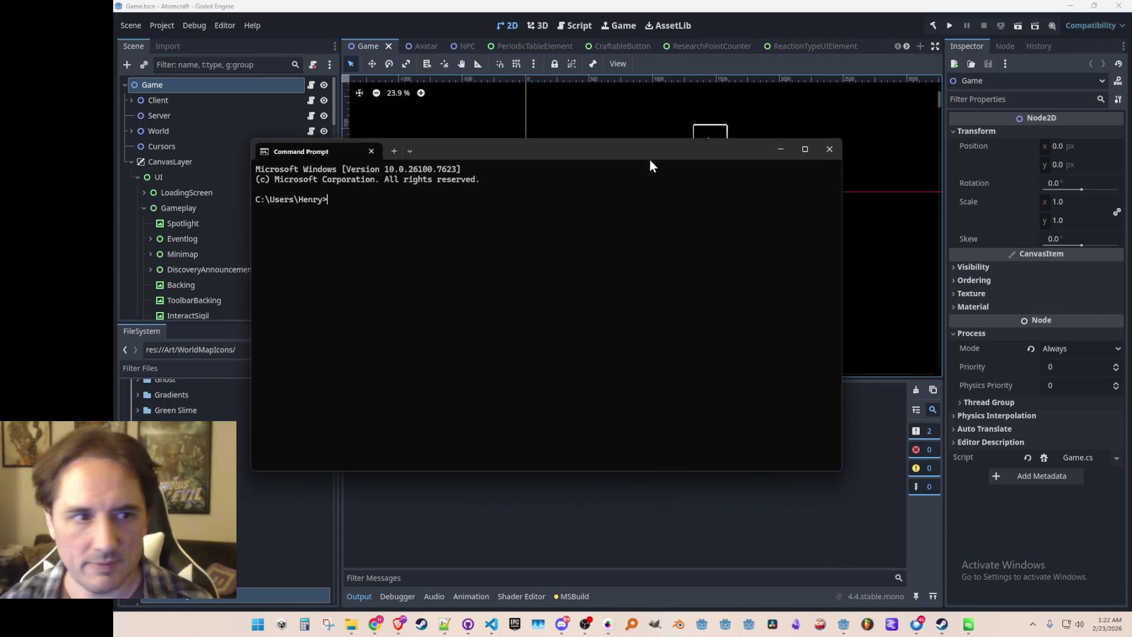
# - Drag the Command Prompt window almost entirely off the right edge of the screen
pyautogui.moveTo(571, 155); pyautogui.dragTo(1131, 291)
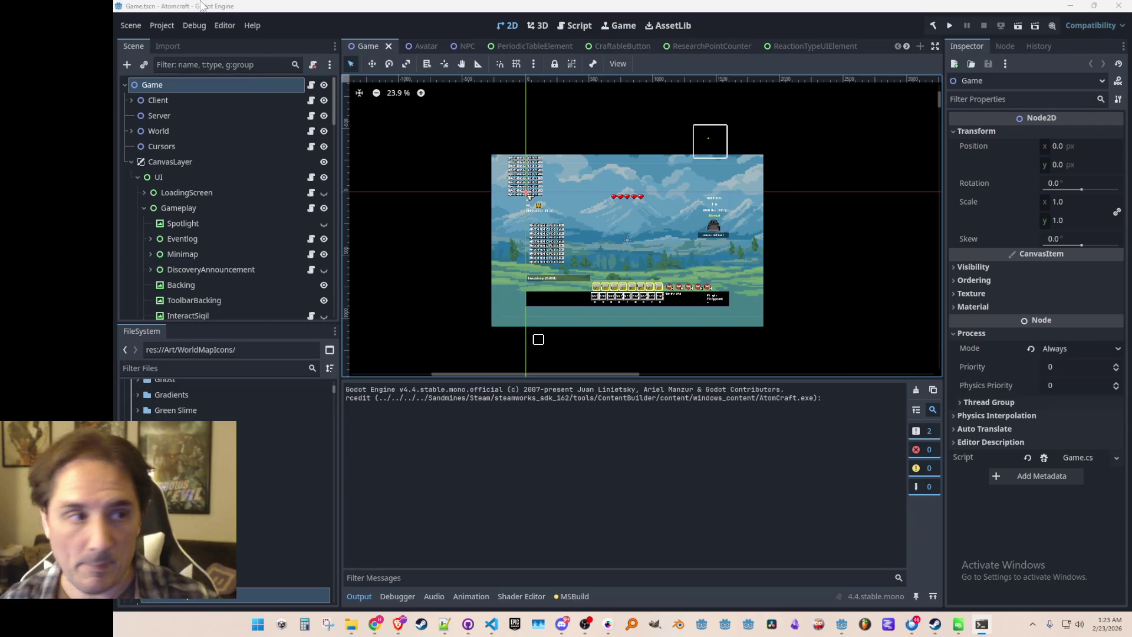
# - Open Atomcraft's user data folder via Project > Open User Data Folder, then minimize it
pyautogui.click(159, 24)
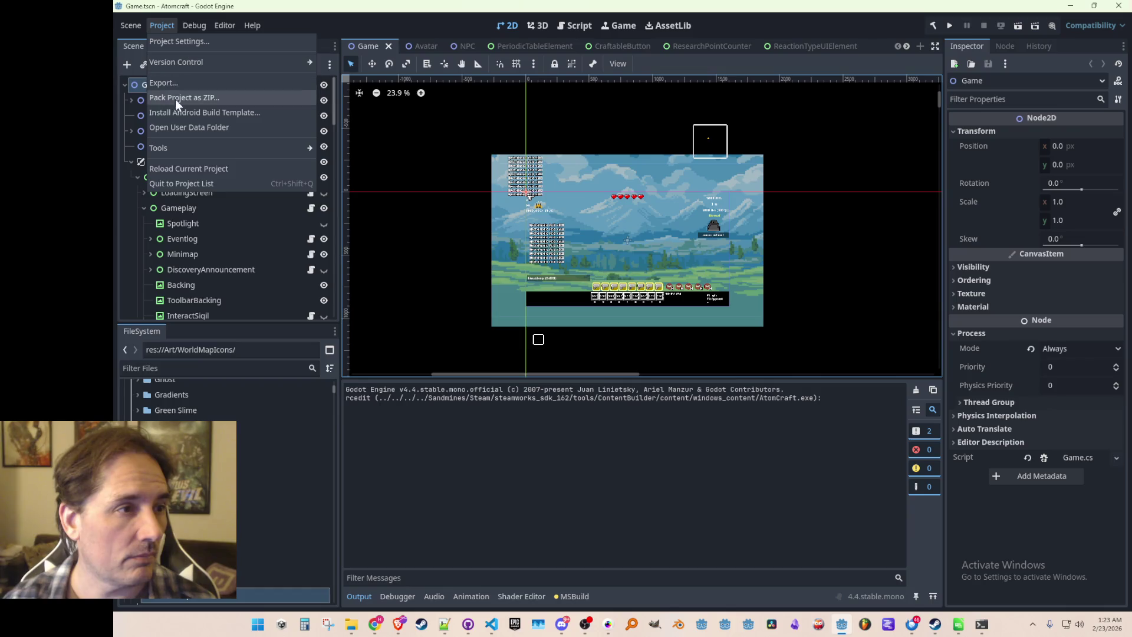
pyautogui.click(172, 127)
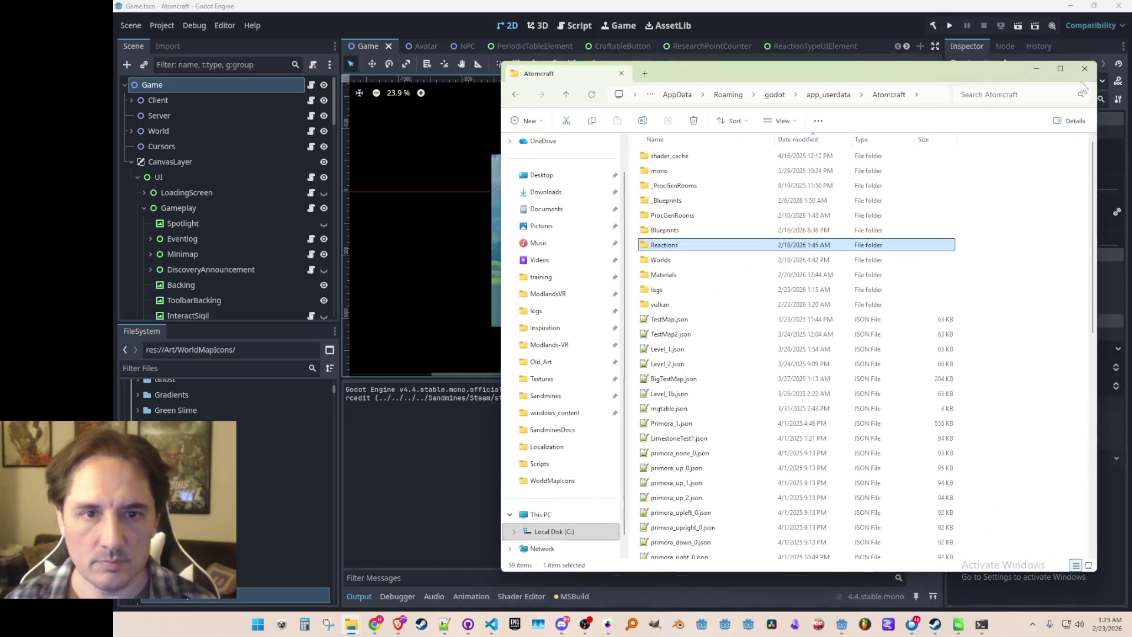
pyautogui.click(1044, 69)
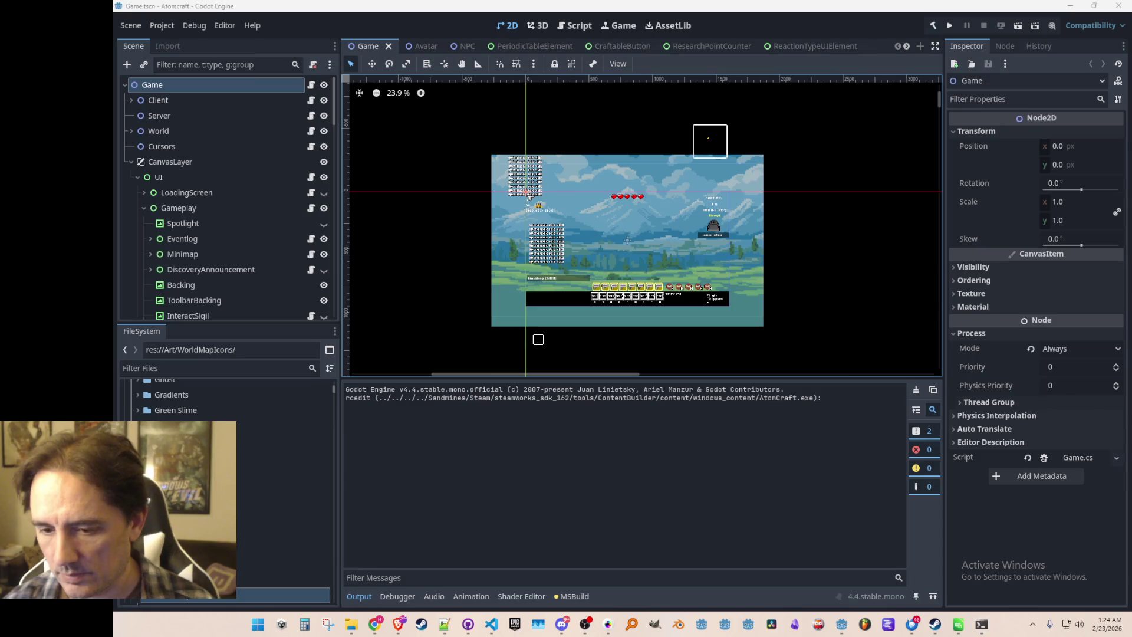
# - Briefly show the desktop with Win+D
pyautogui.press('super+d')
pyautogui.press('super+d')
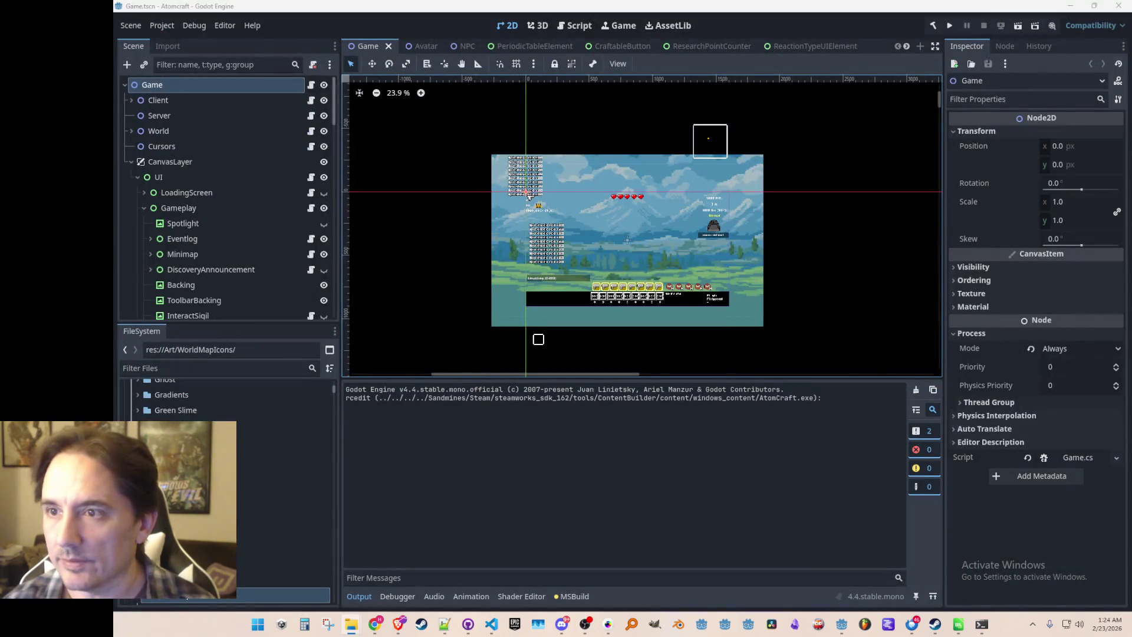
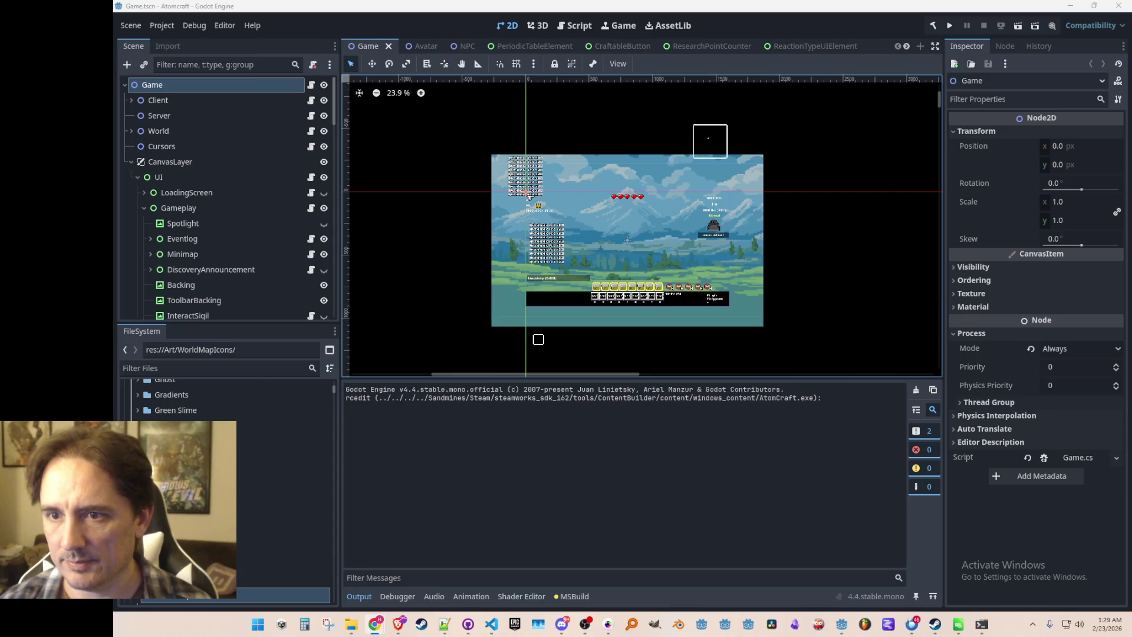
# - Look over the Atomcraft Demo library and store pages in Steam
pyautogui.click(935, 623)
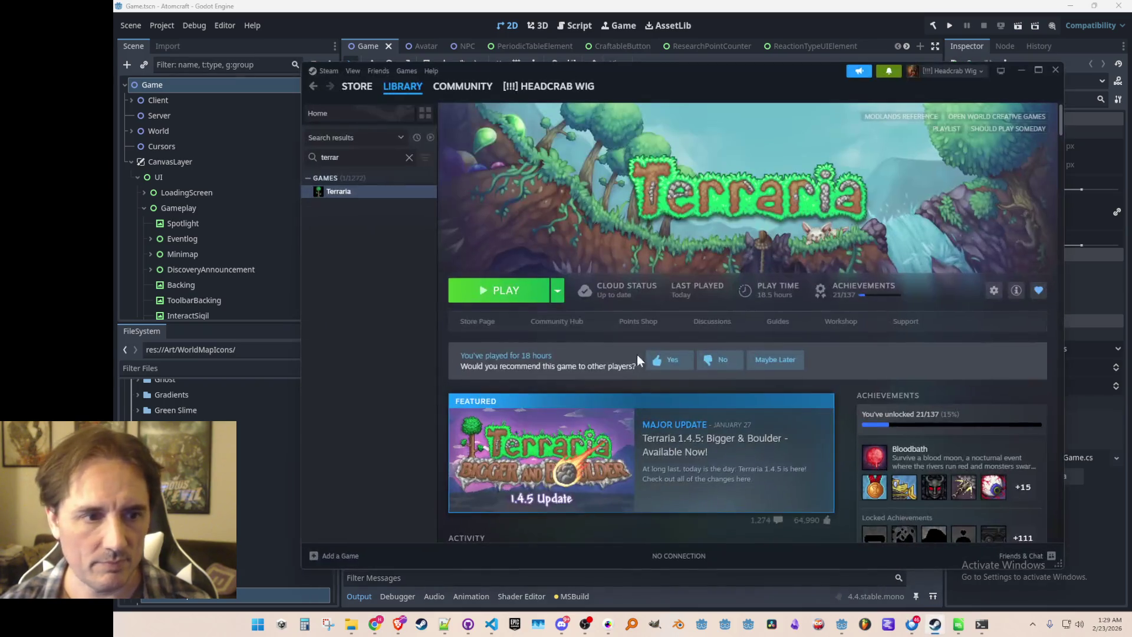
pyautogui.click(403, 86)
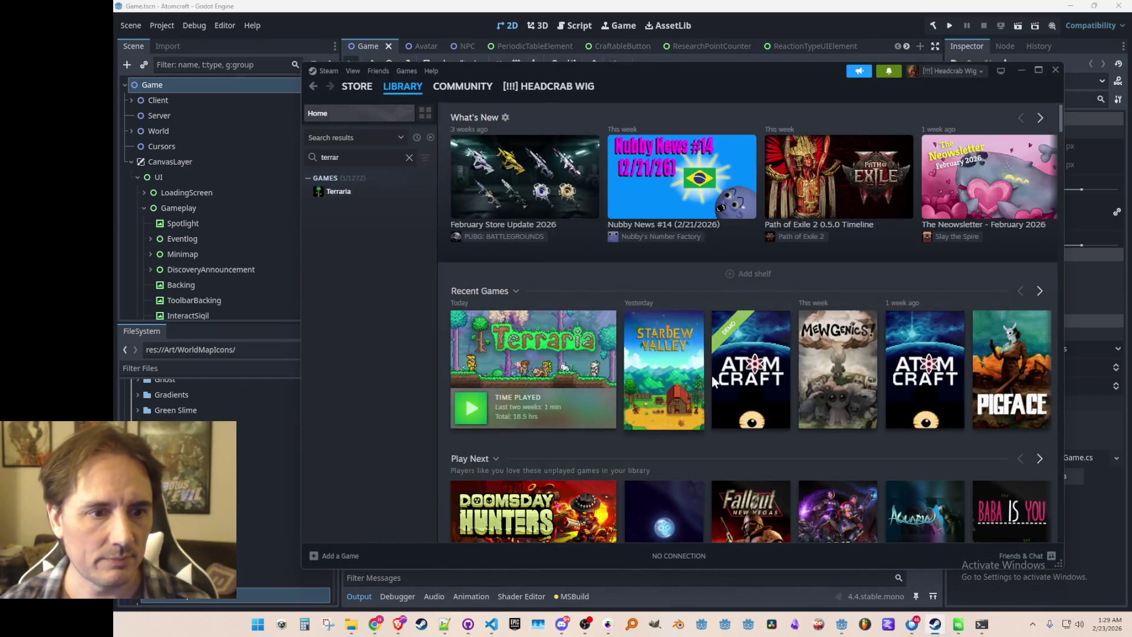
pyautogui.click(743, 345)
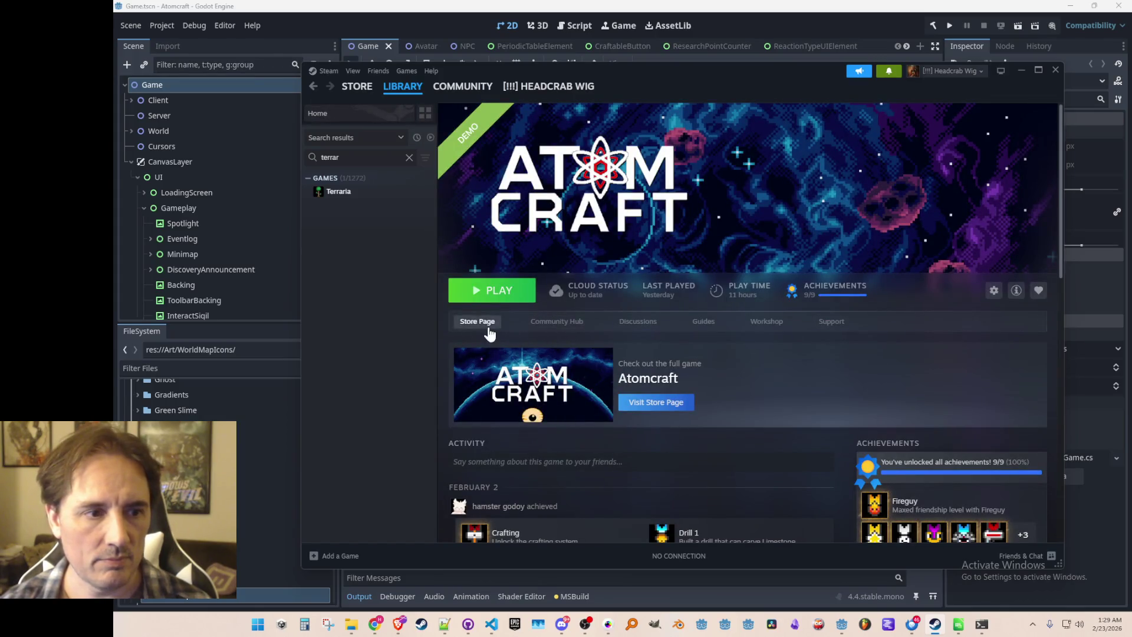
pyautogui.click(468, 324)
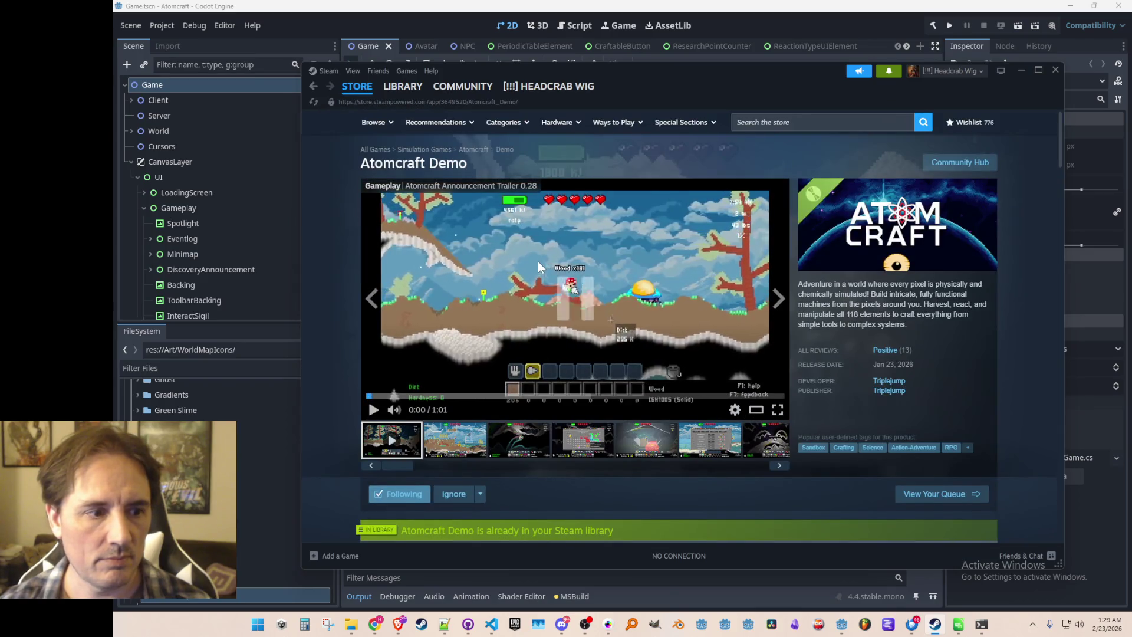
pyautogui.scroll(-5, 537, 260)
pyautogui.click(313, 86)
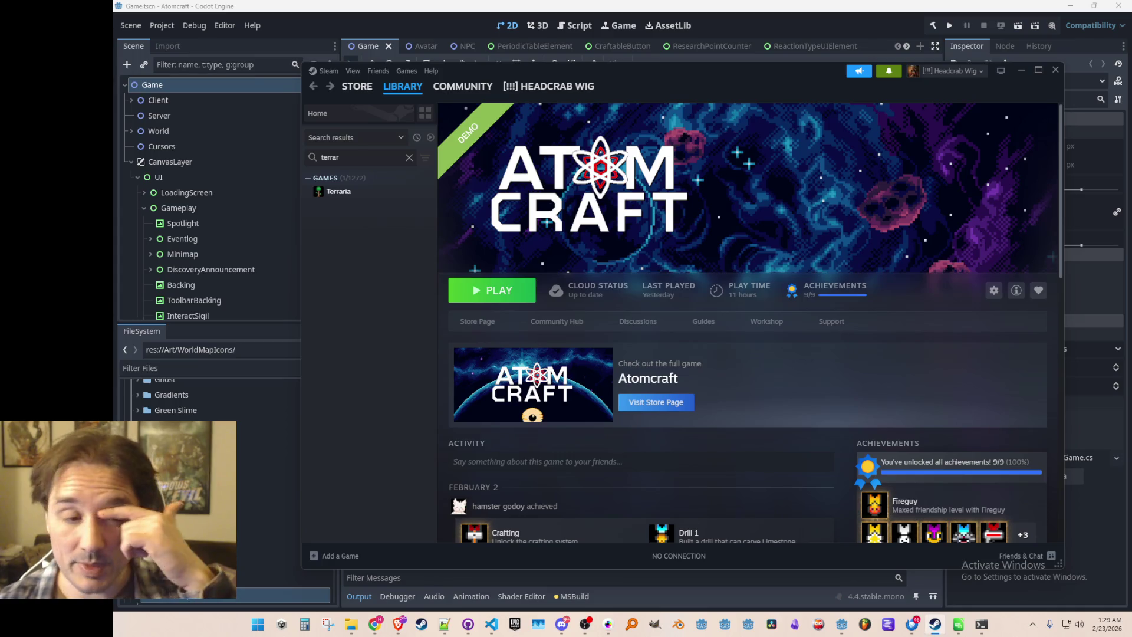
pyautogui.click(871, 7)
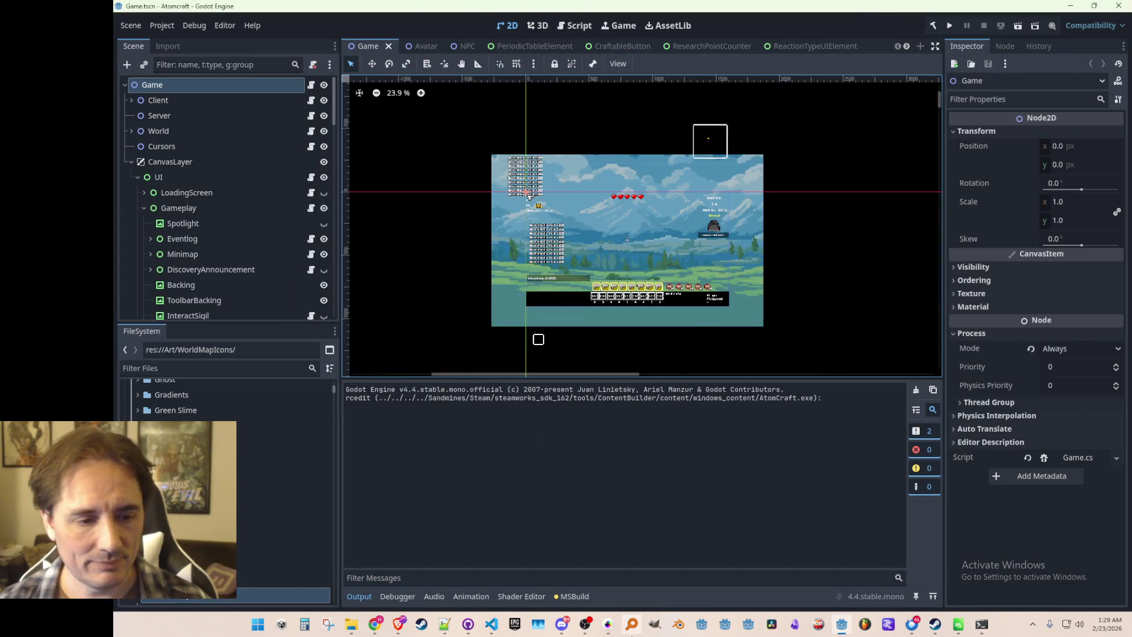
# - Replace SteamDemo with ItchioBeta on line 7 of Consts.cs
pyautogui.click(492, 629)
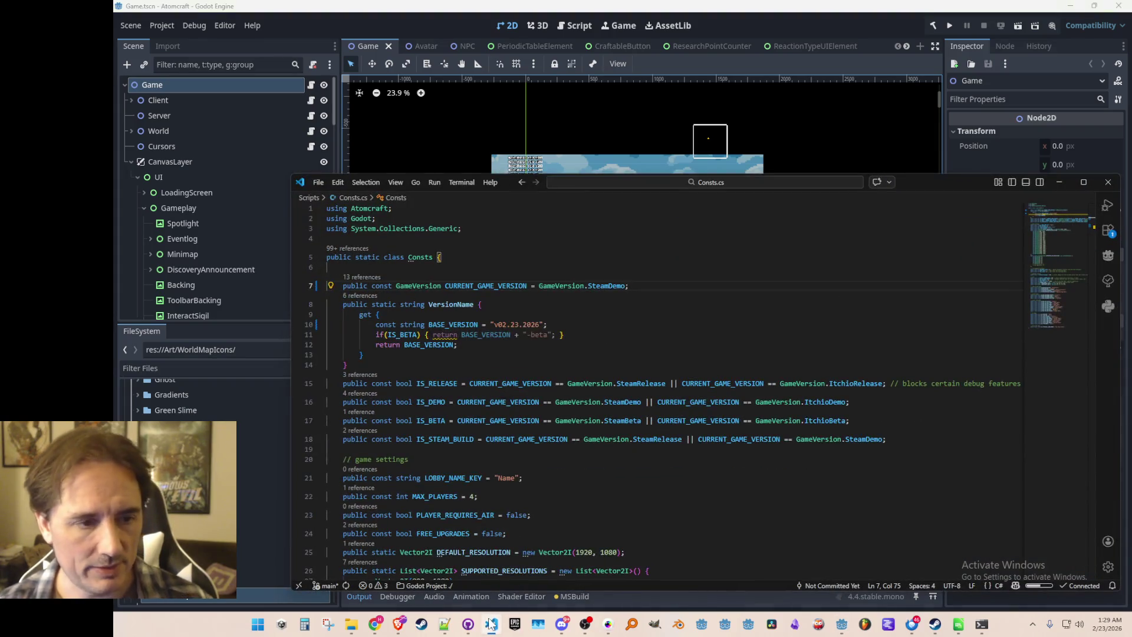
pyautogui.doubleClick(613, 288)
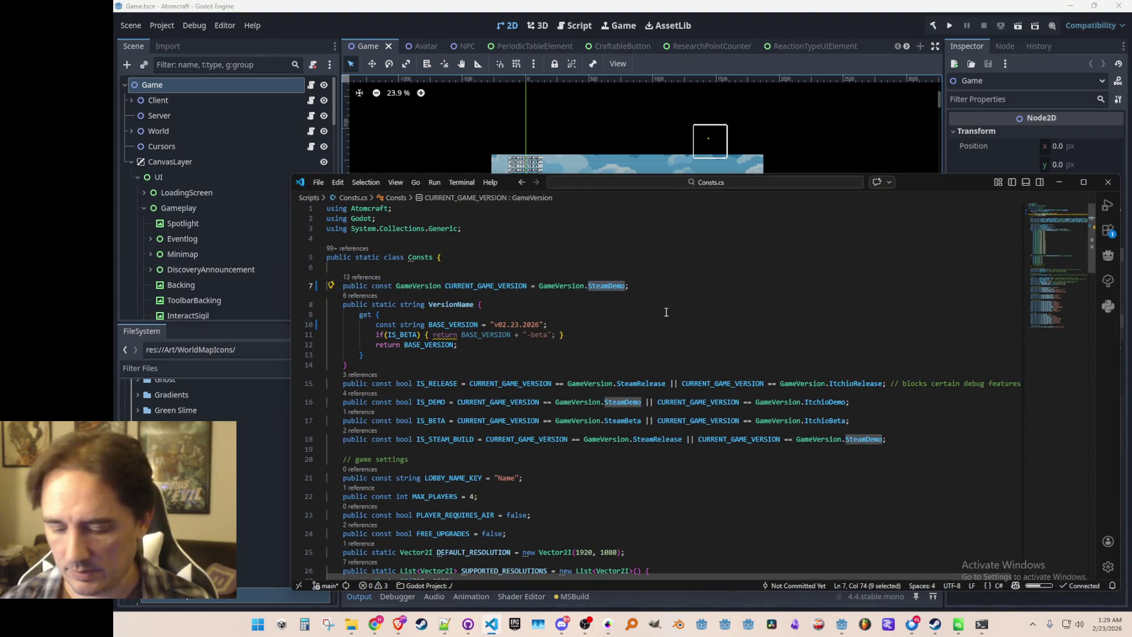
pyautogui.write('Itch')
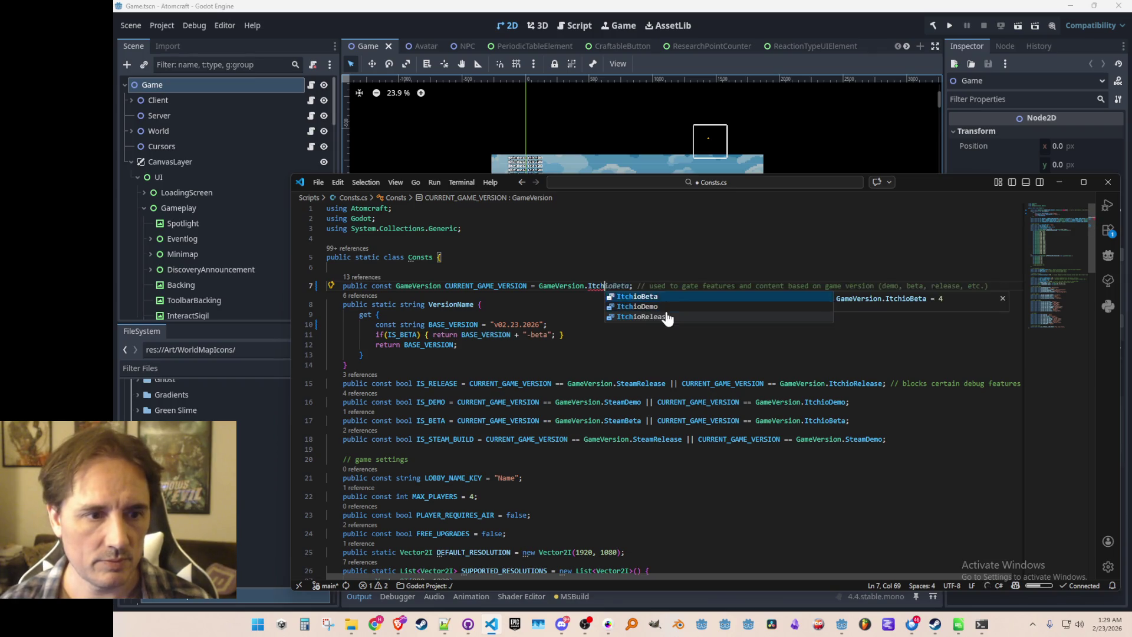
pyautogui.press('Return')
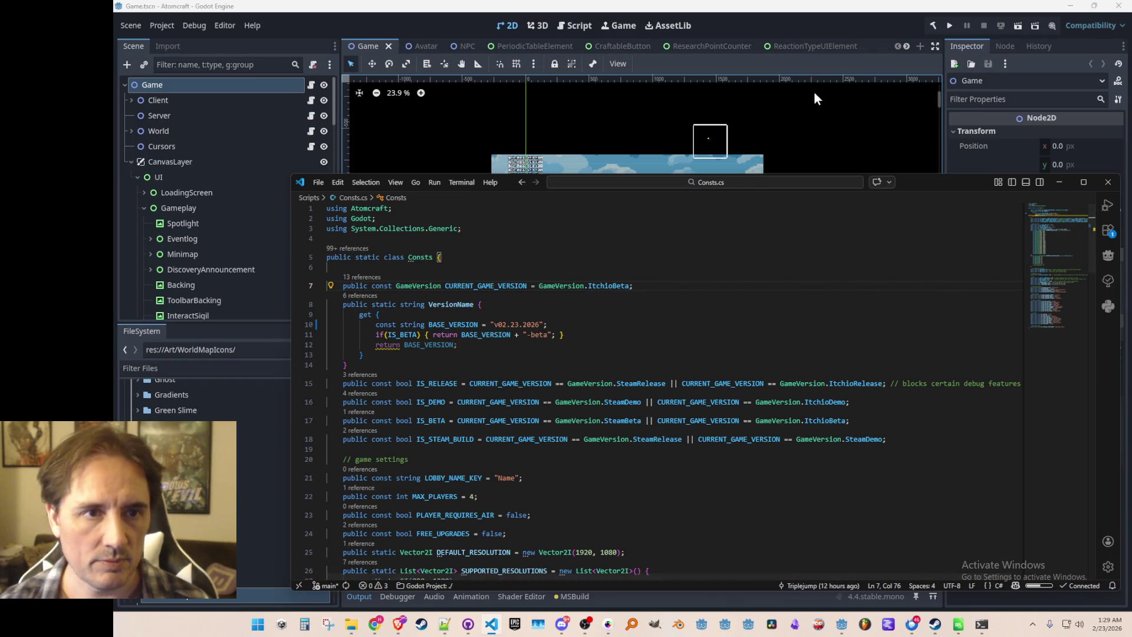
pyautogui.click(811, 20)
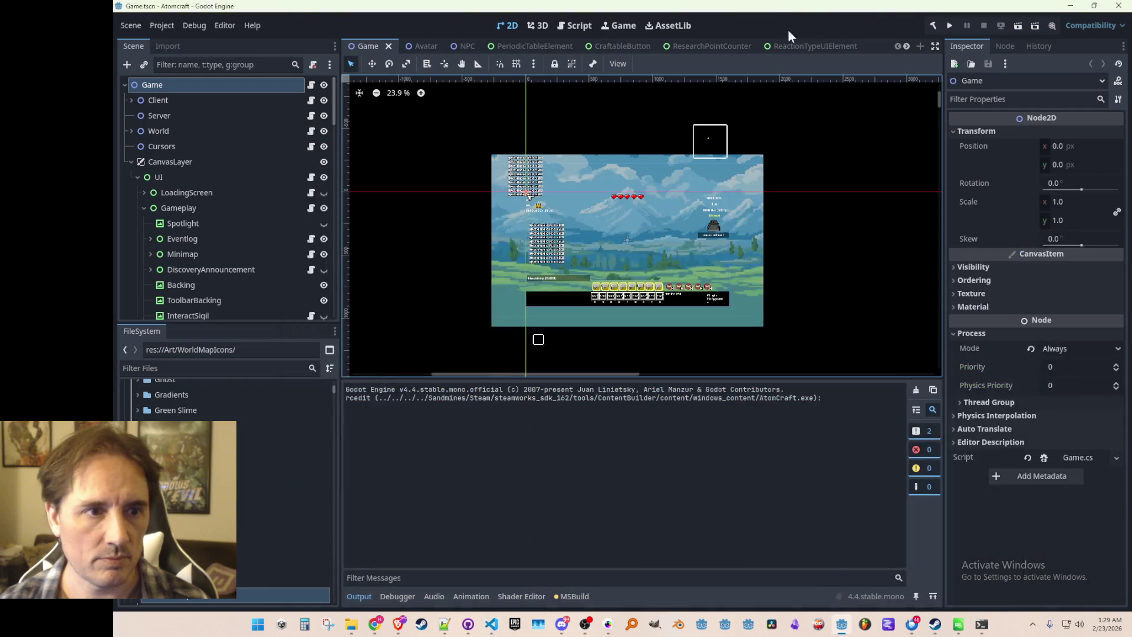
pyautogui.click(151, 27)
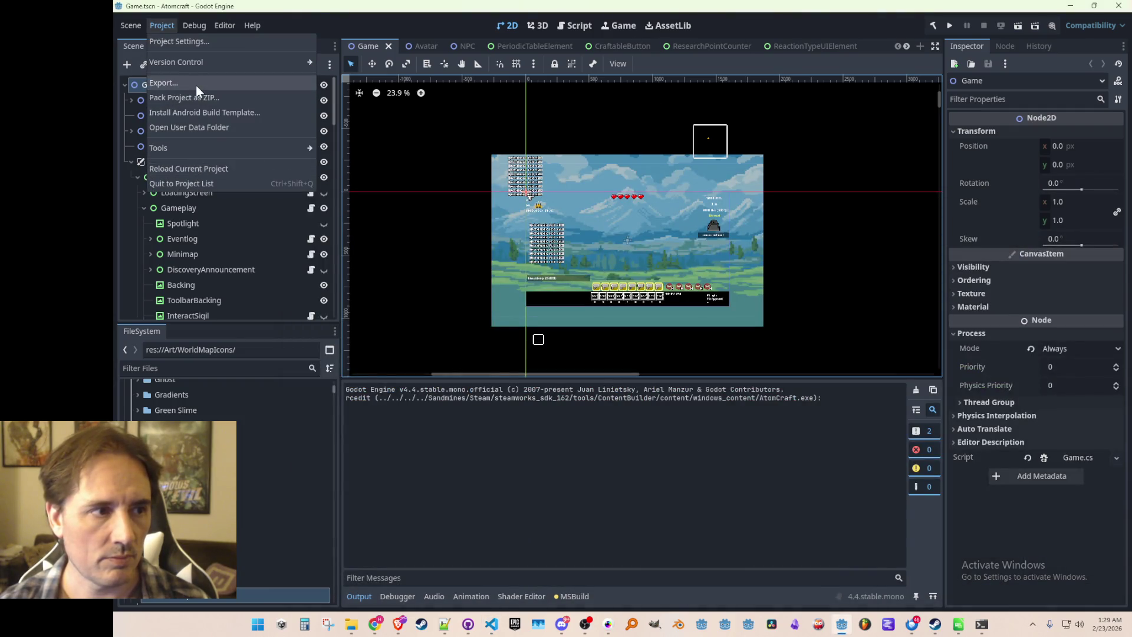
# - Export the Windows Desktop build, overwriting the existing AtomCraft.exe
pyautogui.click(197, 85)
pyautogui.click(577, 494)
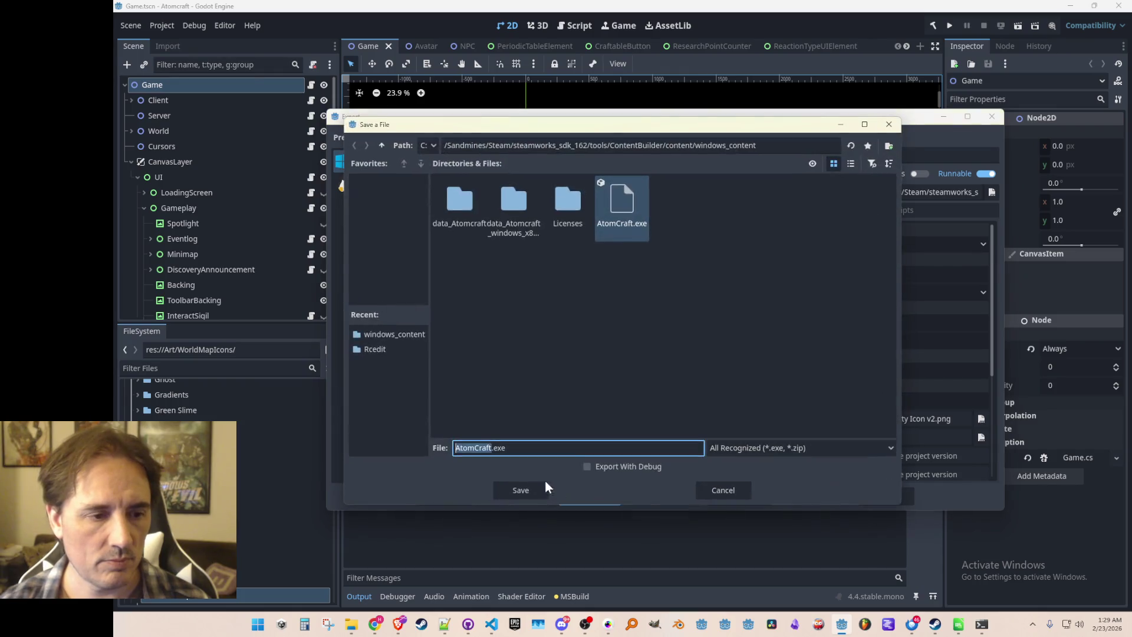
pyautogui.click(527, 490)
pyautogui.click(538, 337)
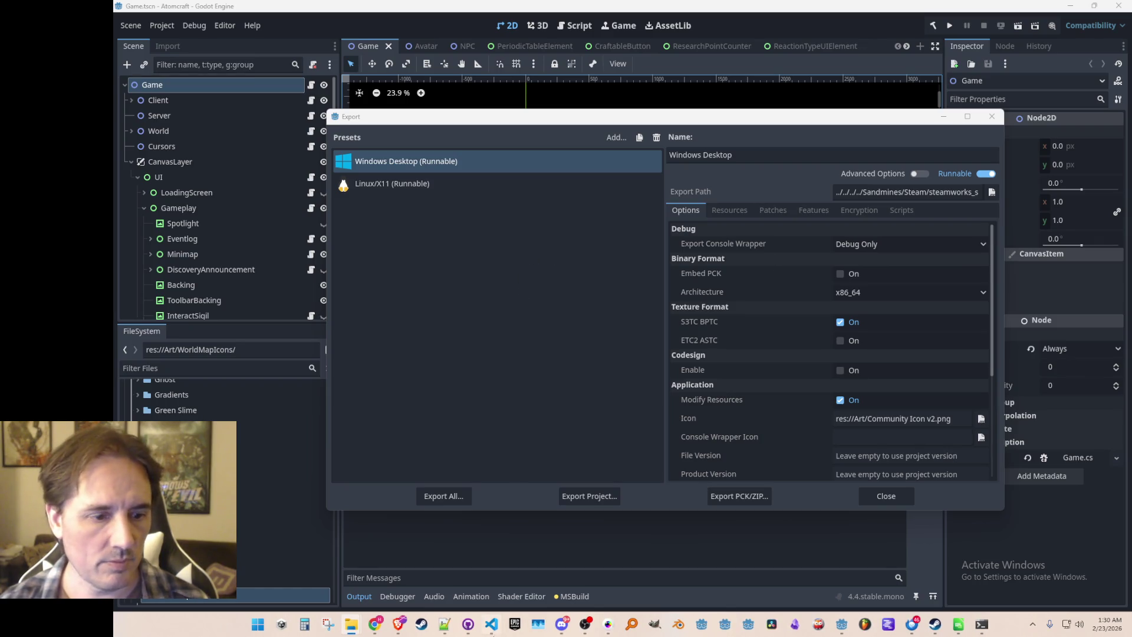
# - Change line 7 of Consts.cs from ItchioBeta to ItchioDemo and save it
pyautogui.click(492, 624)
pyautogui.doubleClick(598, 287)
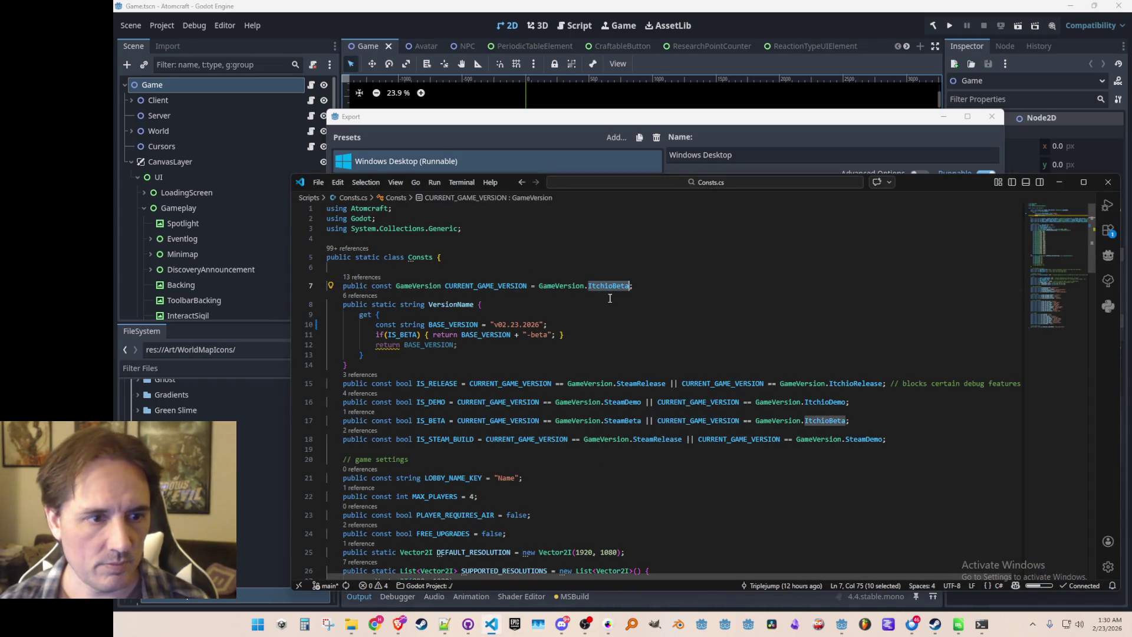
pyautogui.write('ItchioDemo')
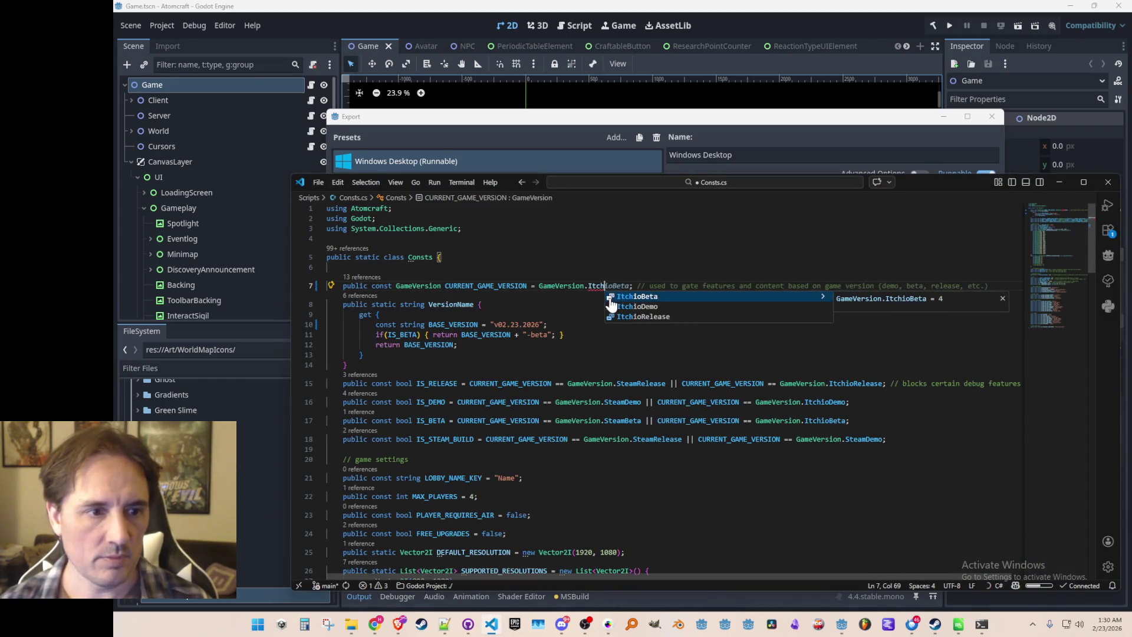
pyautogui.hotkey('ctrl', 's')
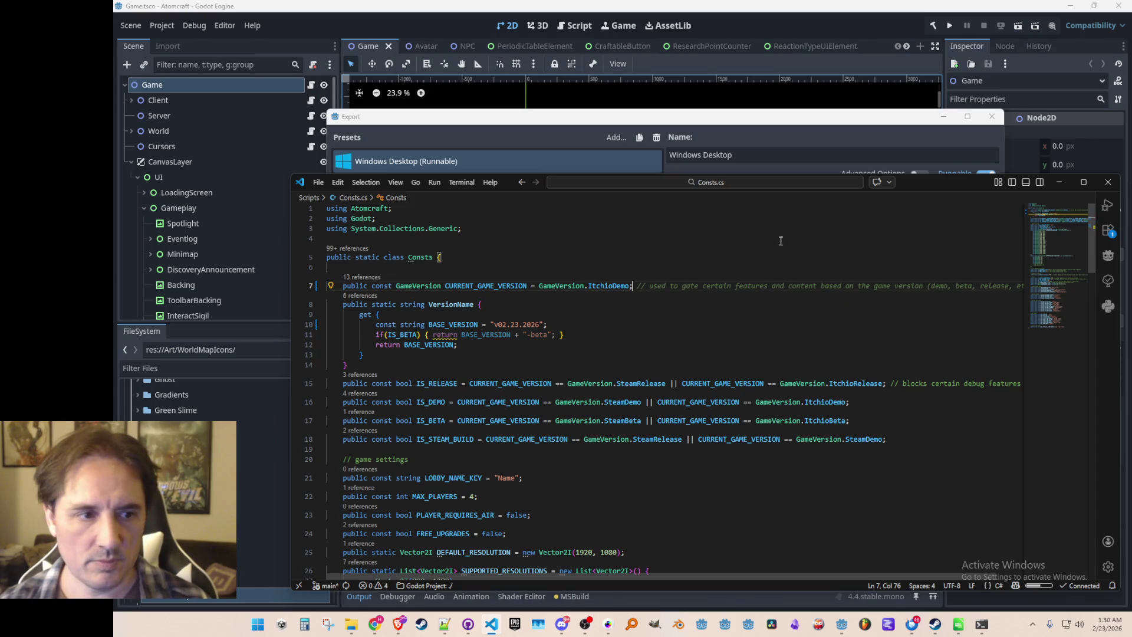
pyautogui.click(842, 118)
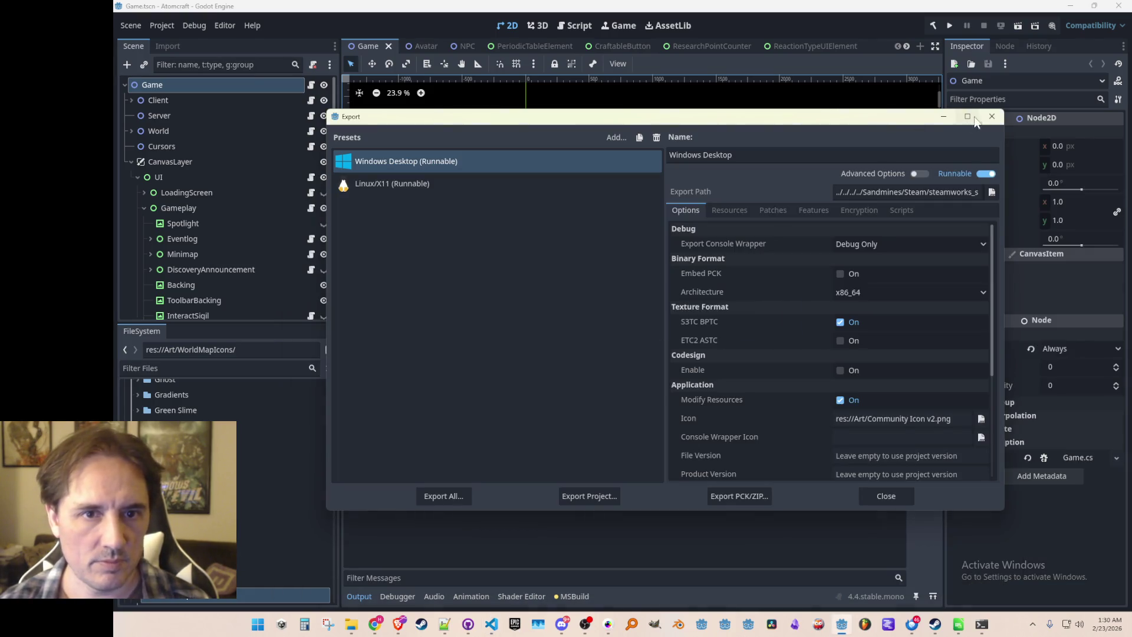
# - Re-export the Windows build over AtomCraft.exe and let packing finish before returning to Consts.cs
pyautogui.click(990, 116)
pyautogui.click(170, 26)
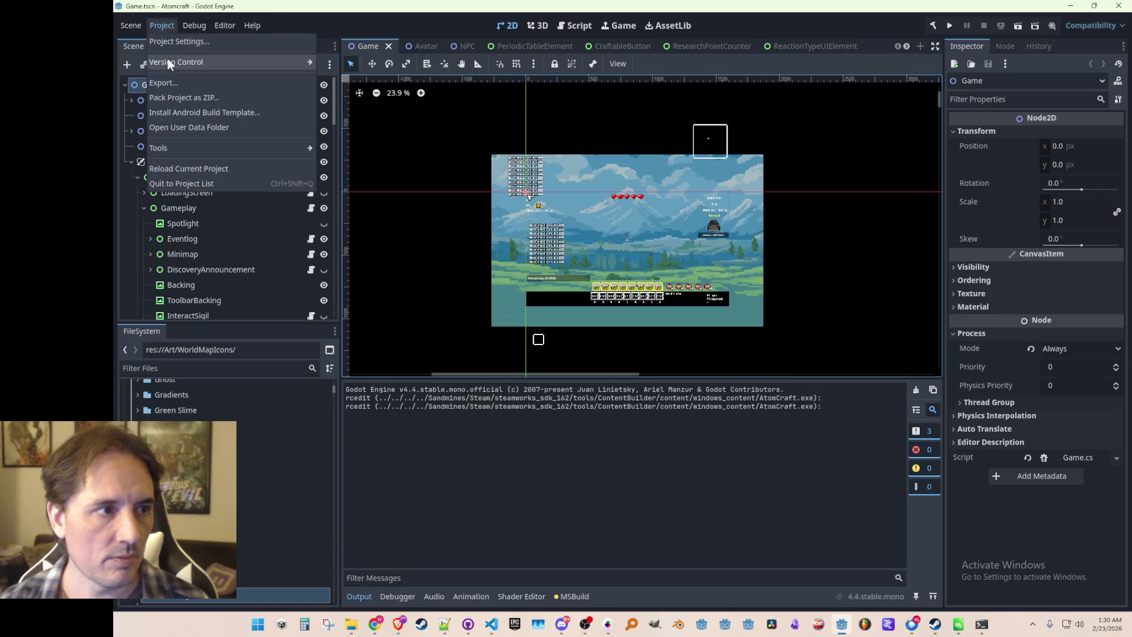
pyautogui.click(174, 77)
pyautogui.click(589, 496)
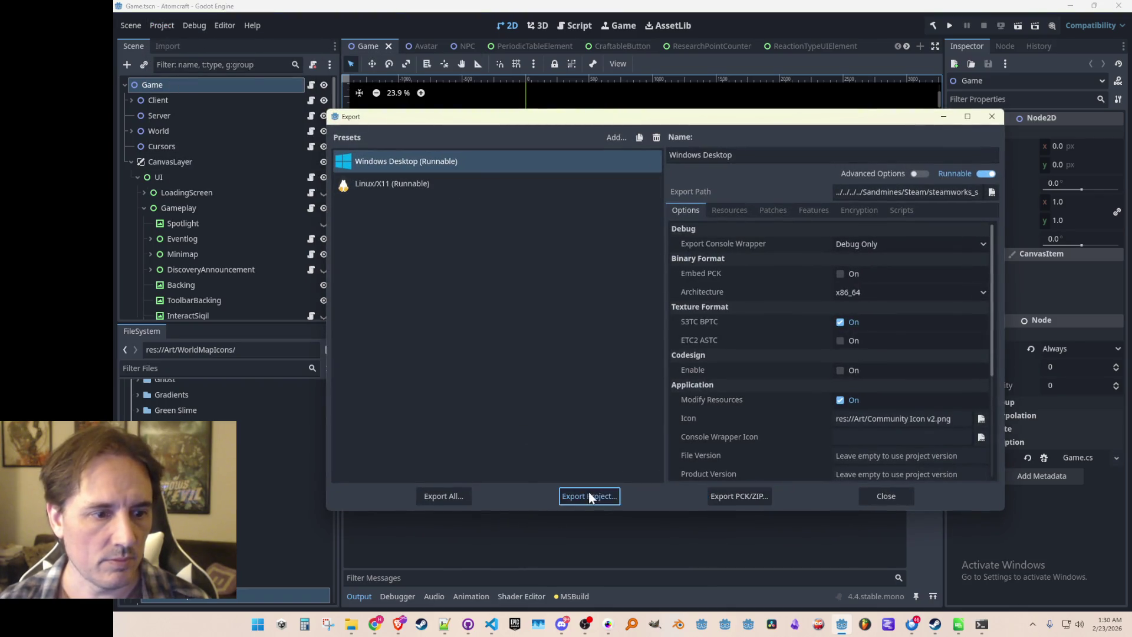
pyautogui.click(522, 489)
pyautogui.click(547, 336)
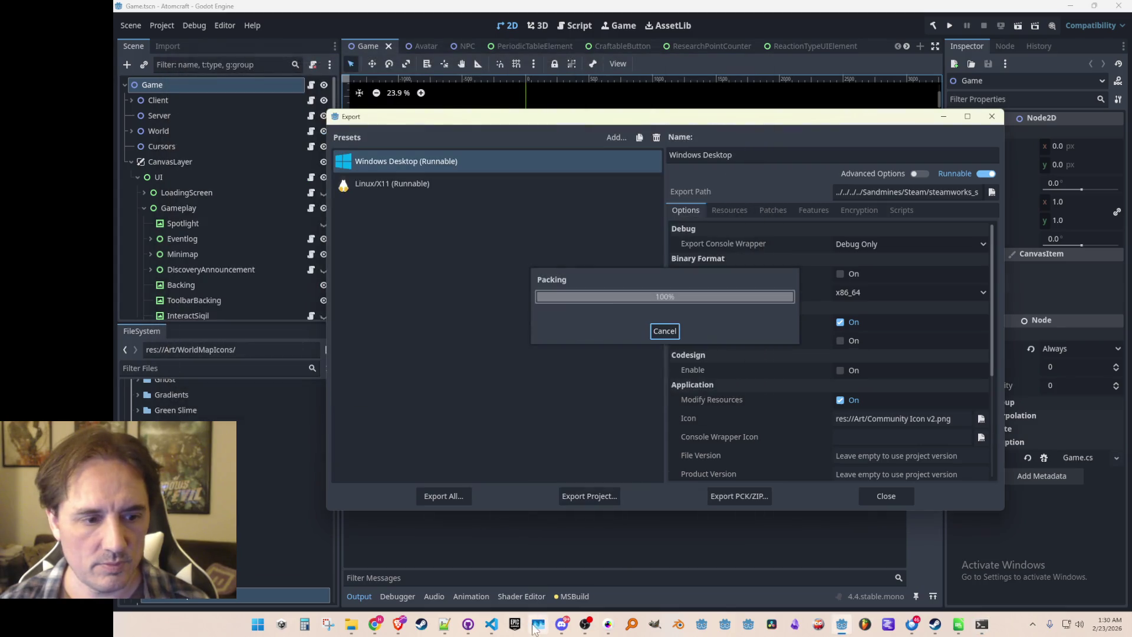
pyautogui.moveTo(493, 629)
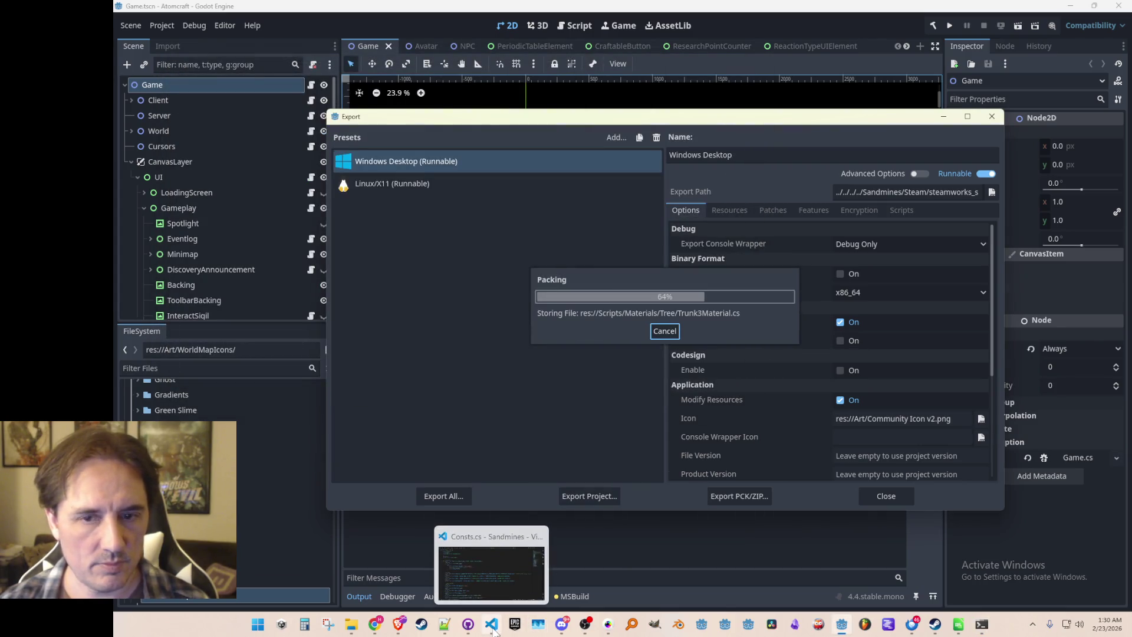
pyautogui.click(493, 628)
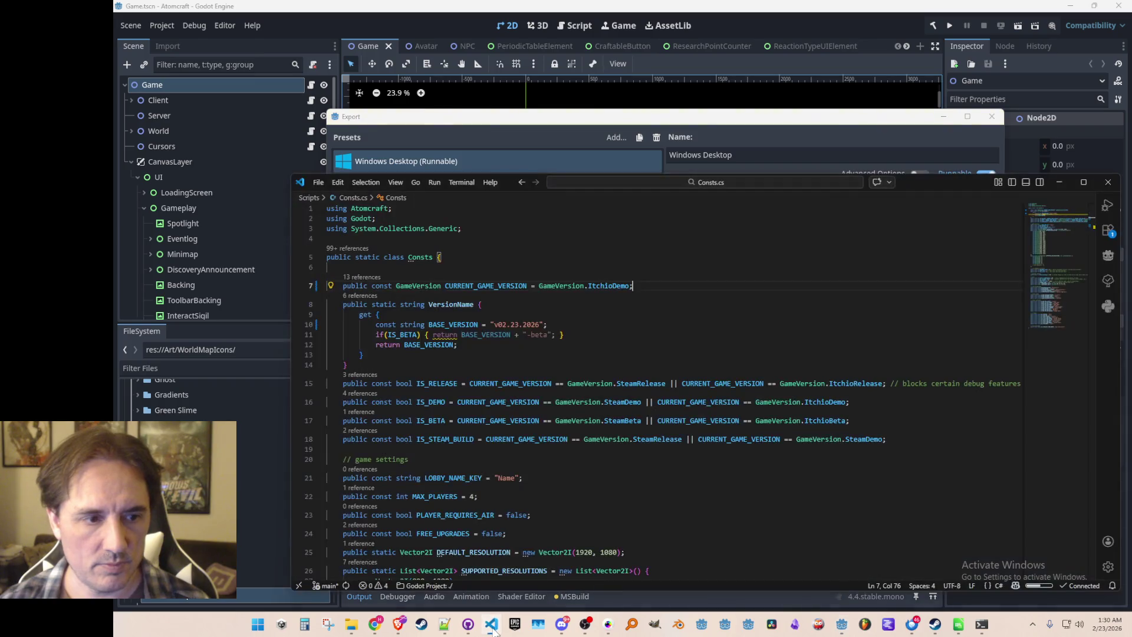
# - Minimize Visual Studio Code and close Godot's Export dialog
pyautogui.click(493, 628)
pyautogui.click(887, 496)
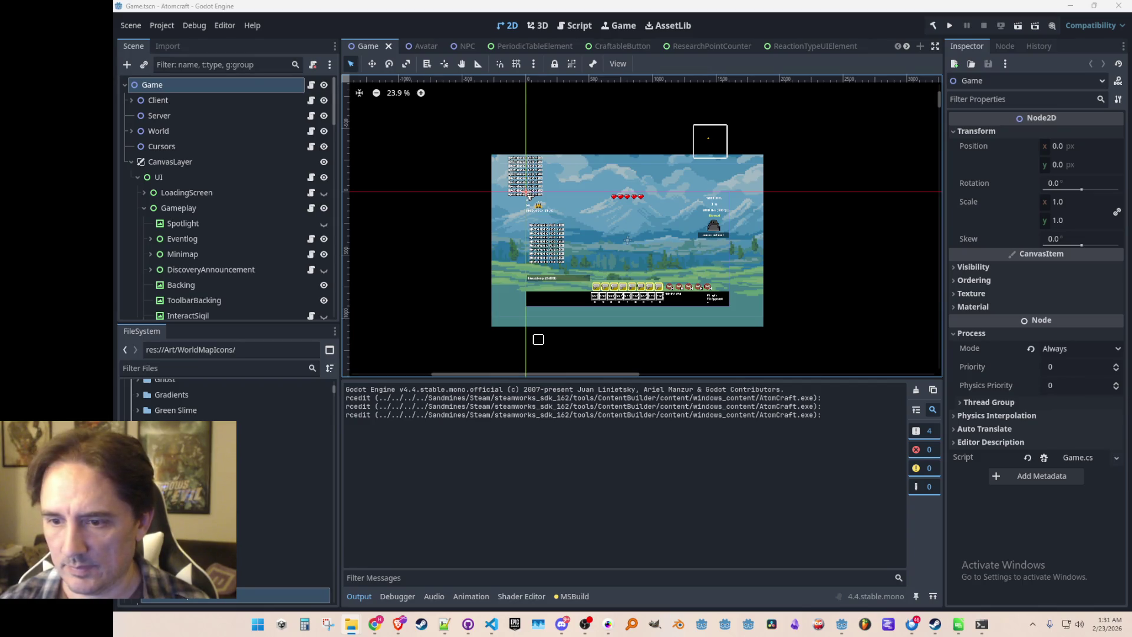
# - Choose the Forward+ renderer and use Save & Restart to reload the project
pyautogui.click(1073, 26)
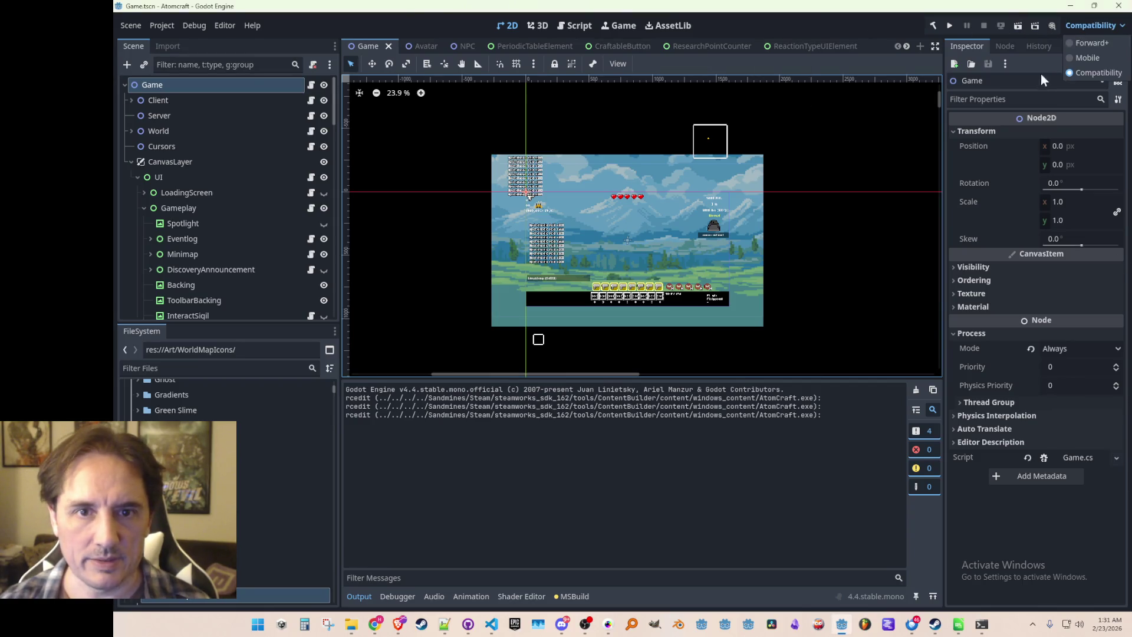
pyautogui.click(1081, 47)
pyautogui.click(581, 359)
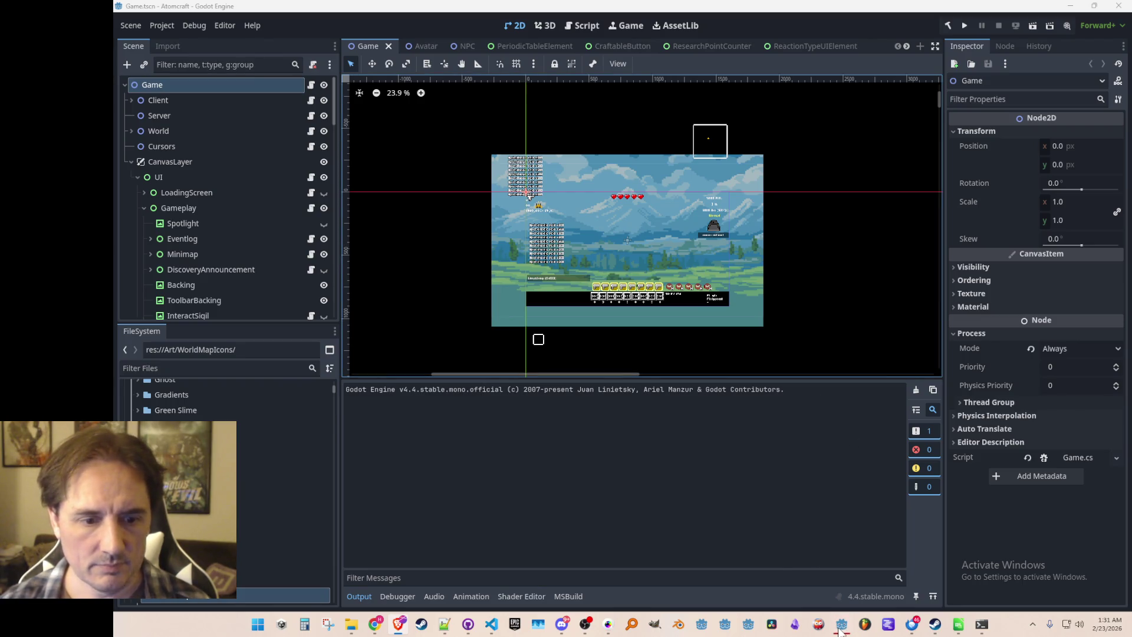
pyautogui.scroll(1, 688, 202)
pyautogui.scroll(-2, 688, 203)
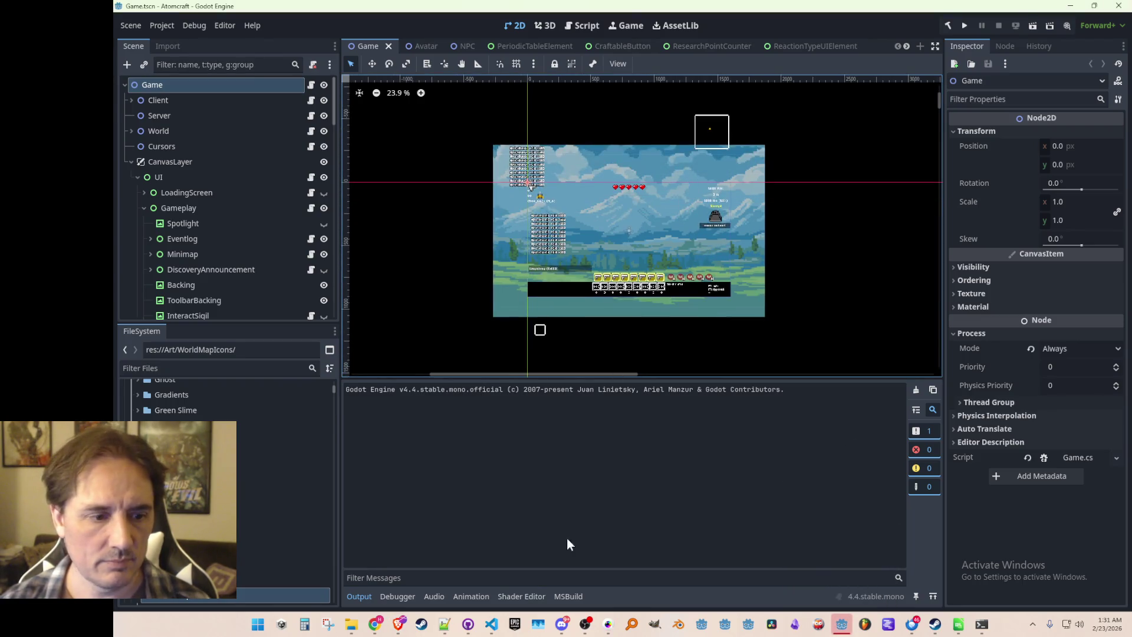
pyautogui.click(491, 623)
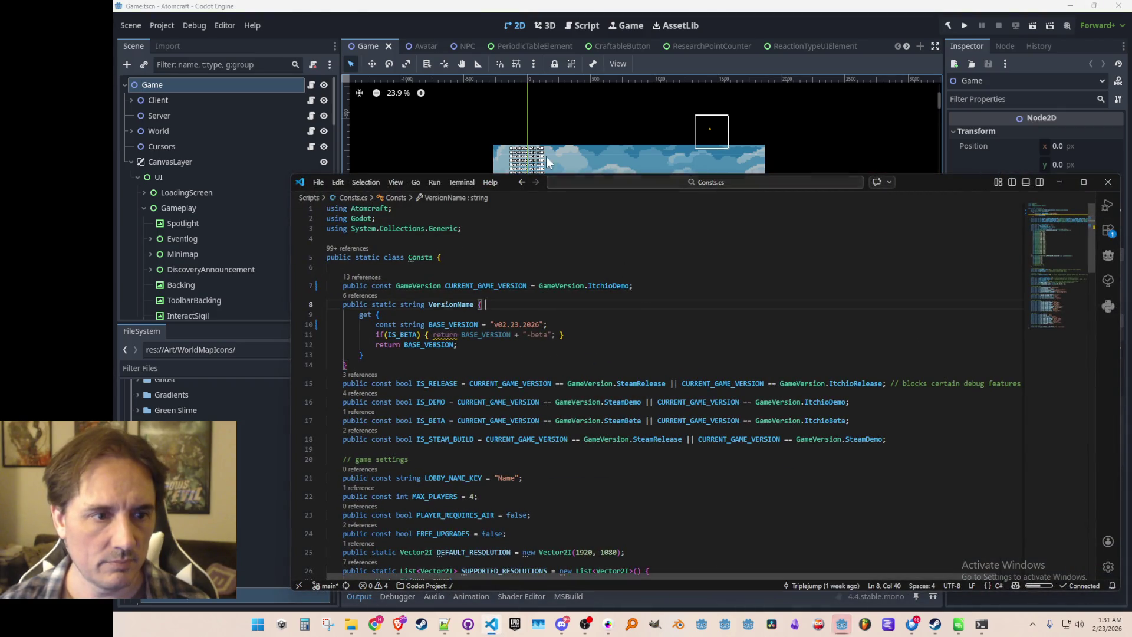
# - Export the build with the Windows Desktop preset
pyautogui.click(161, 26)
pyautogui.click(168, 83)
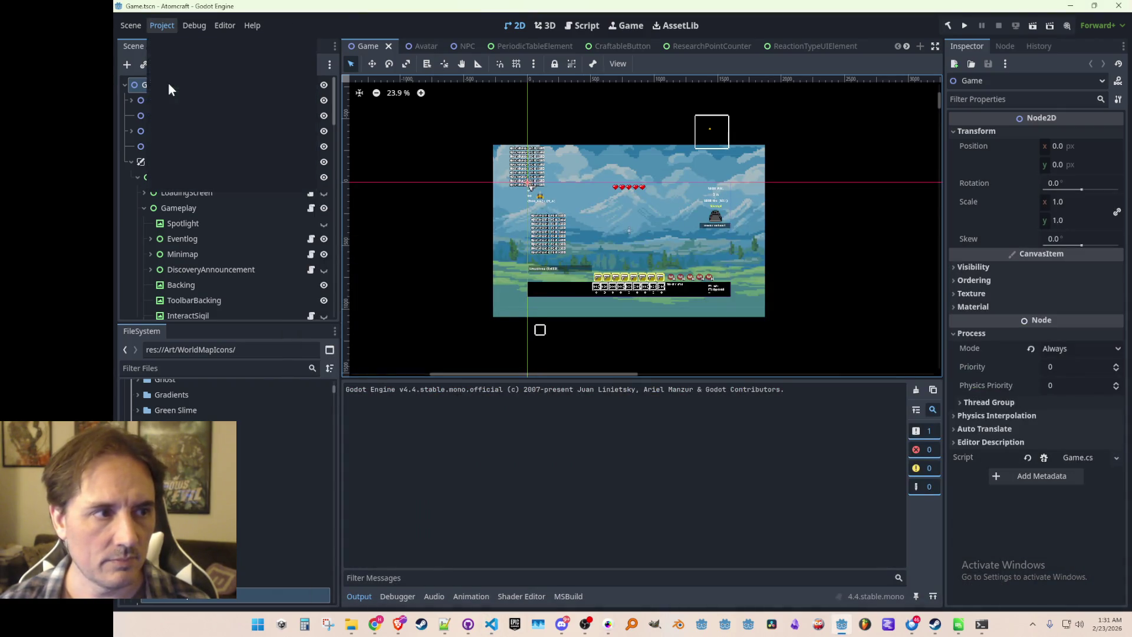
pyautogui.click(422, 158)
pyautogui.click(613, 494)
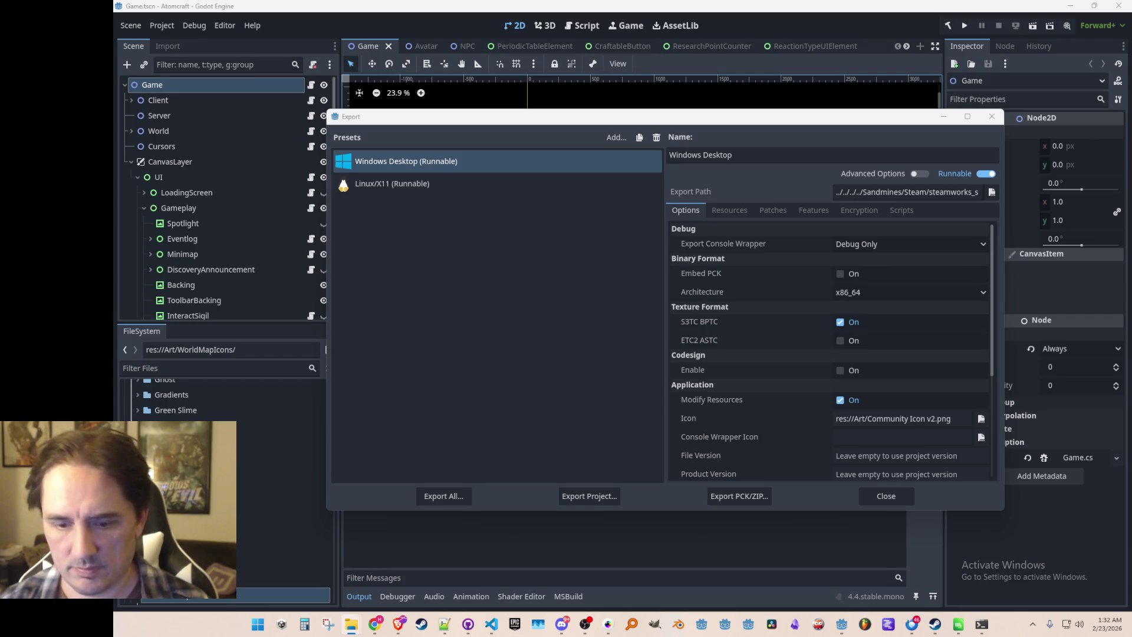
pyautogui.click(992, 116)
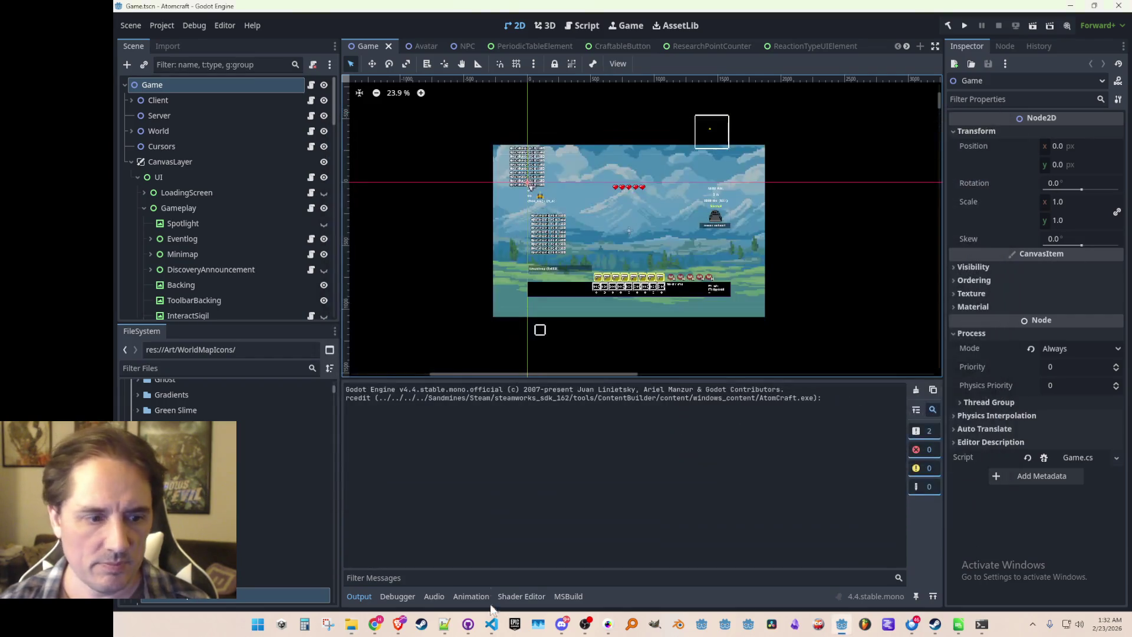
# - Change line 7 of Consts.cs from ItchioDemo to ItchioBeta and save
pyautogui.click(489, 629)
pyautogui.doubleClick(596, 286)
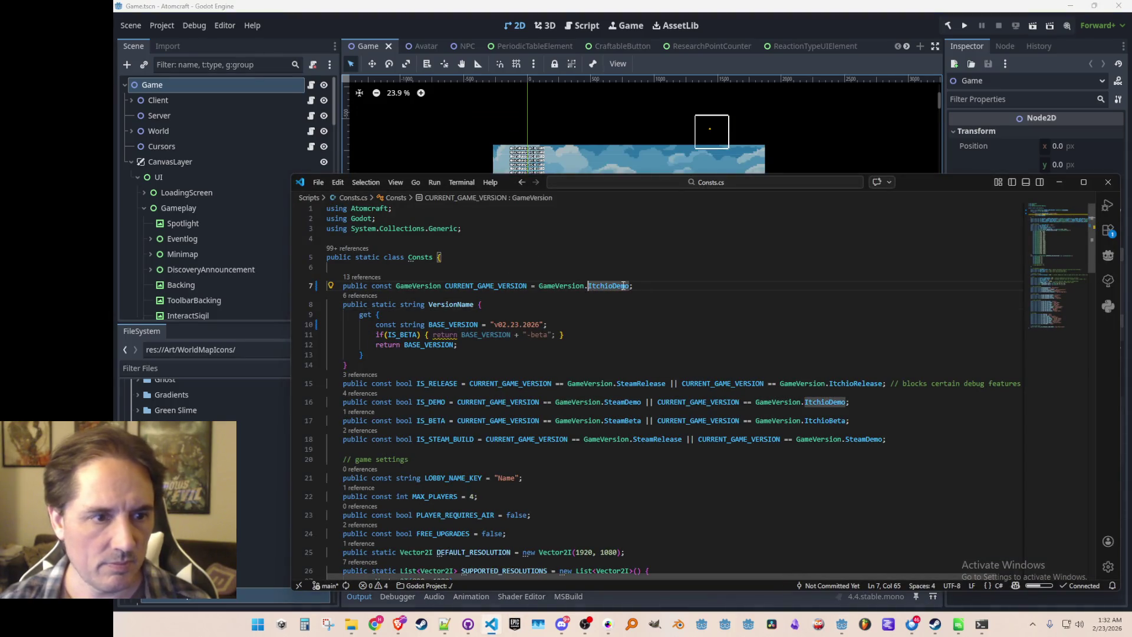
pyautogui.write('Itchio')
pyautogui.press('Tab')
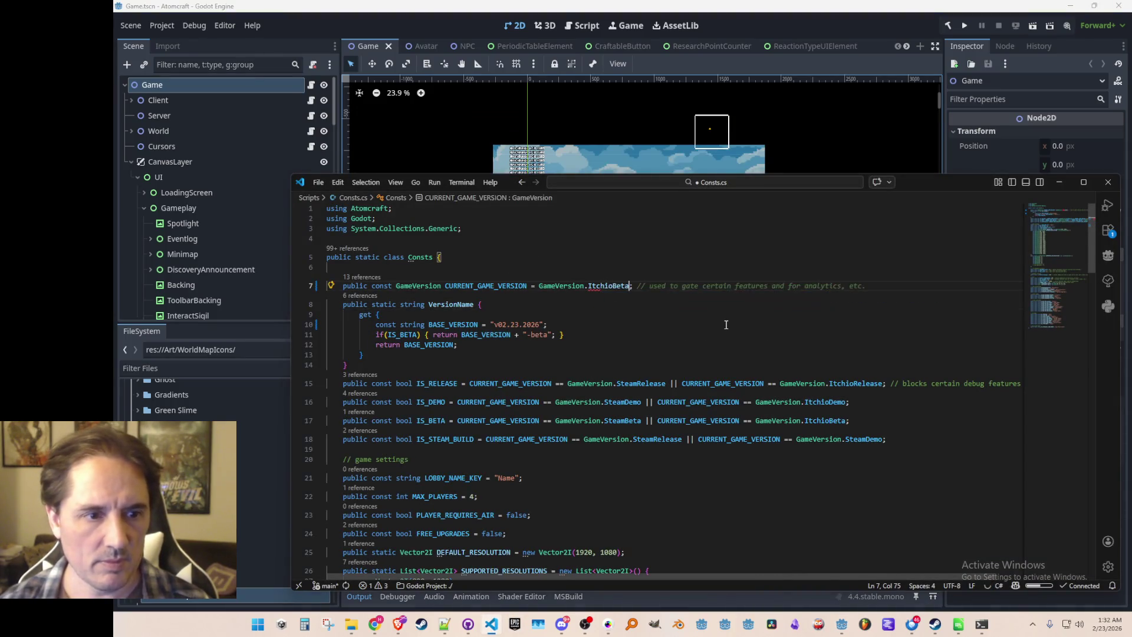
pyautogui.hotkey('ctrl', 's')
pyautogui.click(896, 35)
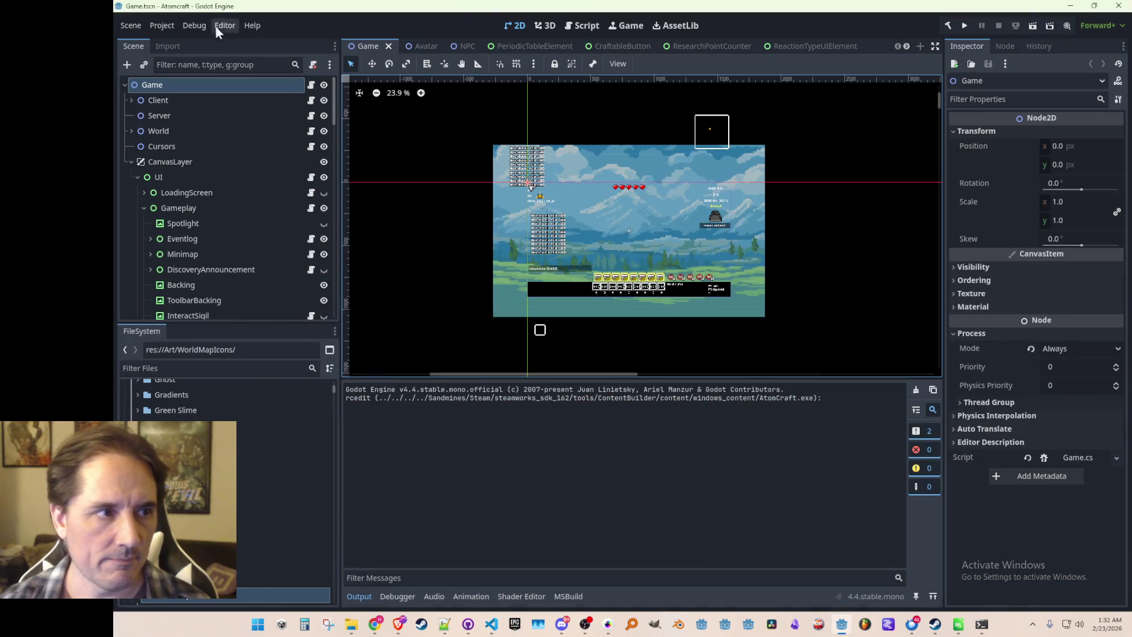
# - Export the Windows Desktop build over AtomCraft.exe, confirming the overwrite
pyautogui.click(162, 26)
pyautogui.click(180, 83)
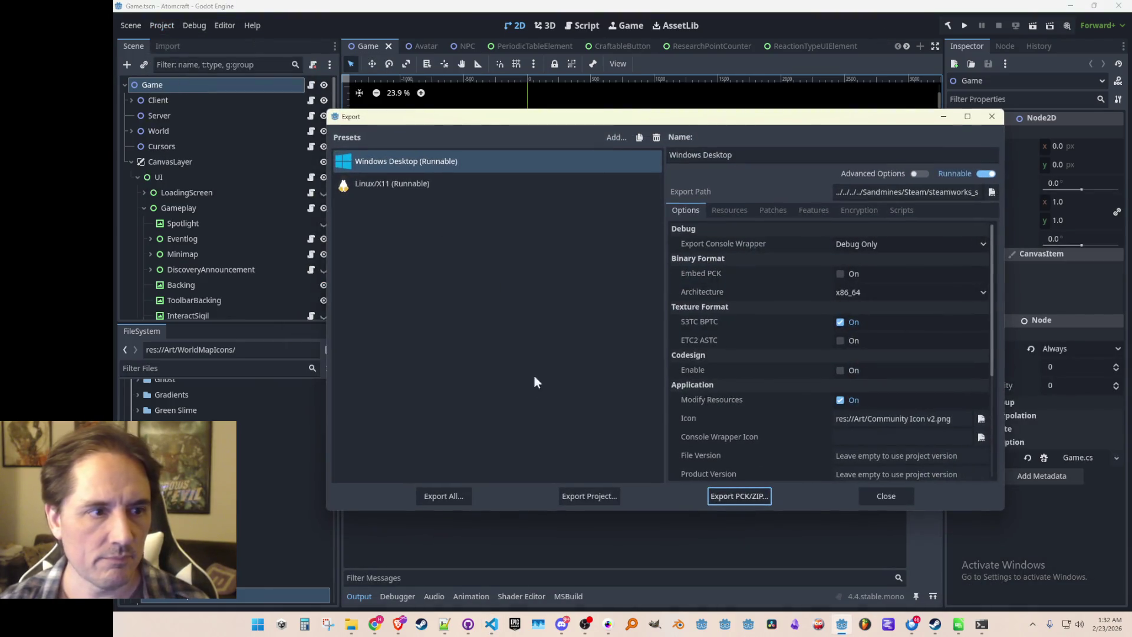
pyautogui.click(576, 495)
pyautogui.click(525, 490)
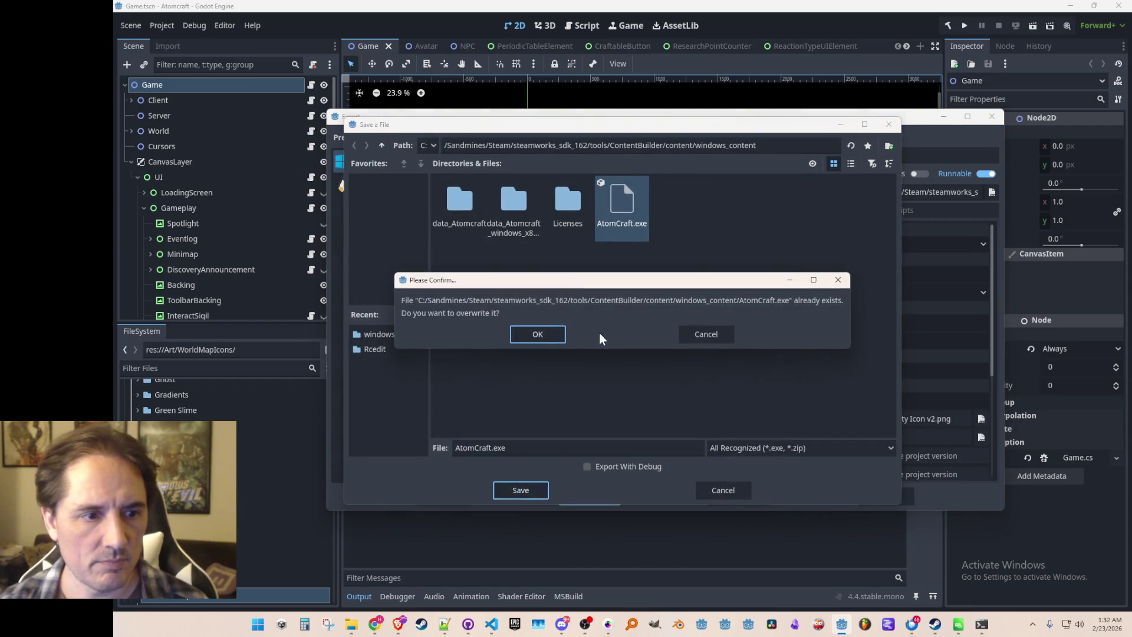
pyautogui.click(563, 336)
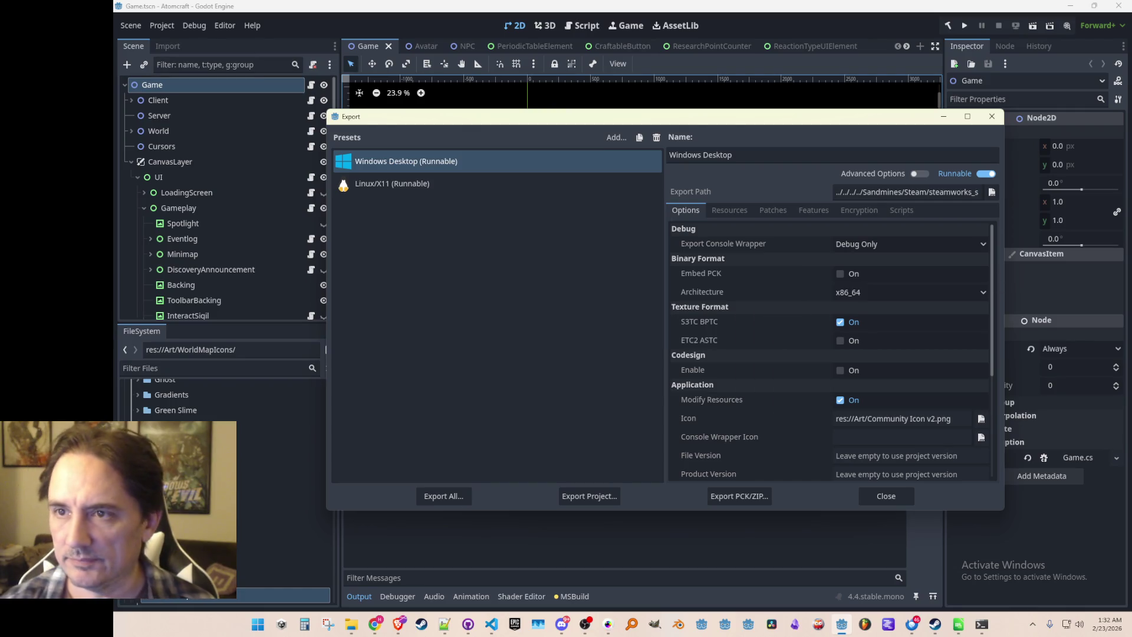
pyautogui.press('super+e')
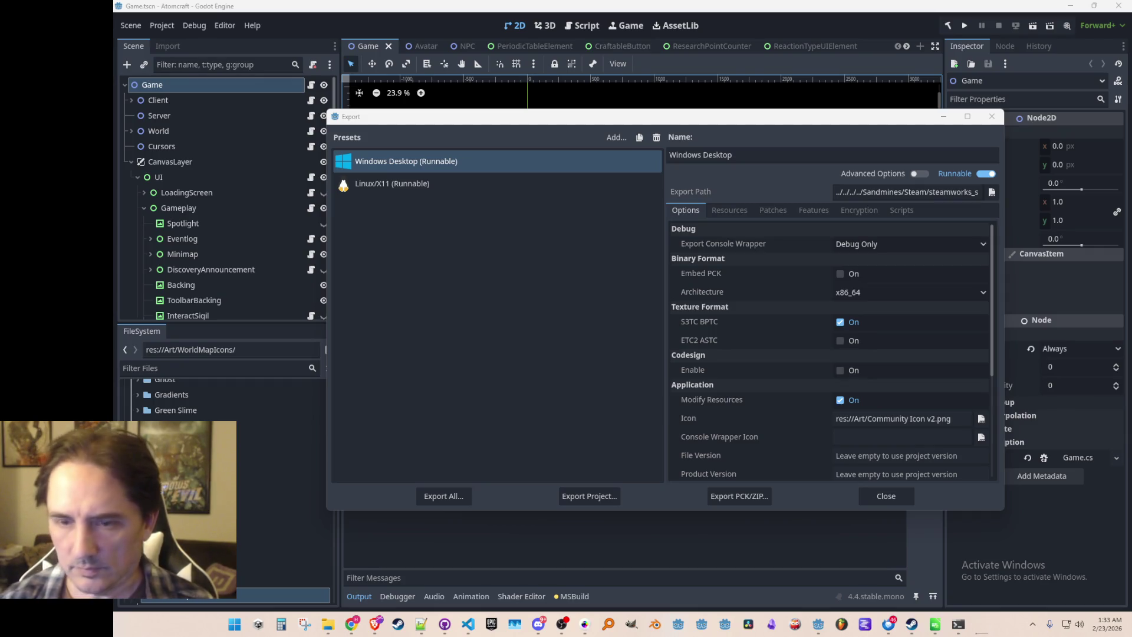
# - Review the changed files in GitHub Desktop
pyautogui.click(468, 624)
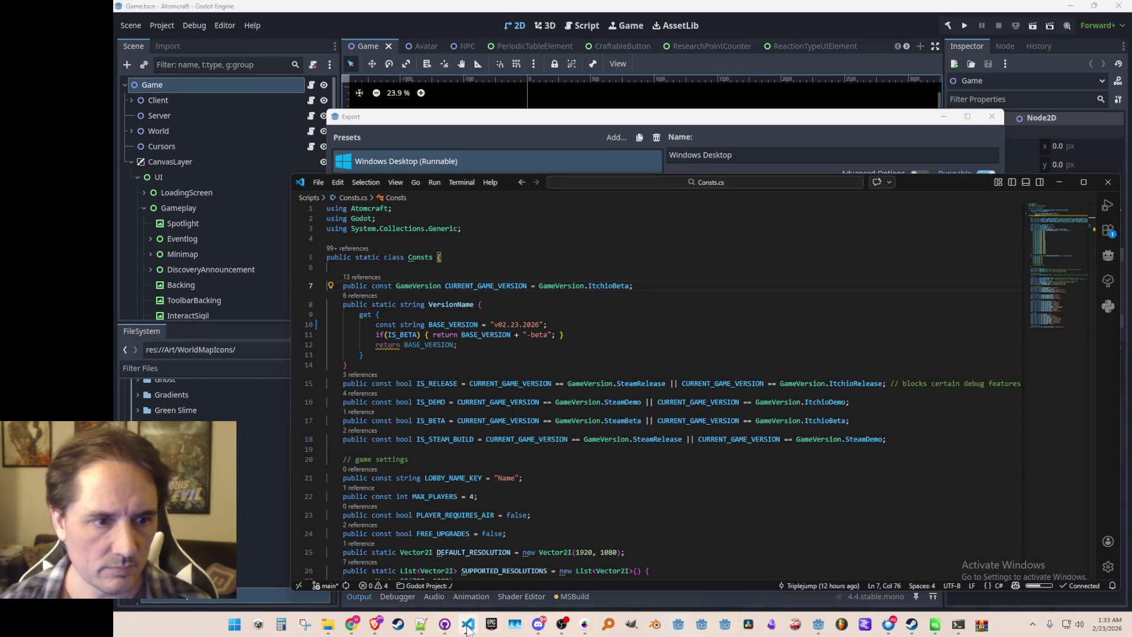
pyautogui.click(981, 625)
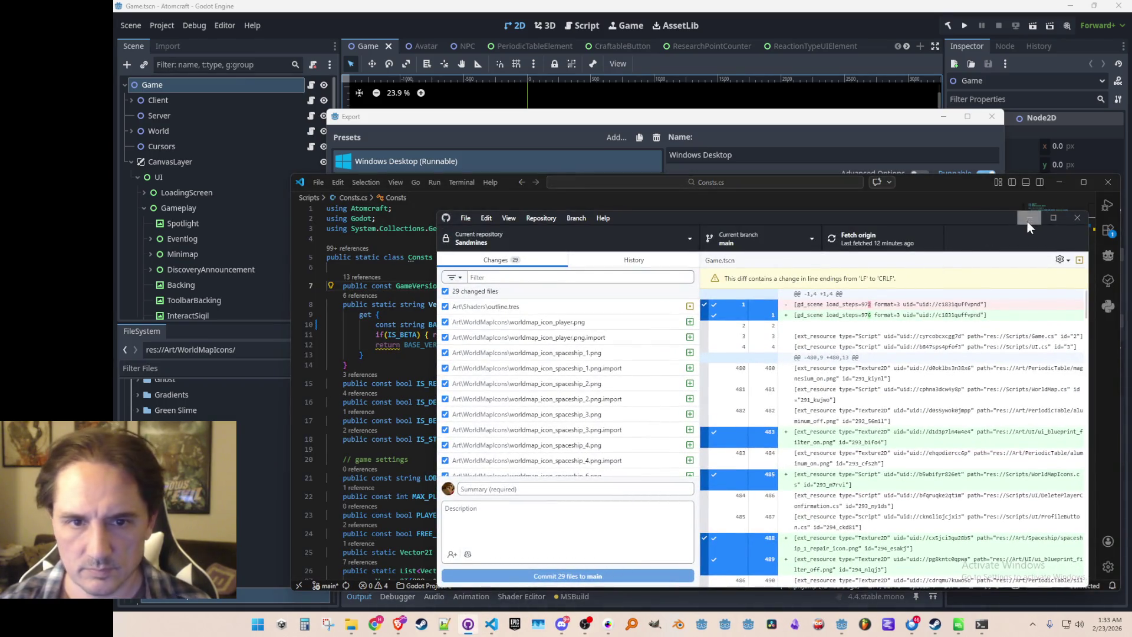
pyautogui.click(1029, 217)
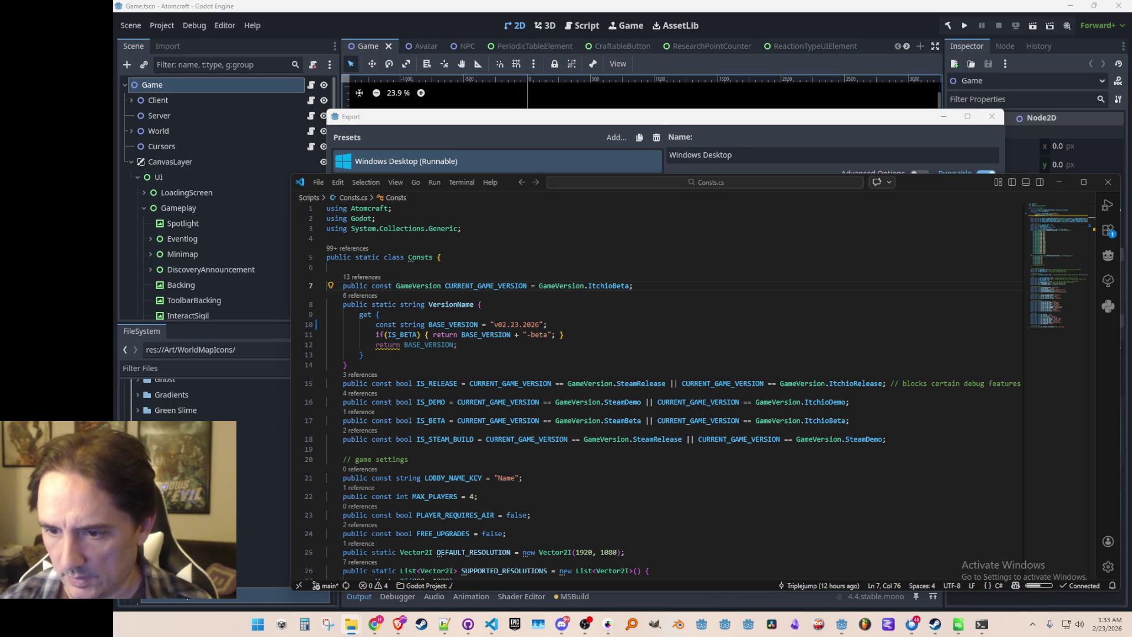
# - Replace ItchioBeta with ItchioDemo on line 7 of Consts.cs
pyautogui.doubleClick(610, 286)
pyautogui.write('Demo')
pyautogui.press('Tab')
pyautogui.press('End')
pyautogui.click(1059, 182)
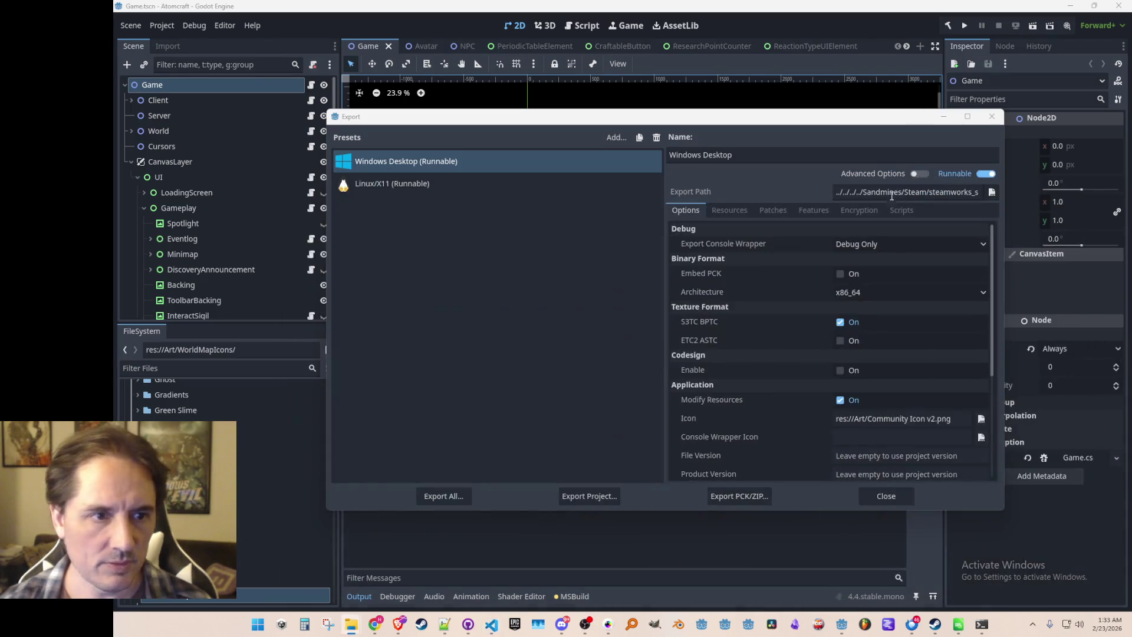
# - Close the Export dialog and confirm switching the renderer to Compatibility
pyautogui.click(990, 117)
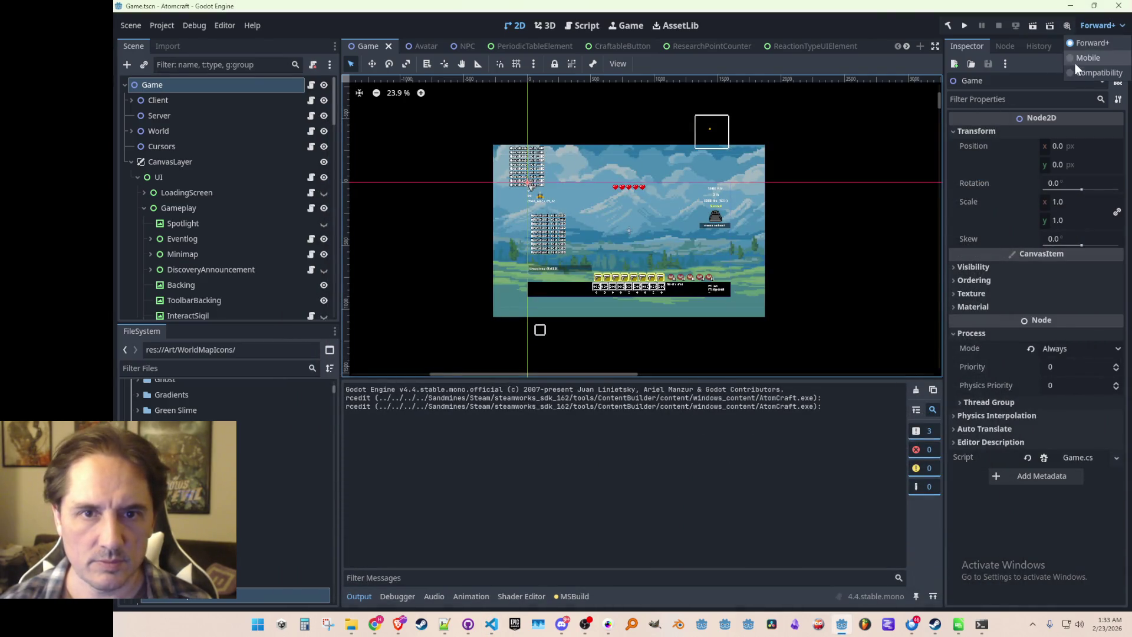
pyautogui.click(573, 358)
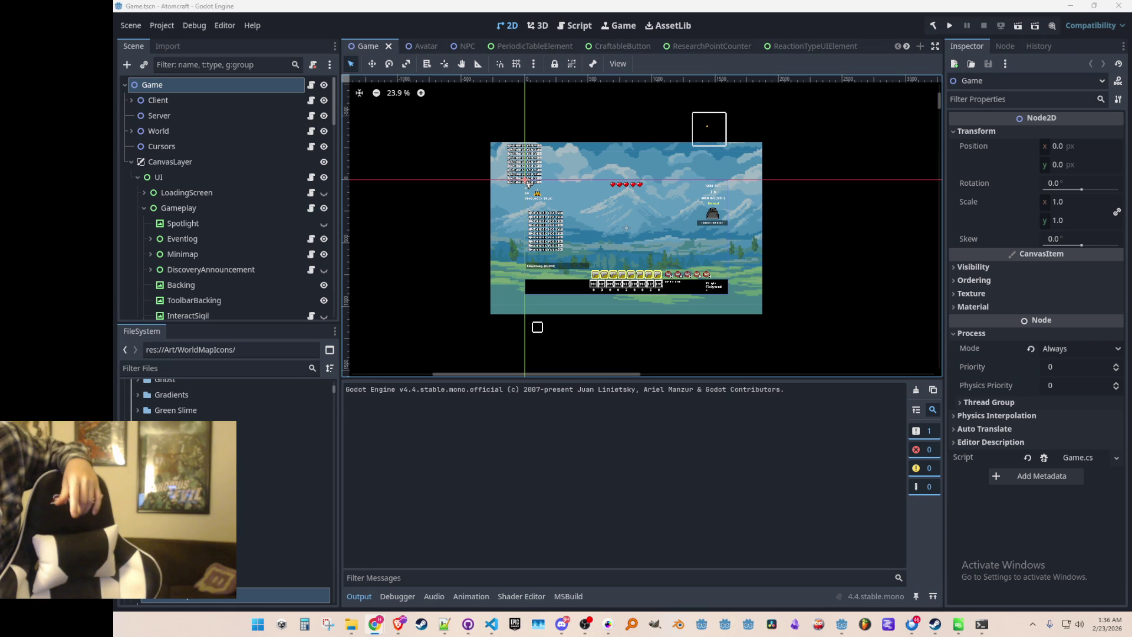
# - Drag the browser playing the Schedule 1 soundtrack over the Godot editor
pyautogui.moveTo(1131, 251)
pyautogui.mouseDown()
pyautogui.moveTo(853, 233)
pyautogui.moveTo(823, 56)
pyautogui.moveTo(927, 39)
pyautogui.moveTo(921, 52)
pyautogui.mouseUp()
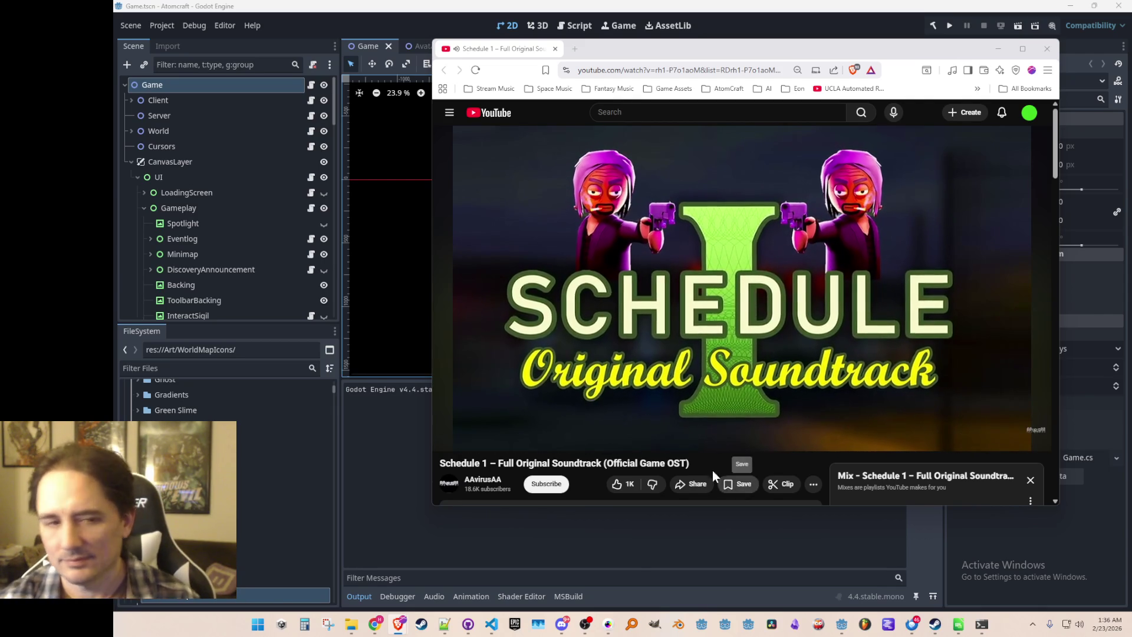
# - Move the YouTube soundtrack browser off the right edge of the screen to uncover the Godot editor
pyautogui.moveTo(712, 364)
pyautogui.scroll(-3, 773, 238)
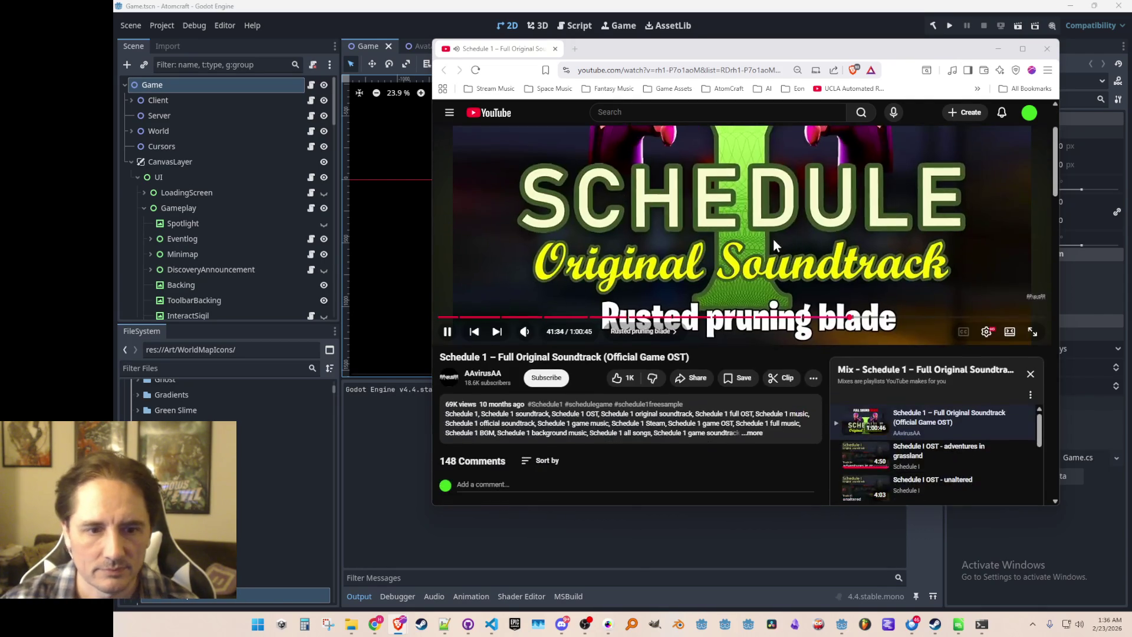
pyautogui.scroll(3, 776, 231)
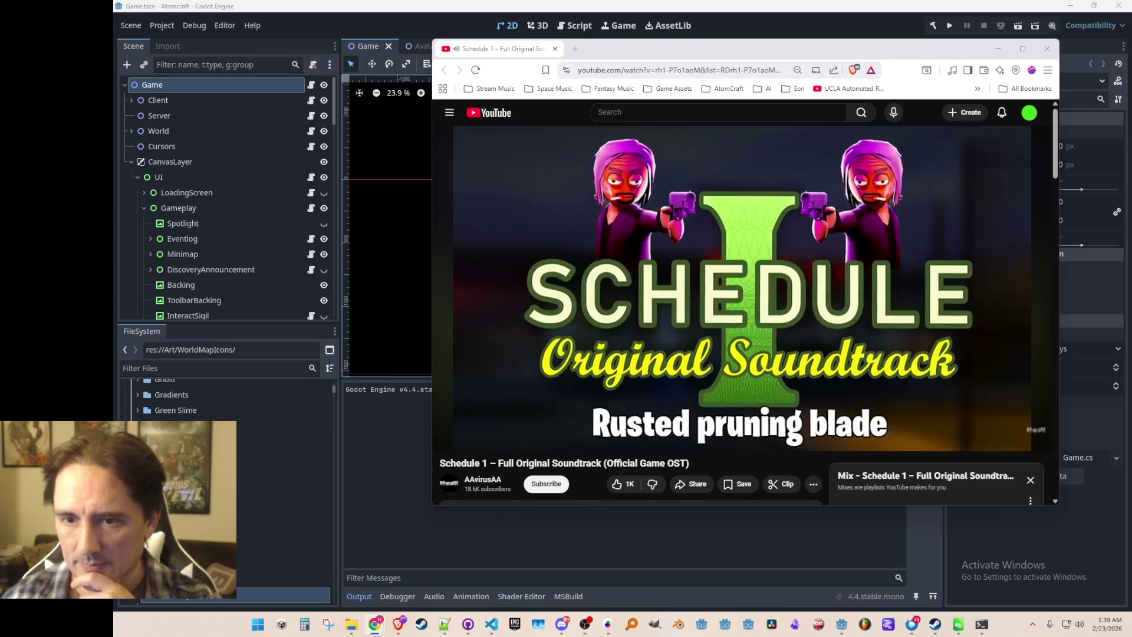
pyautogui.moveTo(577, 44); pyautogui.dragTo(1131, 44)
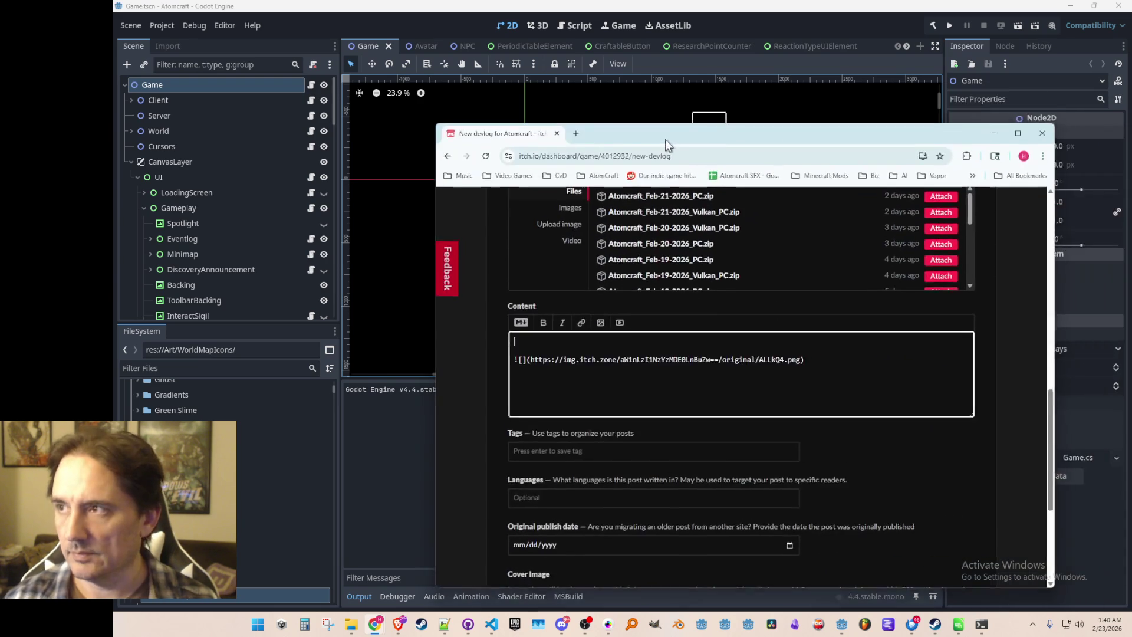
# - Write the devlog paragraph: 'This build adds a World Map tab to the player tabs', mentioning fog-of-war
pyautogui.moveTo(667, 141); pyautogui.dragTo(691, 108)
pyautogui.write('This')
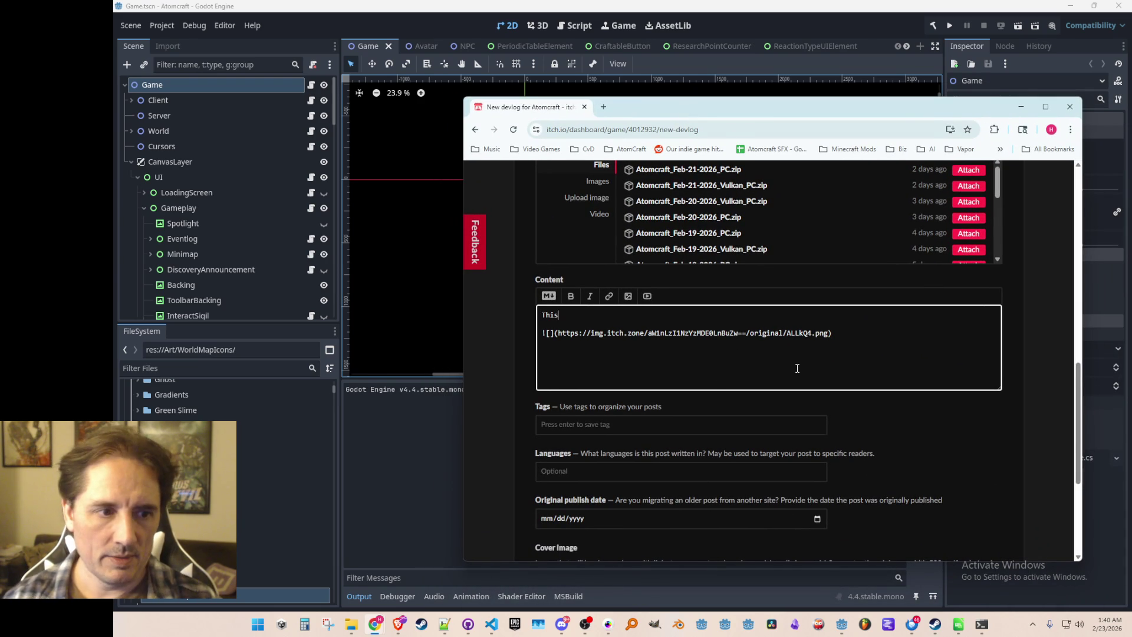
pyautogui.write(' build adds a World Map tab to the player tab')
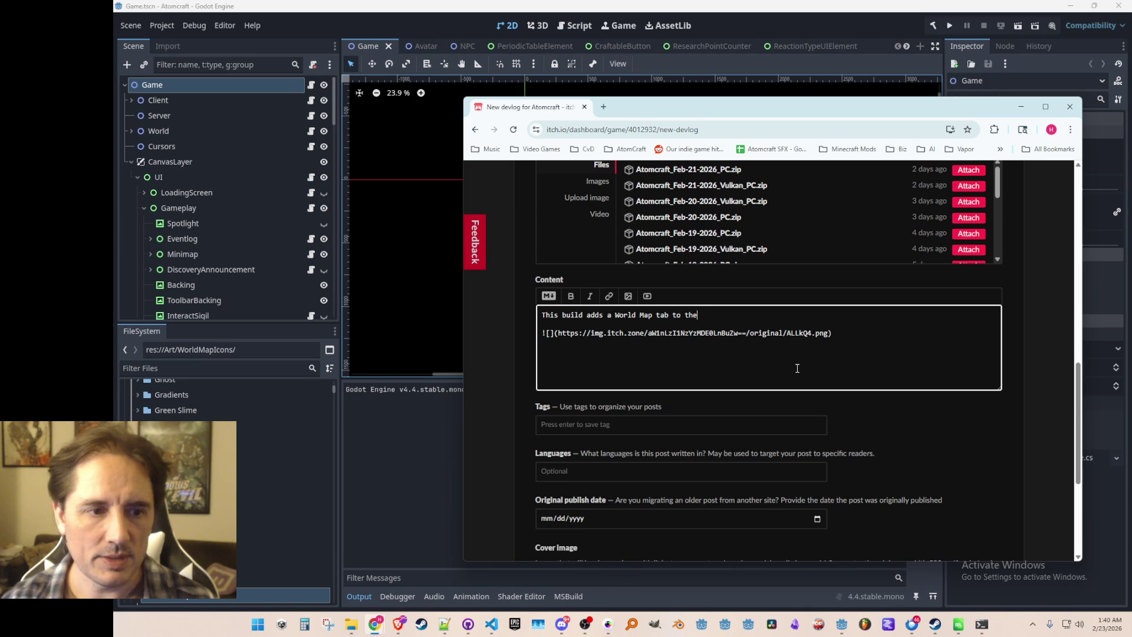
pyautogui.write('s')
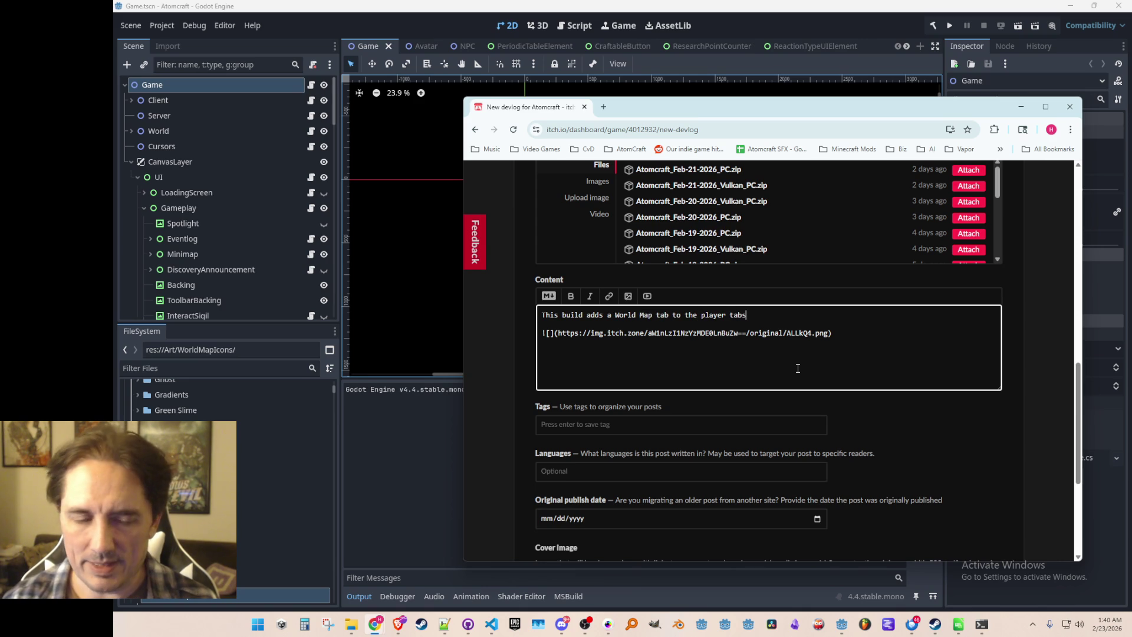
pyautogui.write(', which lets you see ')
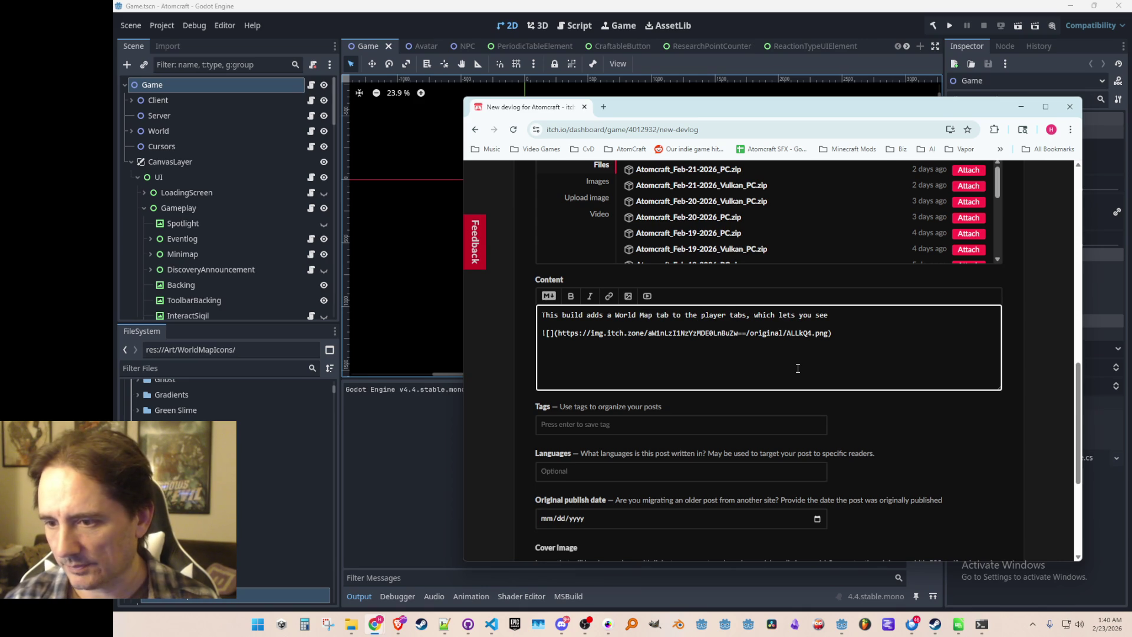
pyautogui.write('where ')
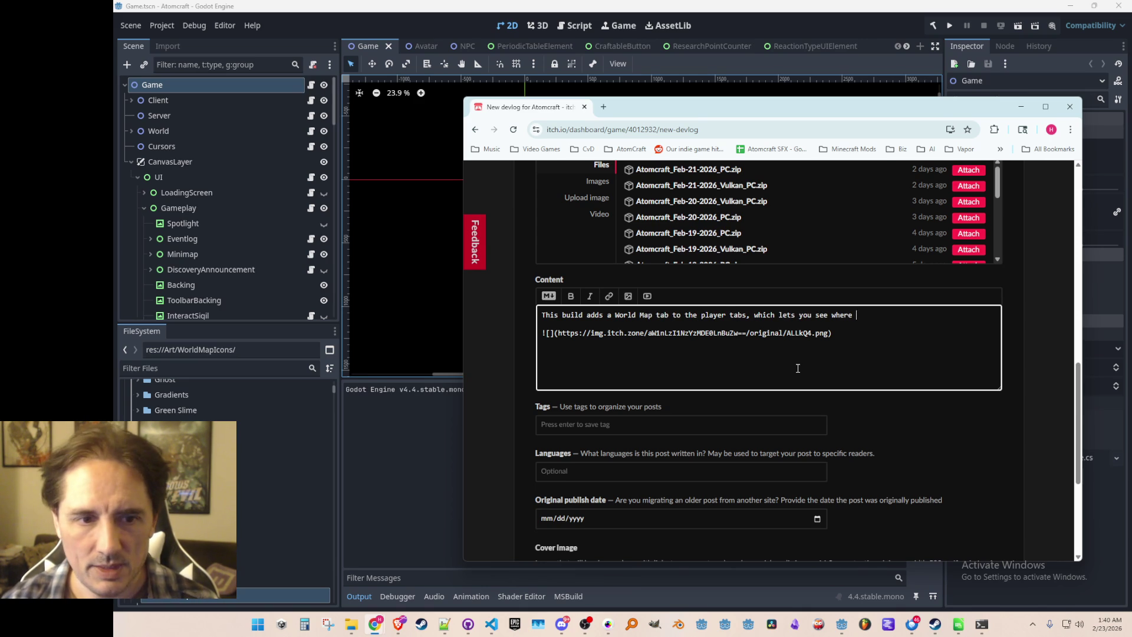
pyautogui.write('you are in the world, ')
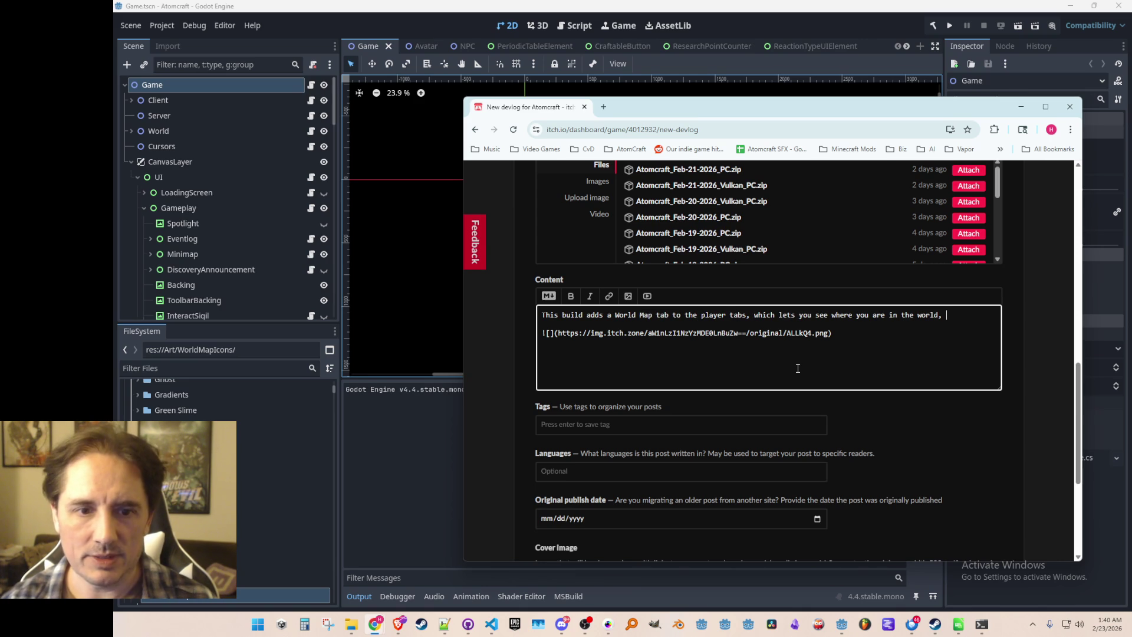
pyautogui.write("where the ship is, and where NPCs that you've discovered ")
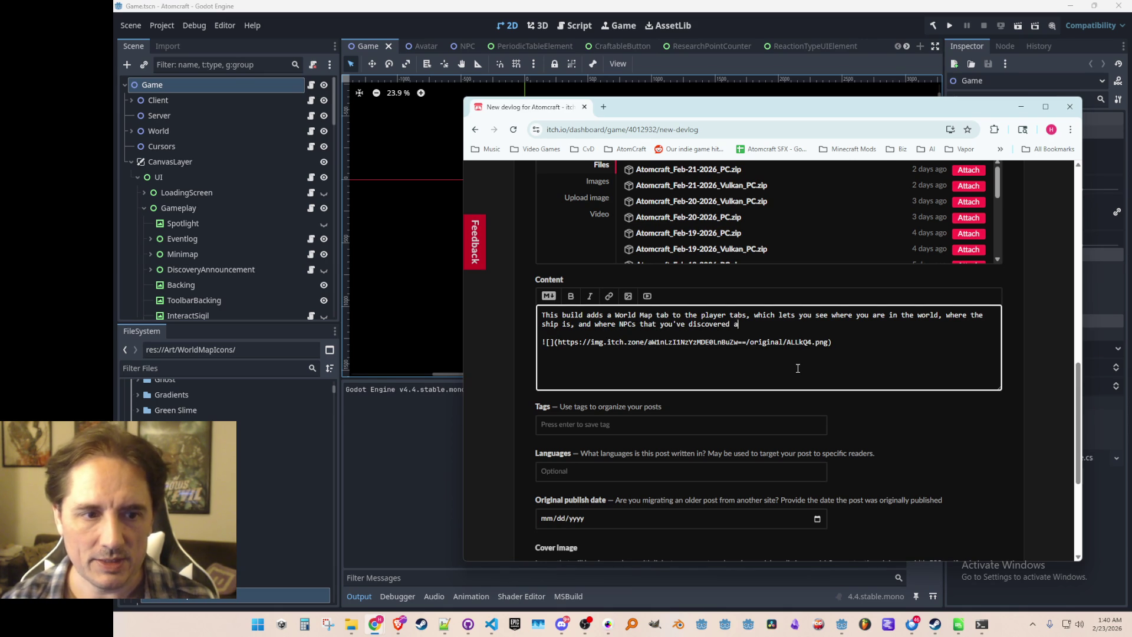
pyautogui.write('are.')
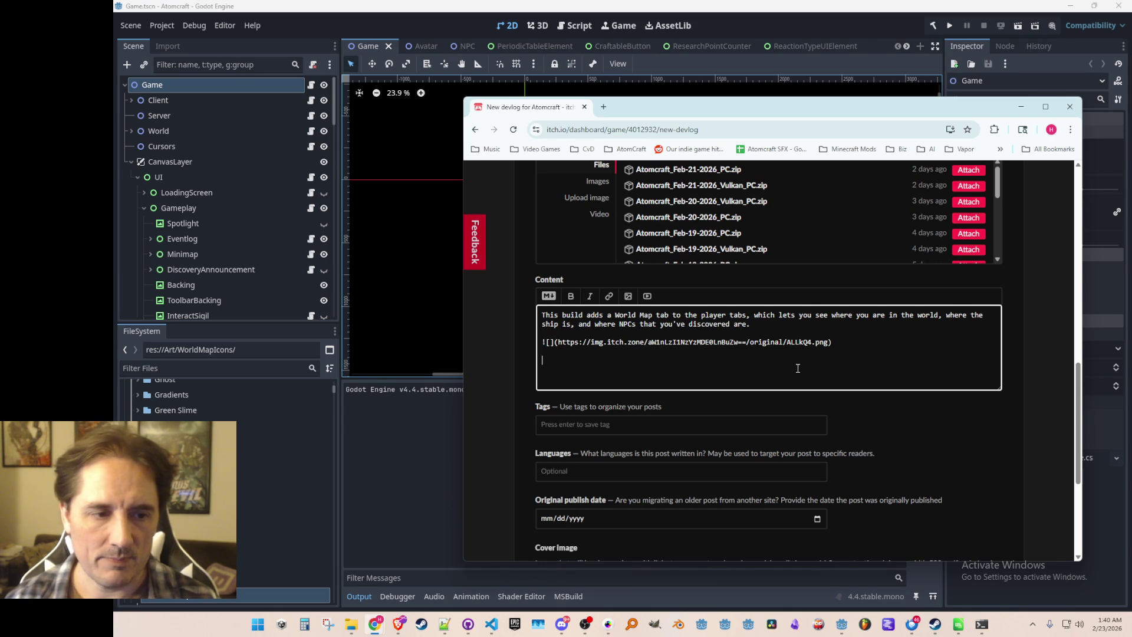
pyautogui.write(' The tab is unlocked from the beginning, althougr')
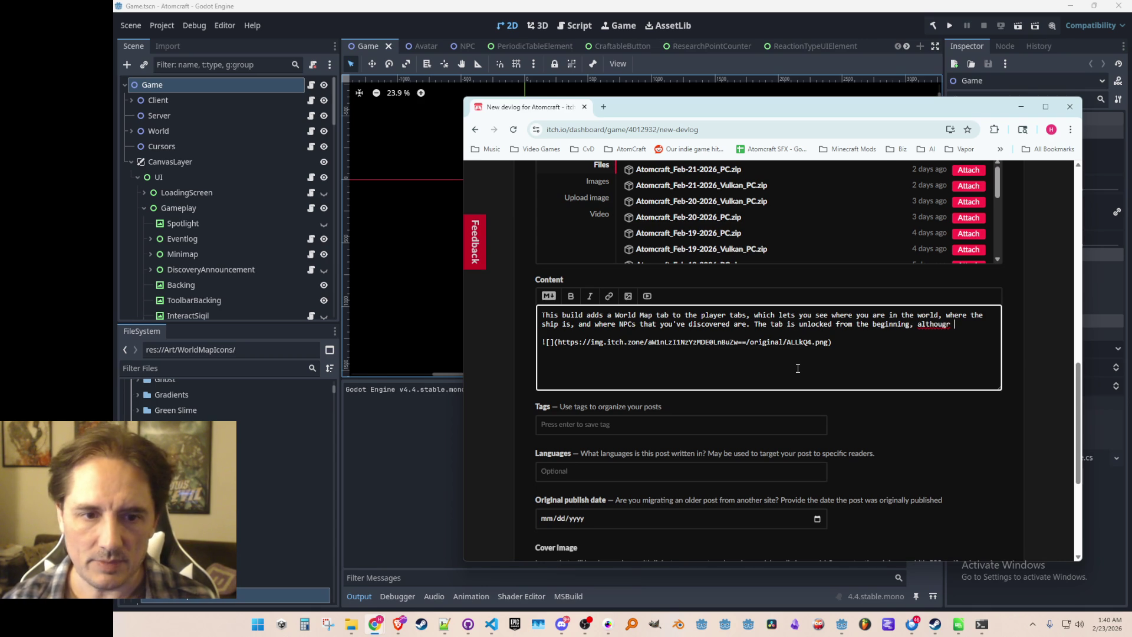
pyautogui.press('BackSpace')
pyautogui.press('BackSpace')
pyautogui.write('h it will sta')
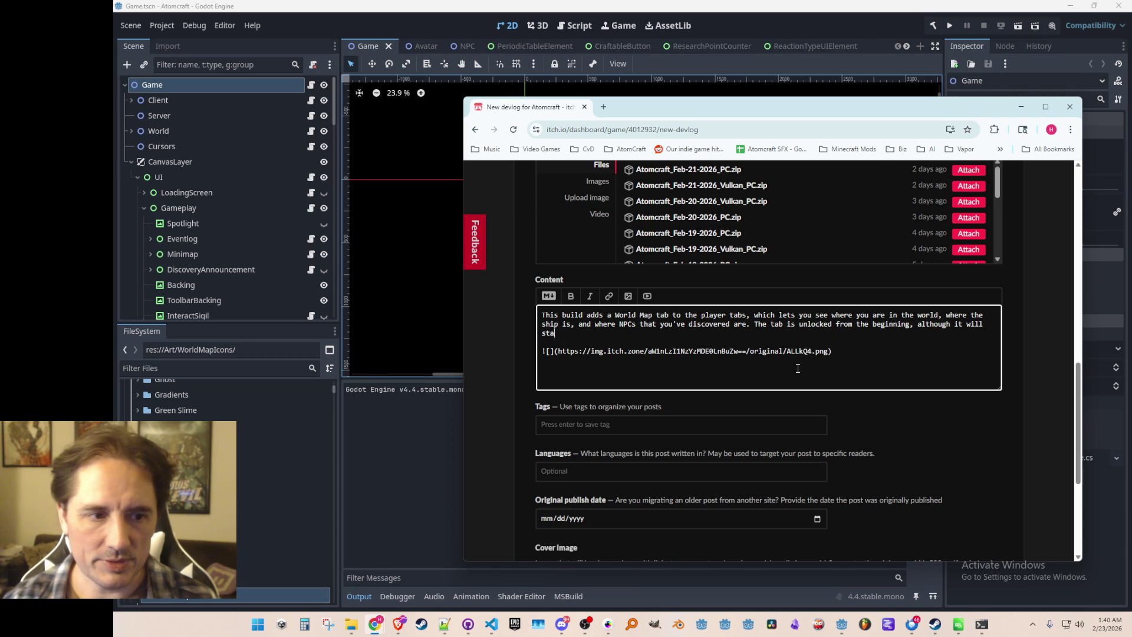
pyautogui.write('rt with fog-of-war ')
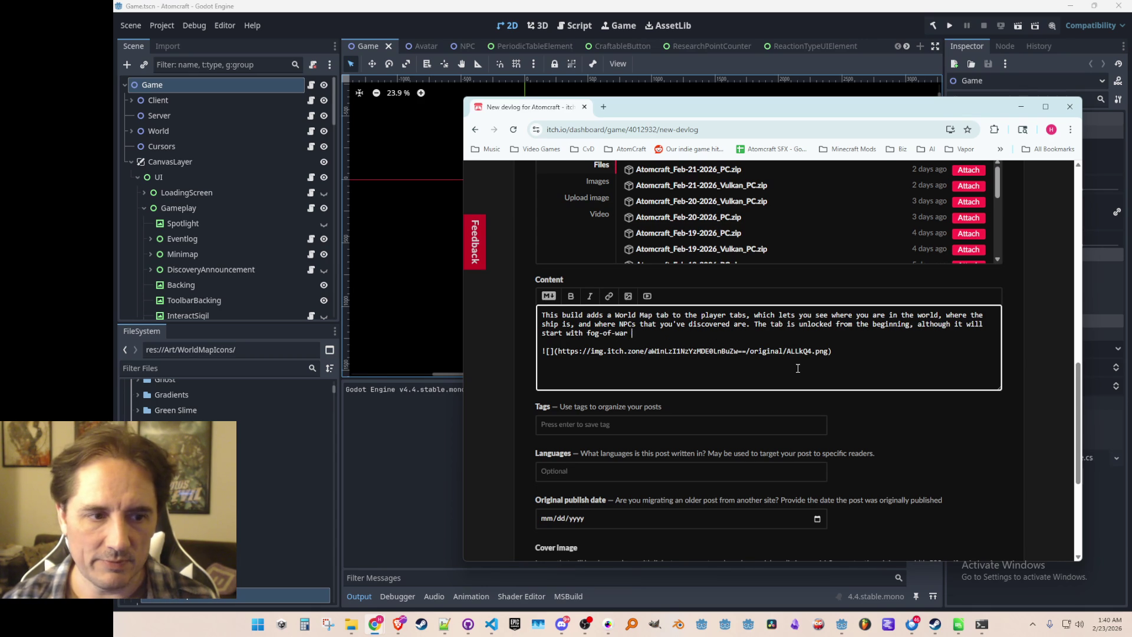
pyautogui.write('(notshown in the ')
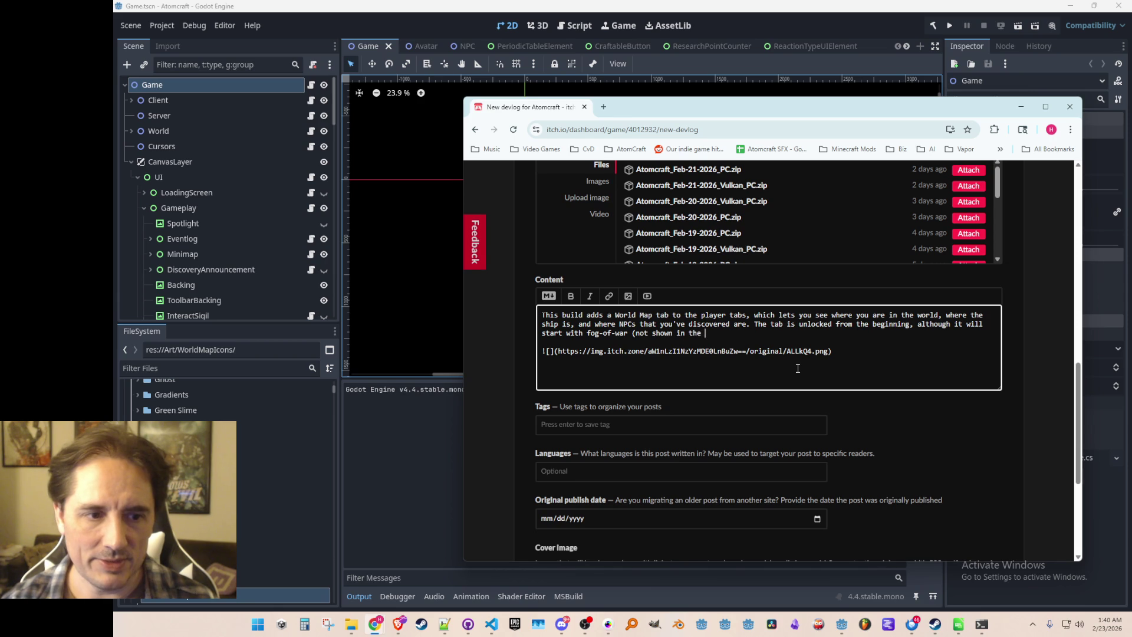
pyautogui.write('picture bewl')
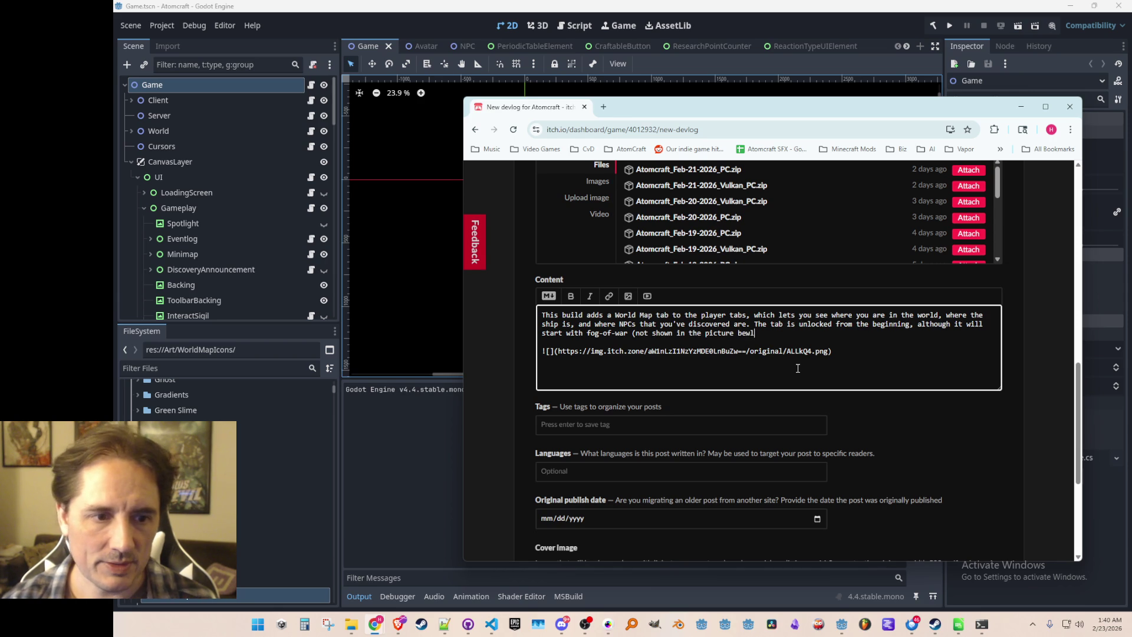
pyautogui.press('BackSpace')
pyautogui.press('BackSpace')
pyautogui.write('low)')
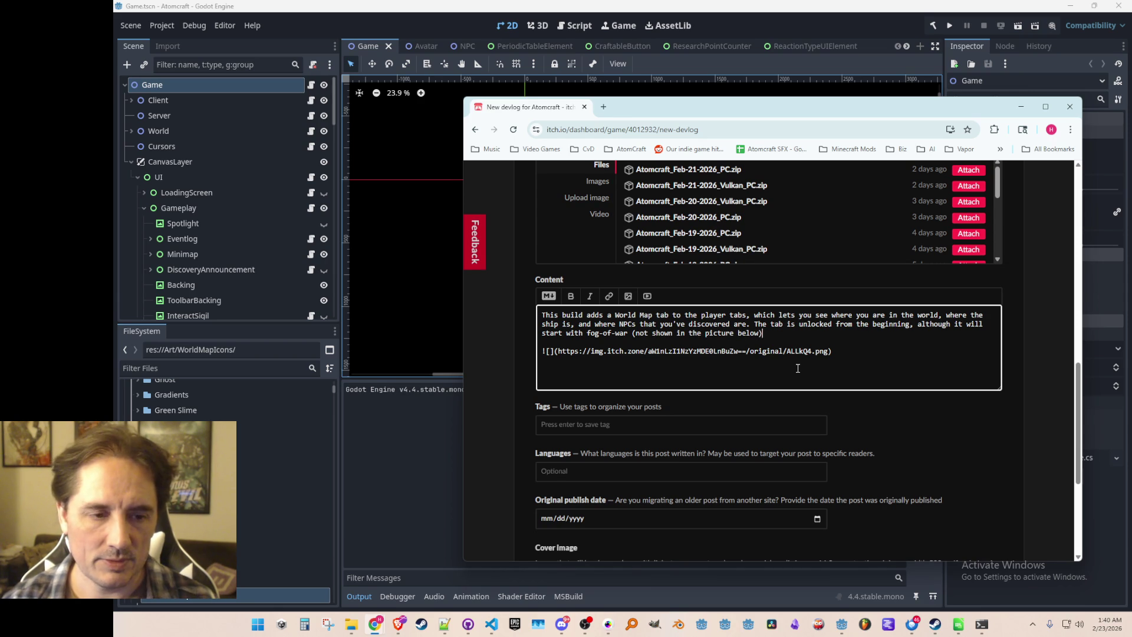
pyautogui.write(' and only reveal t')
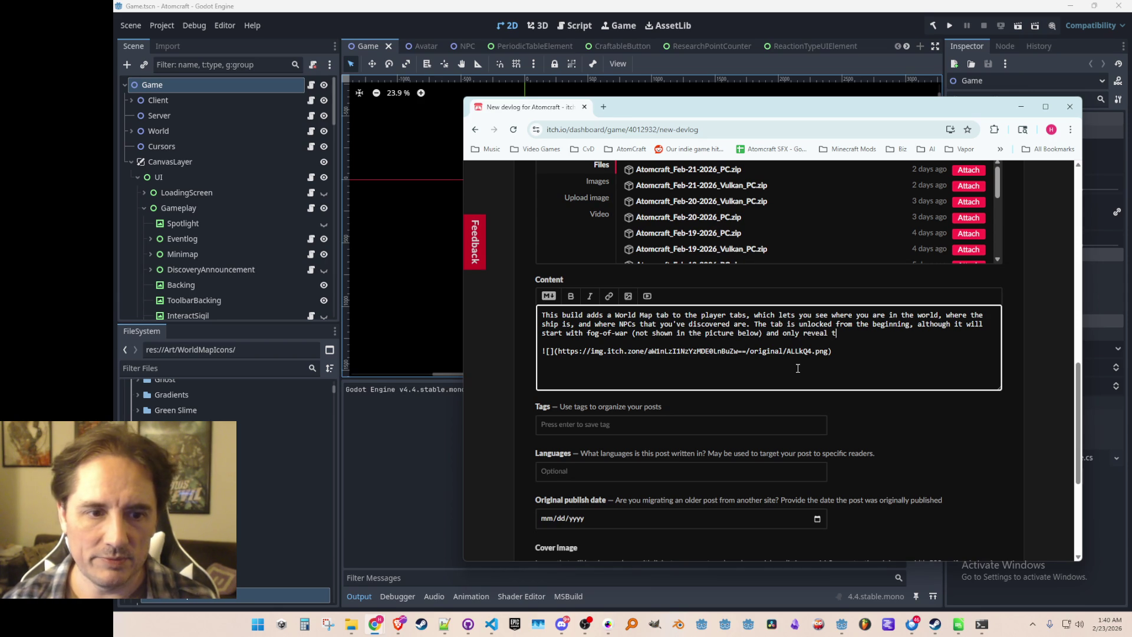
pyautogui.write('he world as you expl')
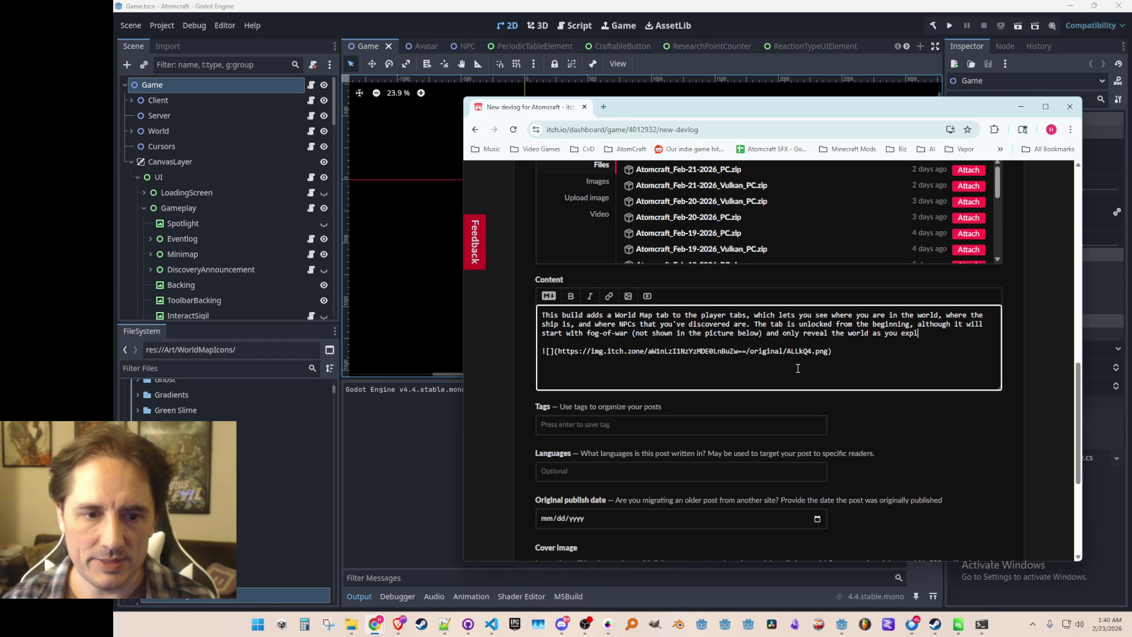
pyautogui.write('ore it.')
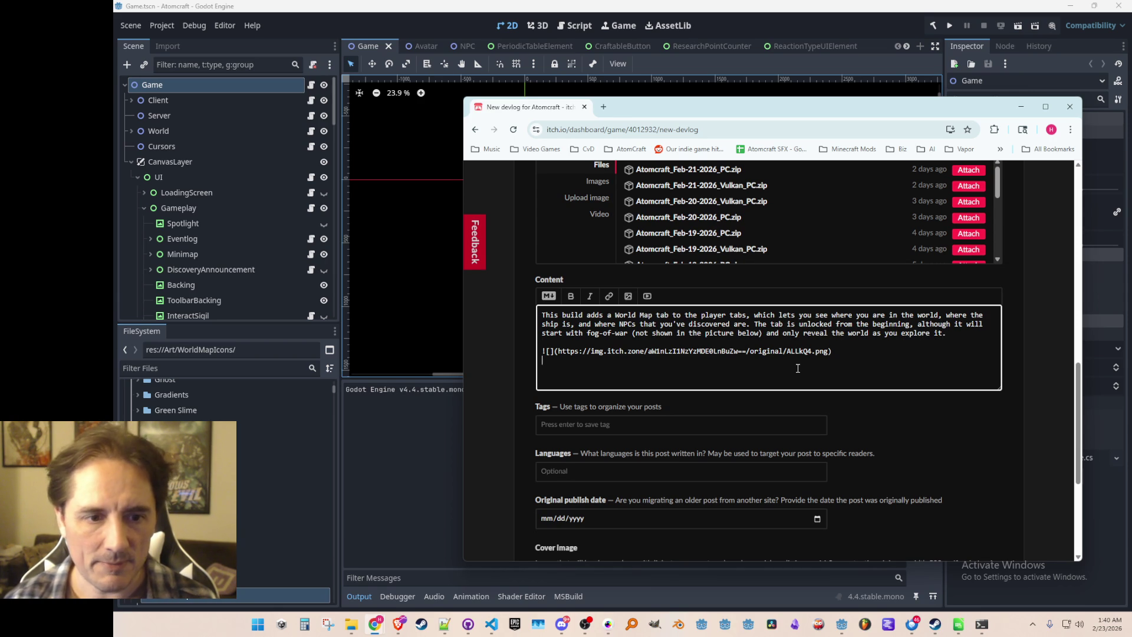
pyautogui.write('This build also includes :')
# - Add two bullets: Shift-click periodic table elements to add 10 at a time, and Ctrl-click to add as much as possible
pyautogui.press('Return')
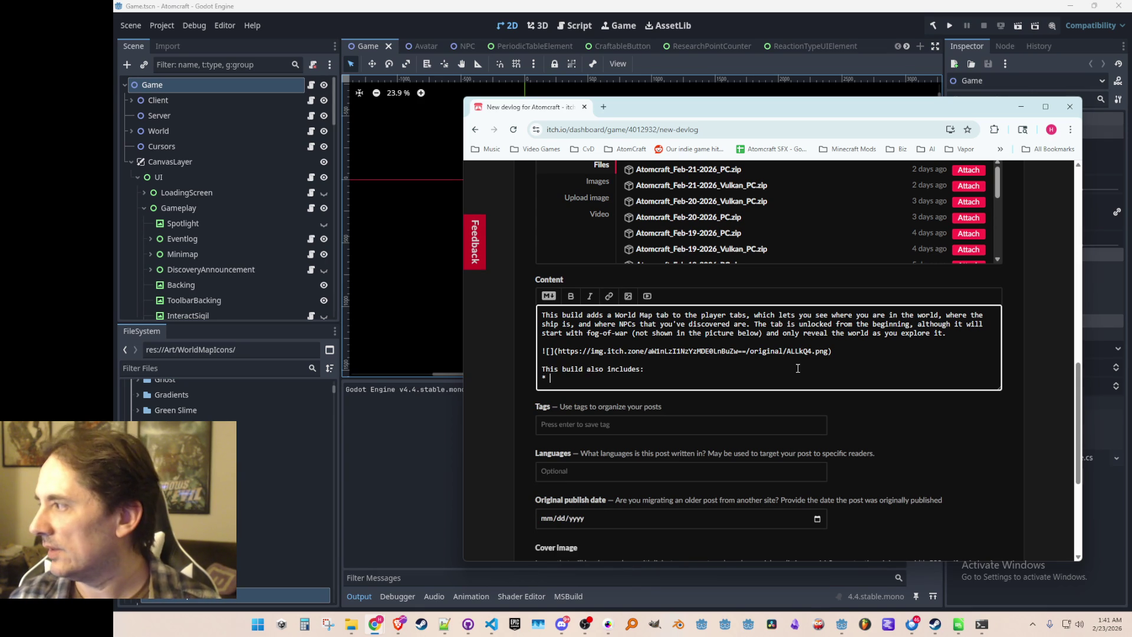
pyautogui.write('Shift-cli')
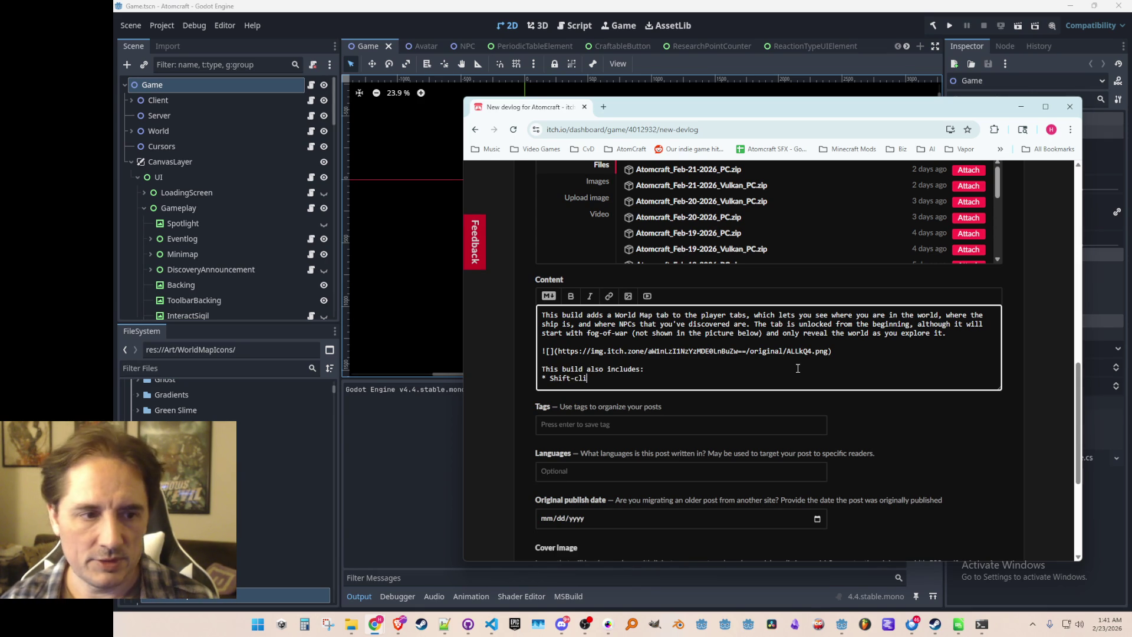
pyautogui.write('ck periodic t')
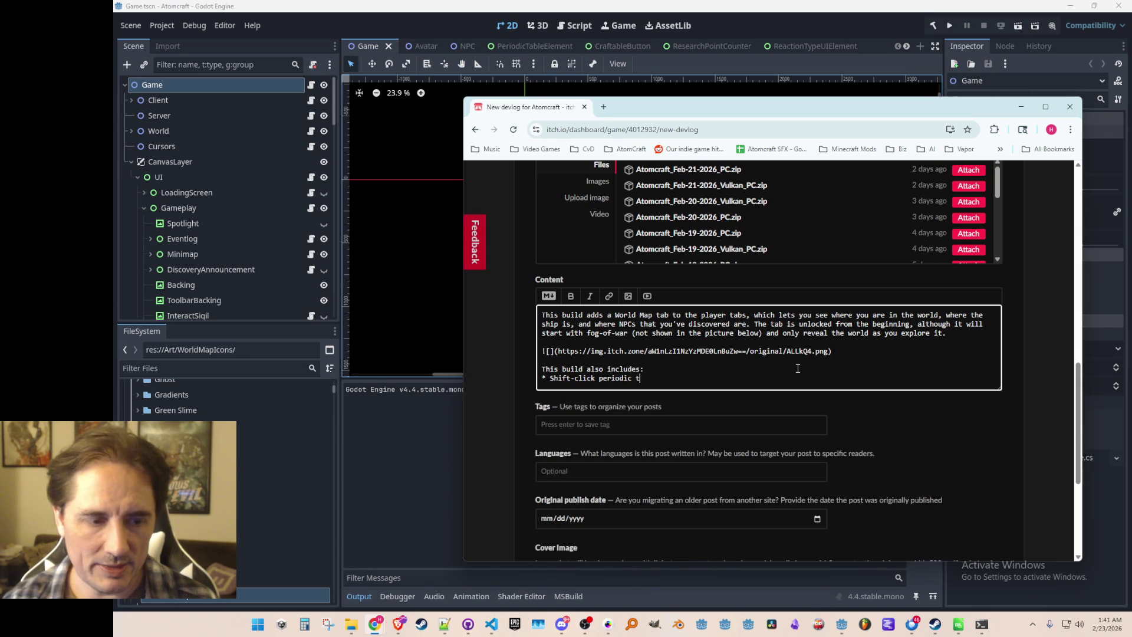
pyautogui.write('able elements to add 10 at a ti')
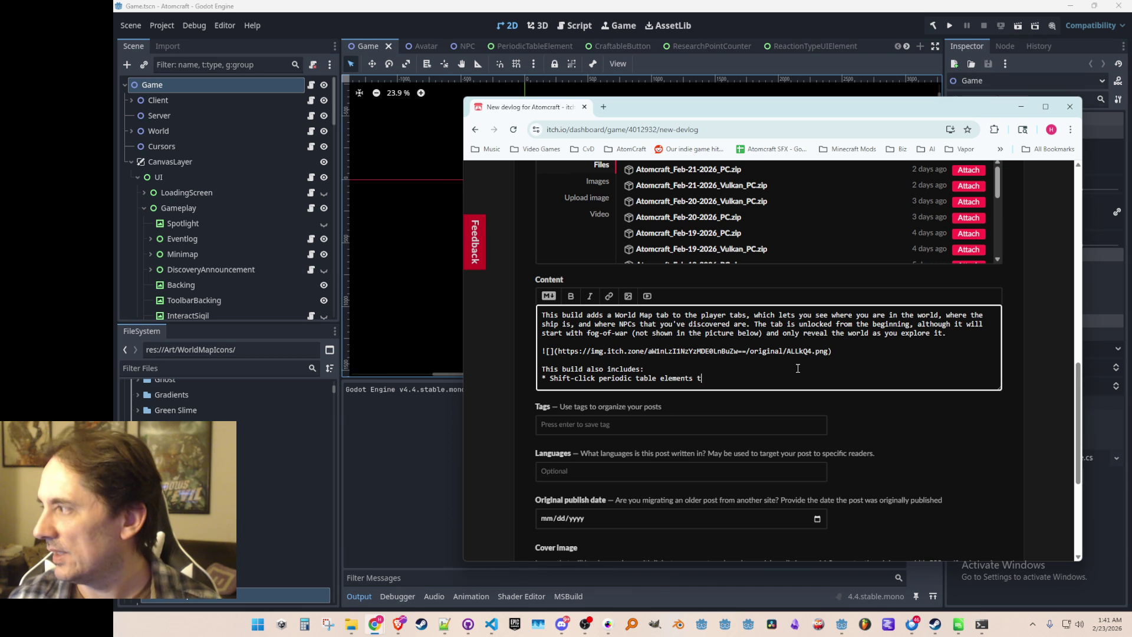
pyautogui.write('me')
pyautogui.press('Return')
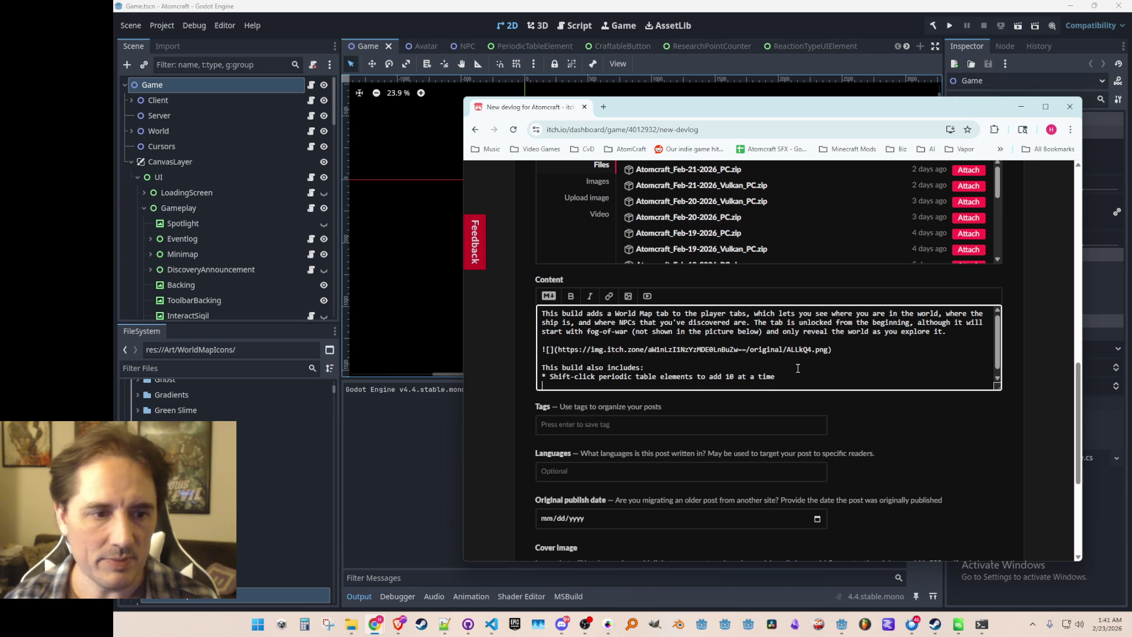
pyautogui.write('* Ctrl-cli')
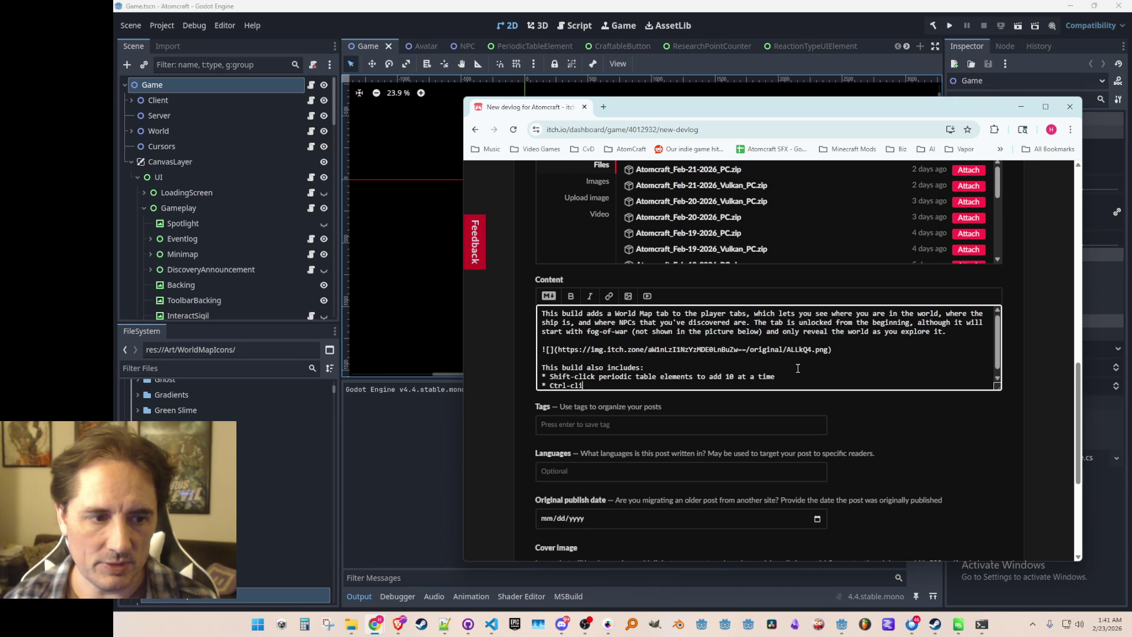
pyautogui.write('ck periodic table elem')
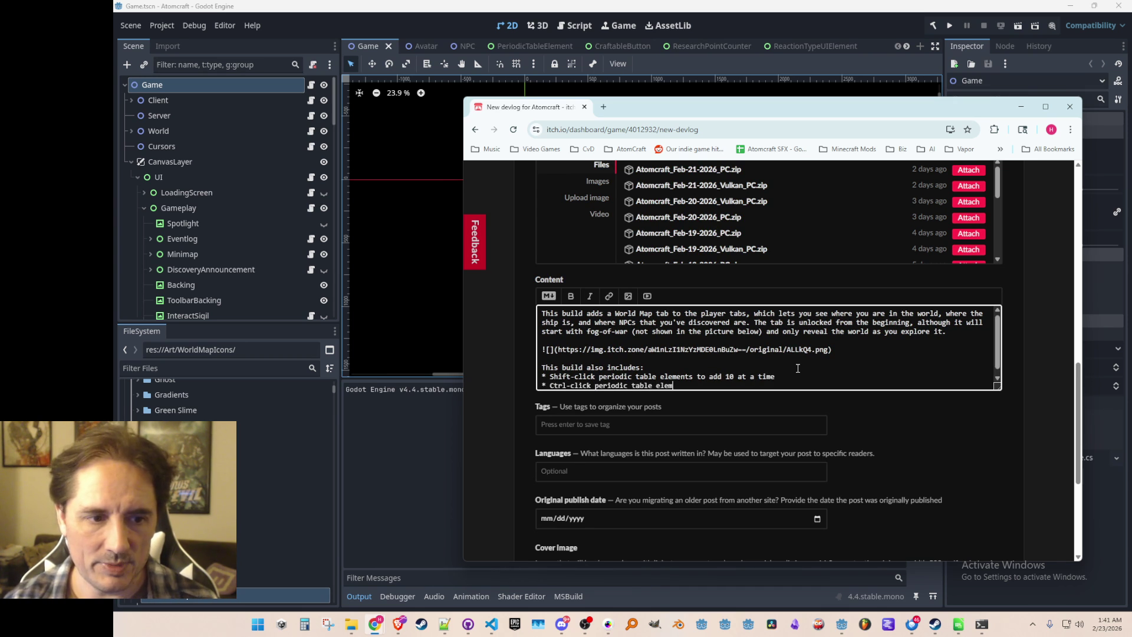
pyautogui.write('ents to add as much as ')
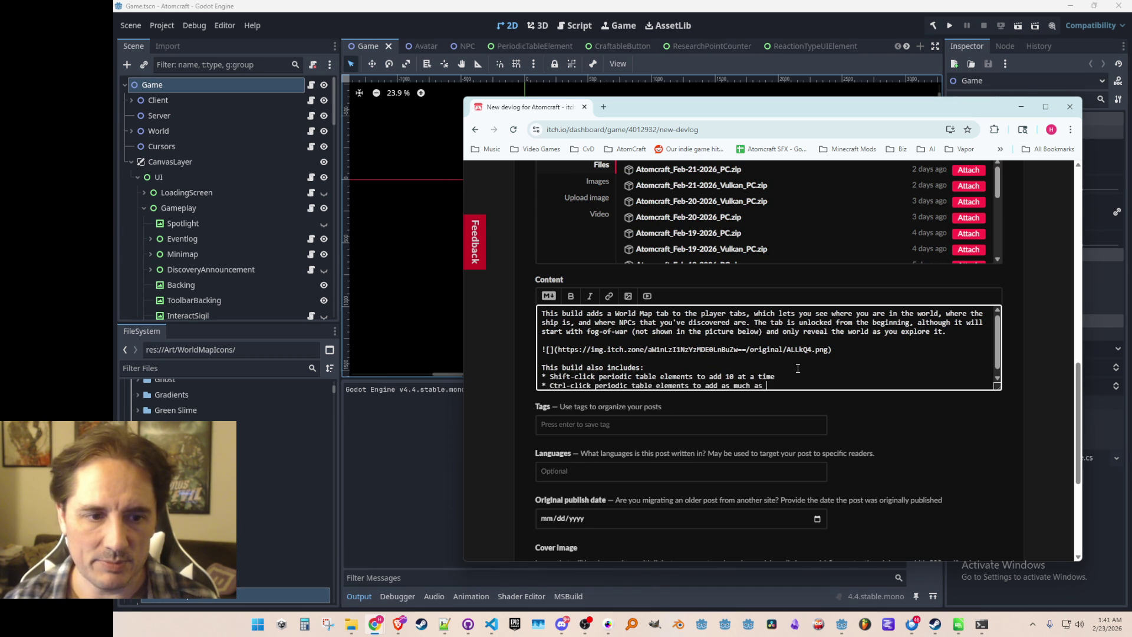
pyautogui.write('you can at a time, u')
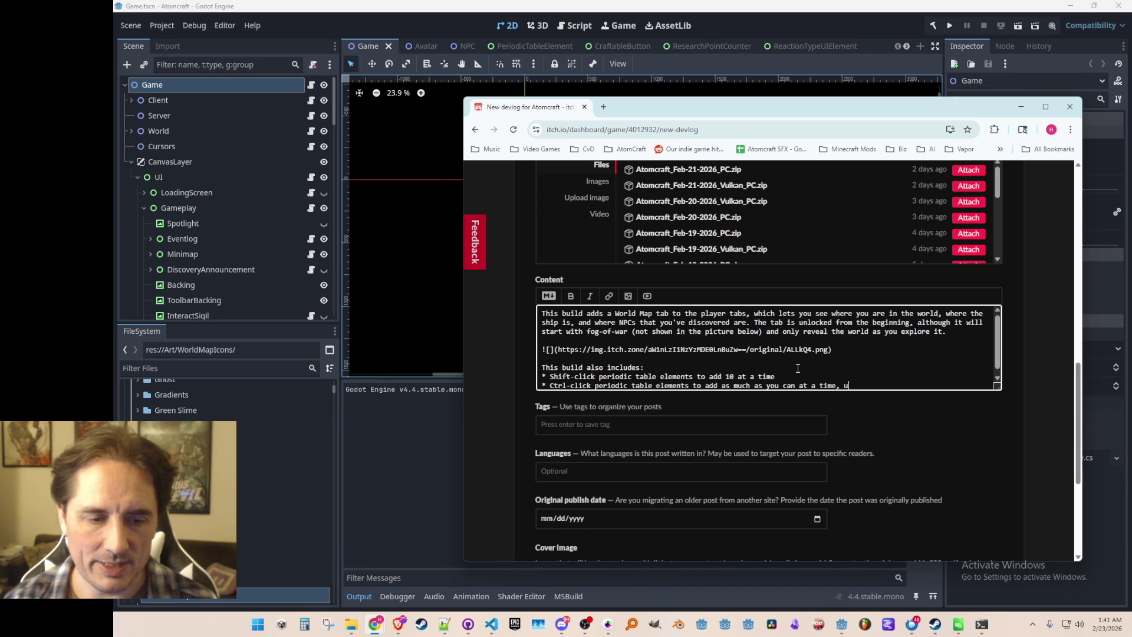
pyautogui.write('p to the required amount (ad')
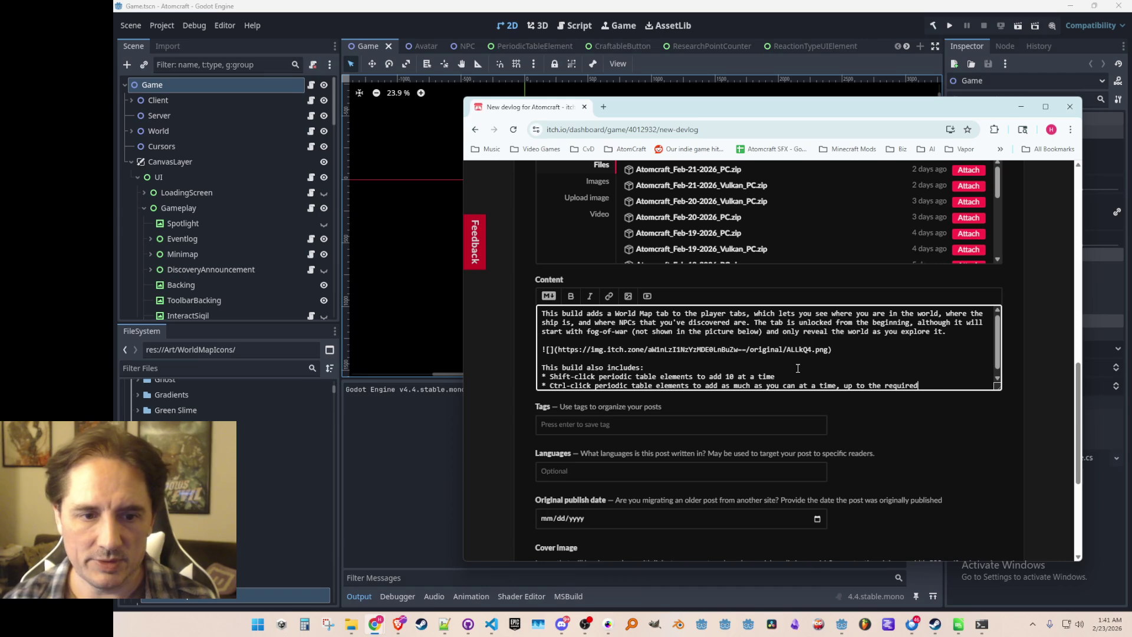
pyautogui.write('d all')
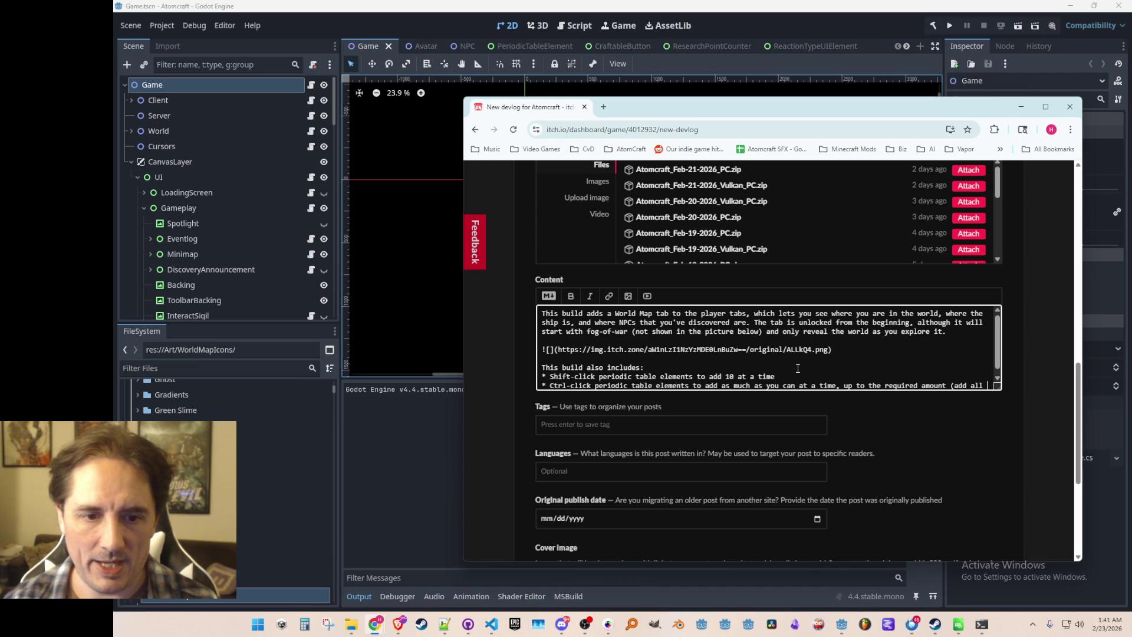
pyautogui.write(' at once!)')
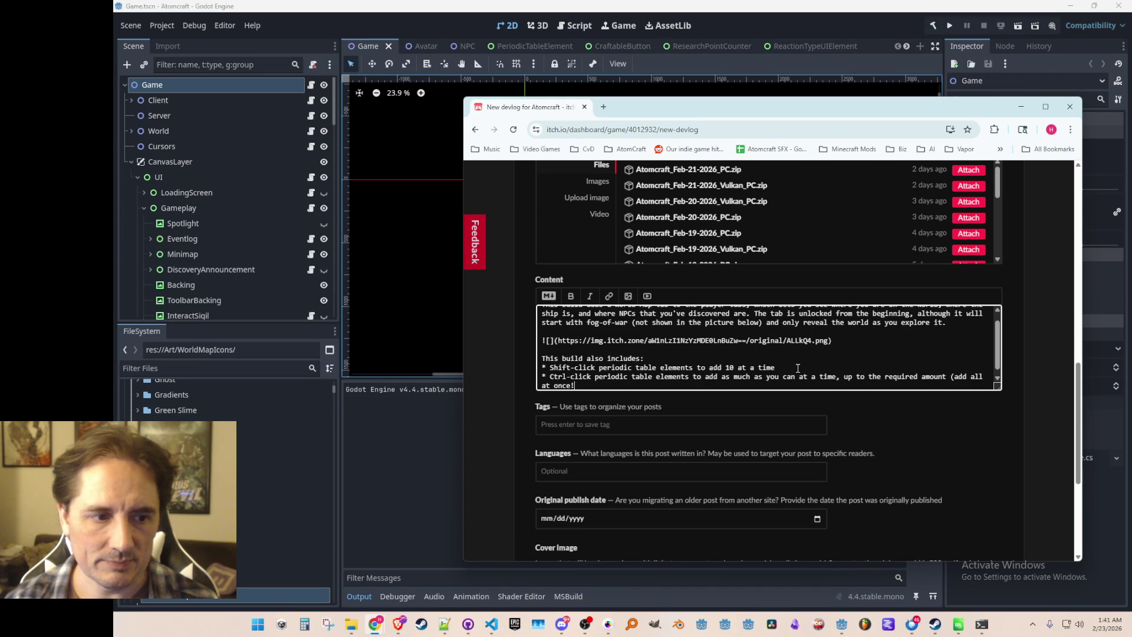
pyautogui.press('Return')
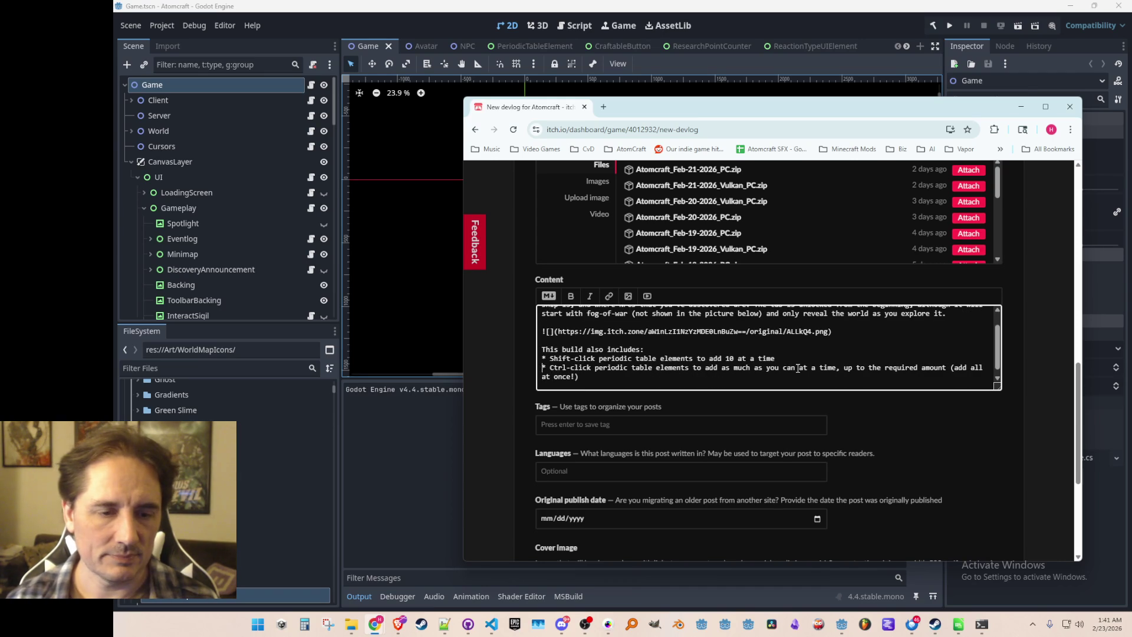
pyautogui.press('BackSpace')
pyautogui.press('Return')
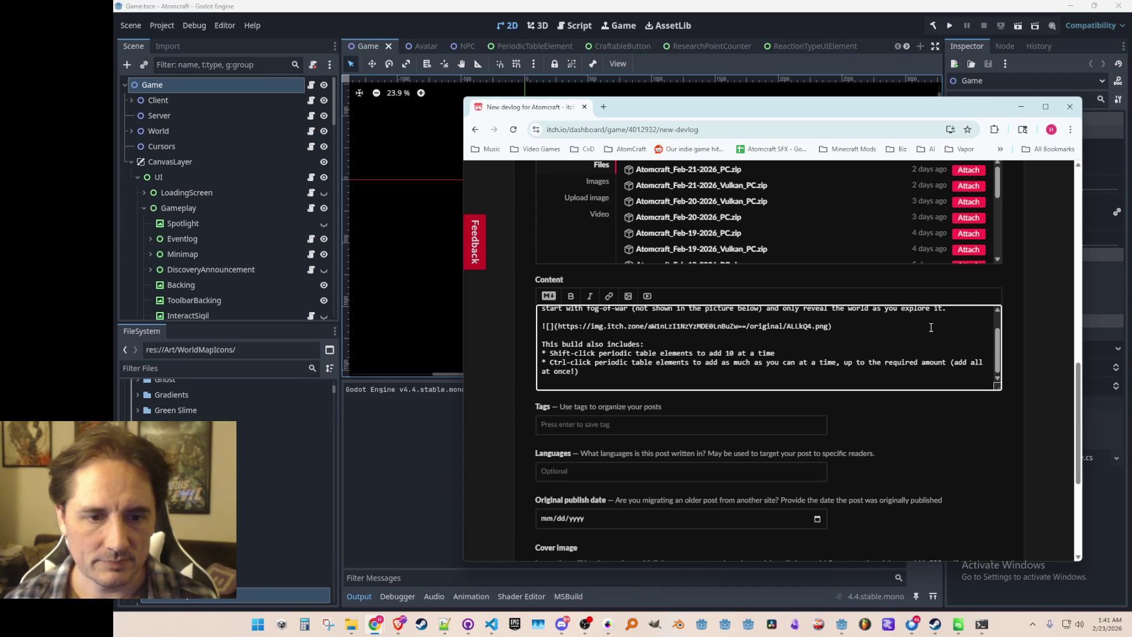
# - Mark the devlog post as Published and save it
pyautogui.scroll(-4, 810, 427)
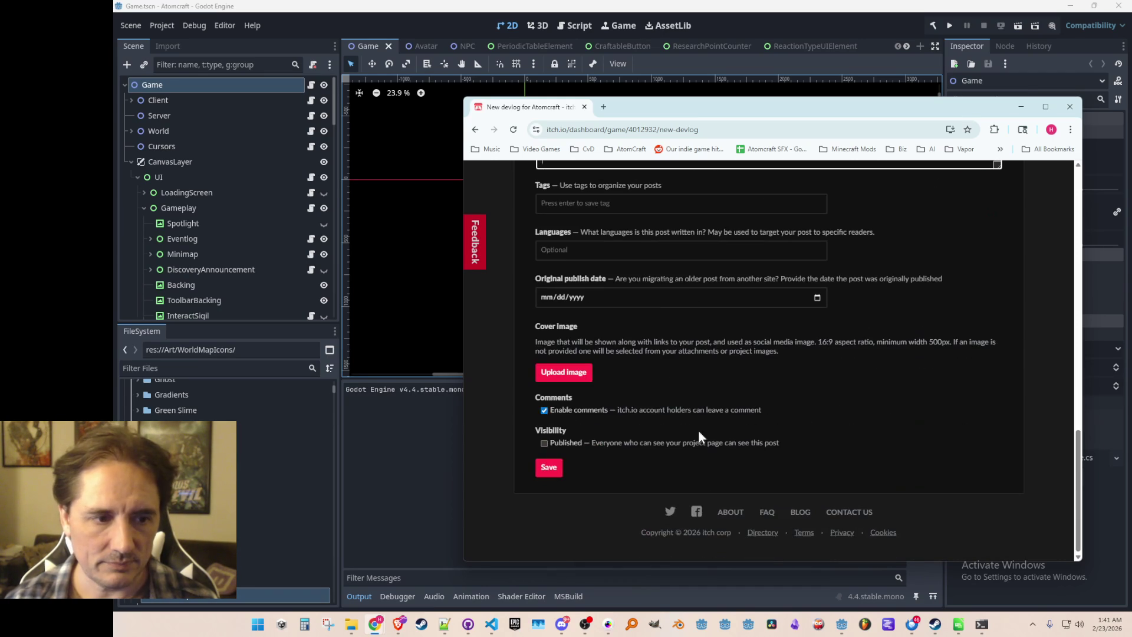
pyautogui.click(544, 442)
pyautogui.click(548, 469)
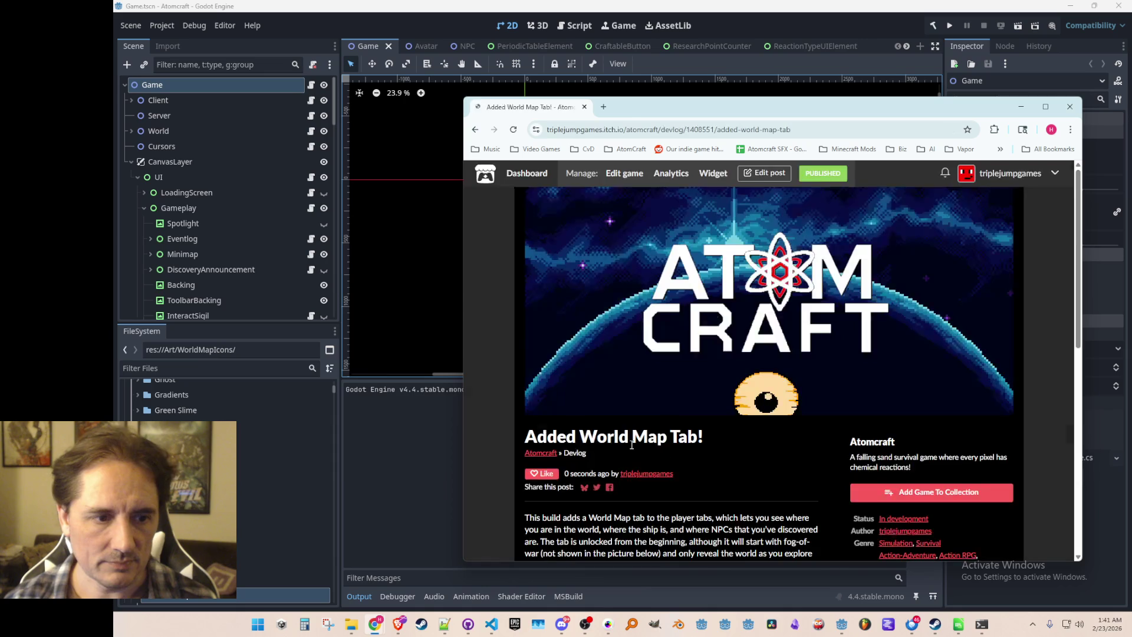
# - Look over the published 'Added World Map Tab!' page, then switch back to the Godot editor
pyautogui.scroll(-5, 548, 286)
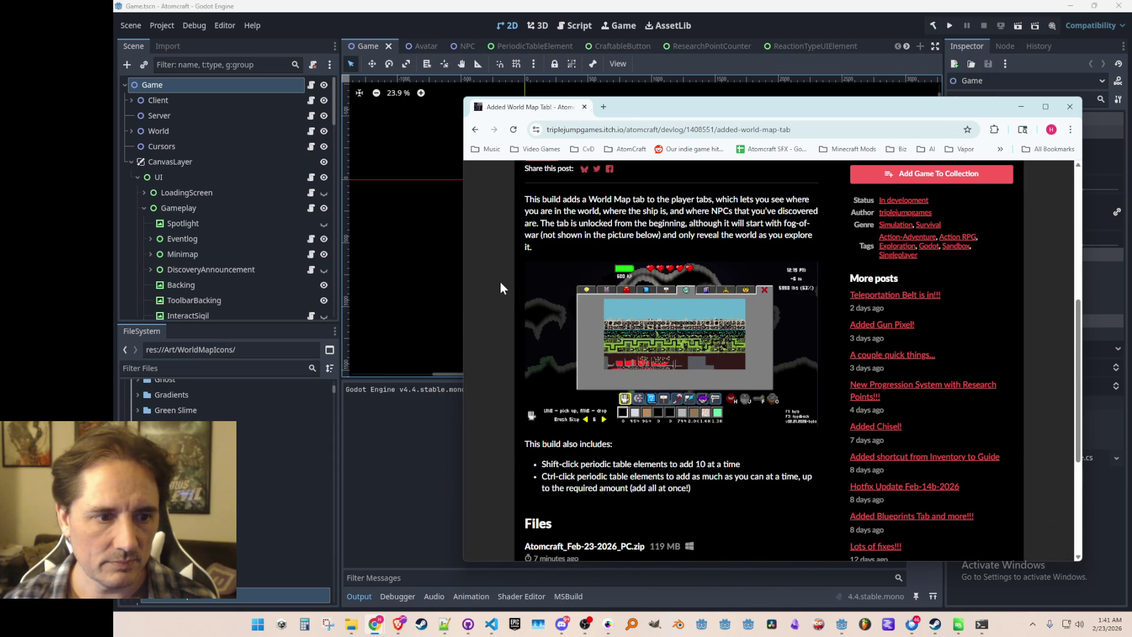
pyautogui.scroll(-2, 500, 281)
pyautogui.scroll(1, 504, 279)
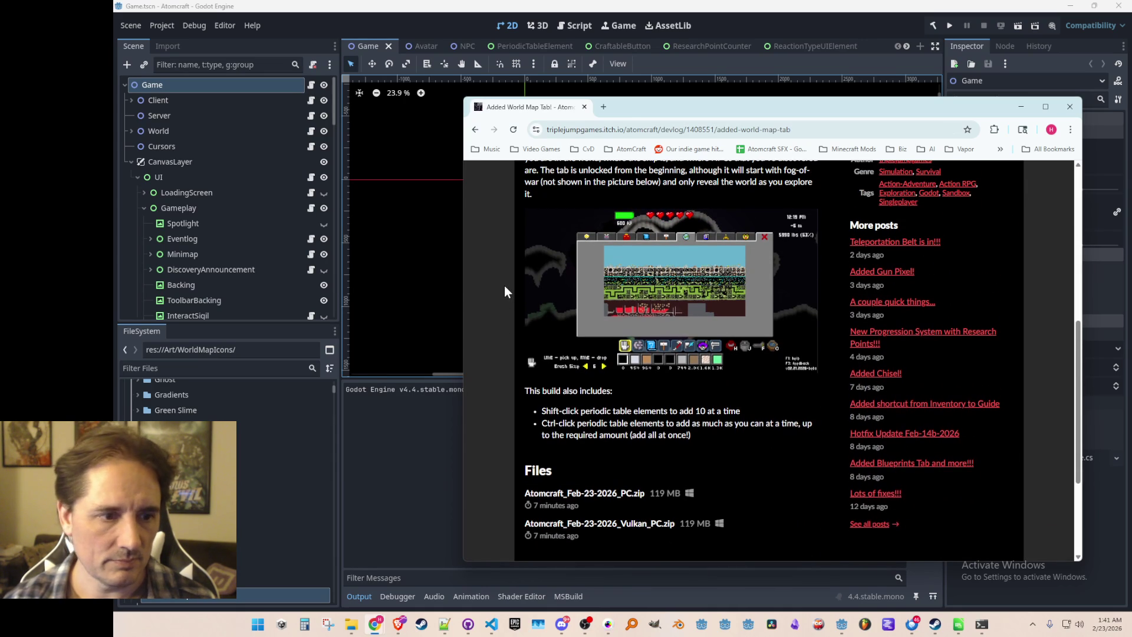
pyautogui.scroll(7, 504, 286)
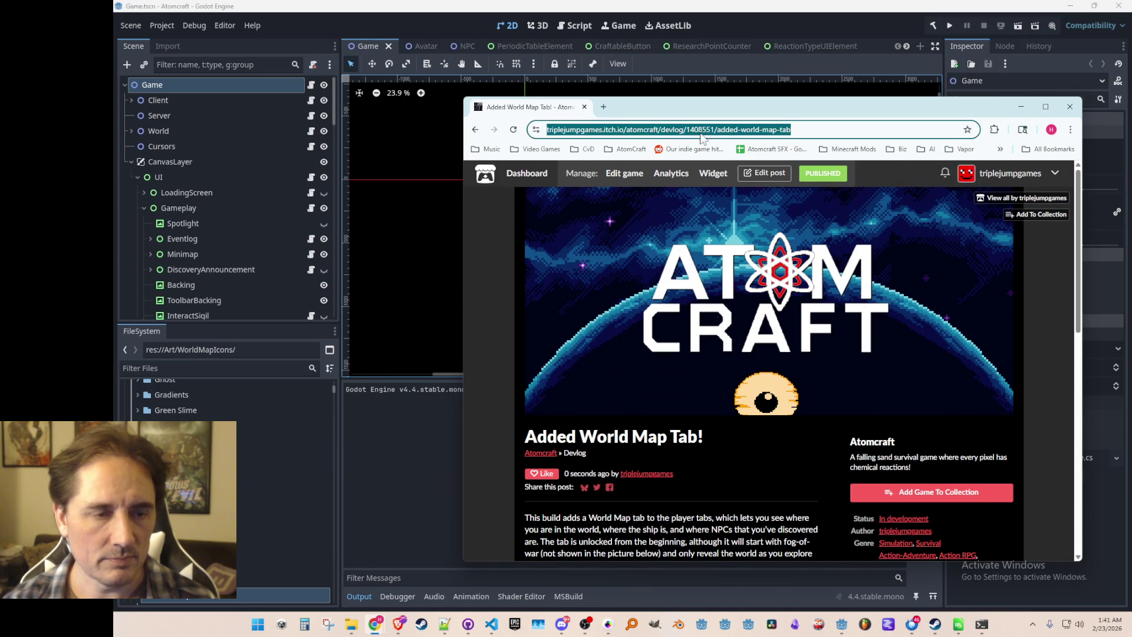
pyautogui.hotkey('alt', 'Tab')
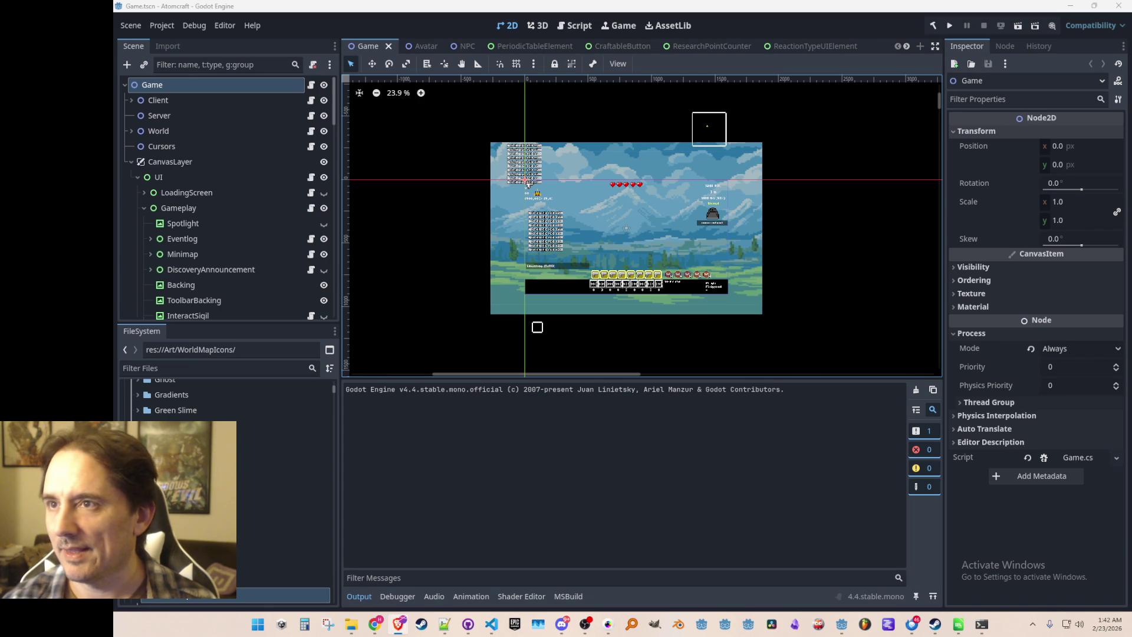
# - Bring the Brave window with the YouTube soundtrack forward from the taskbar
pyautogui.click(399, 623)
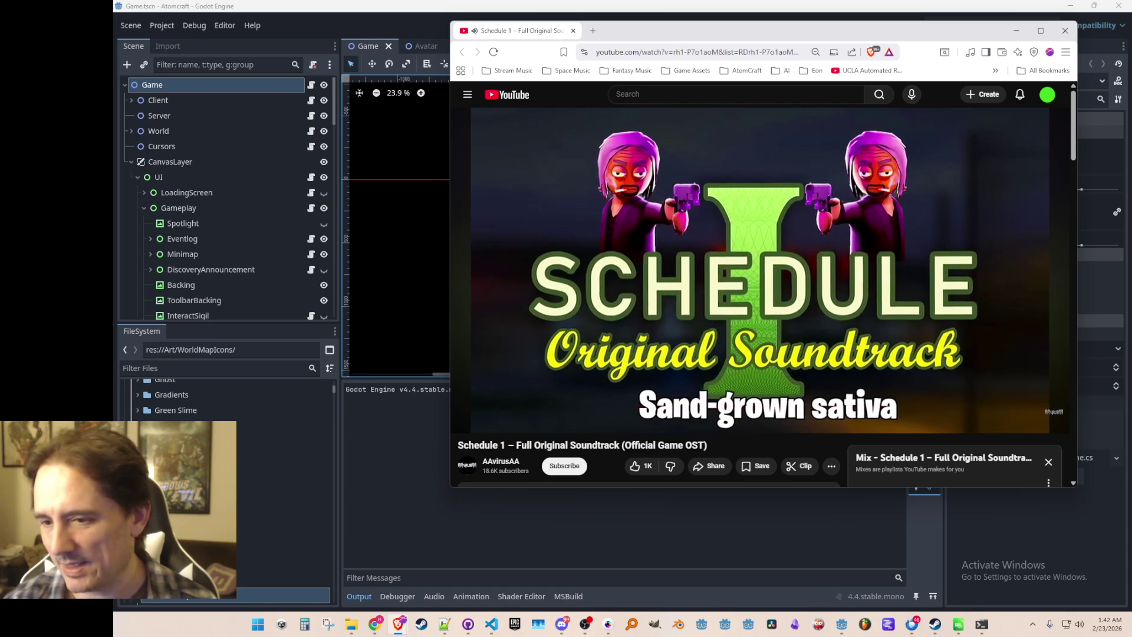
pyautogui.click(561, 623)
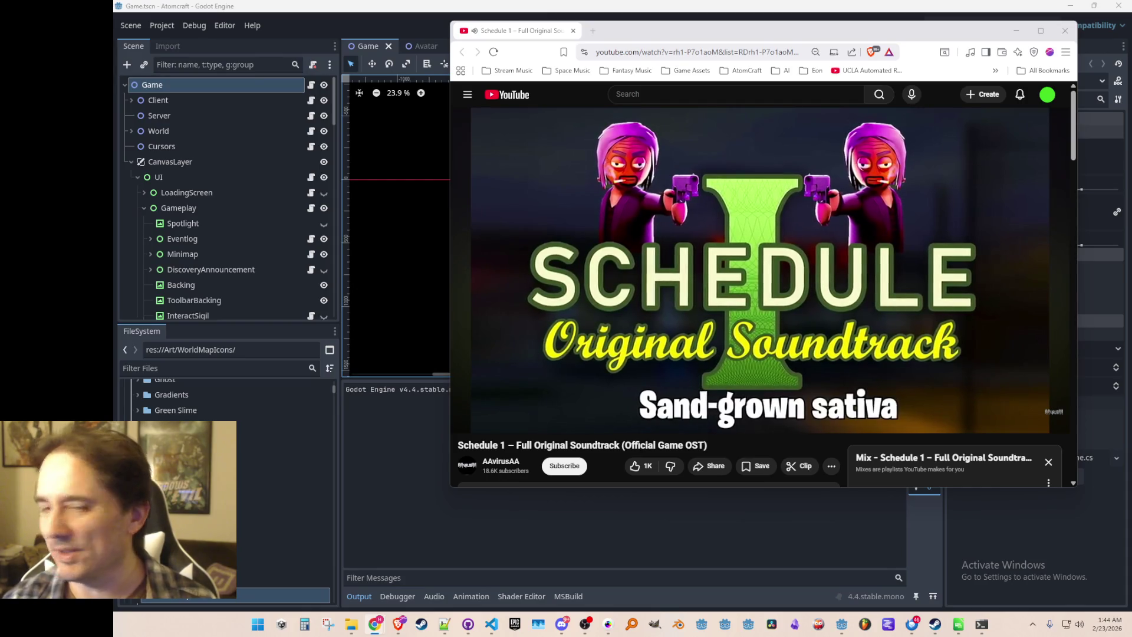
# - Show the desktop, restore all windows, and move the YouTube browser behind the Godot editor
pyautogui.moveTo(706, 131)
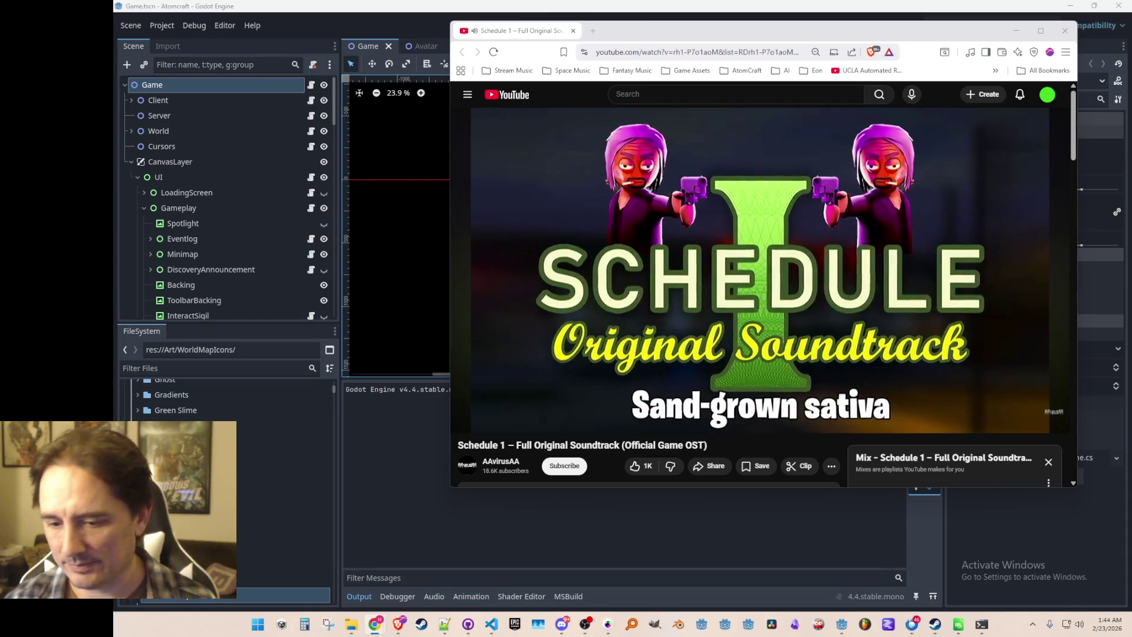
pyautogui.press('super+d')
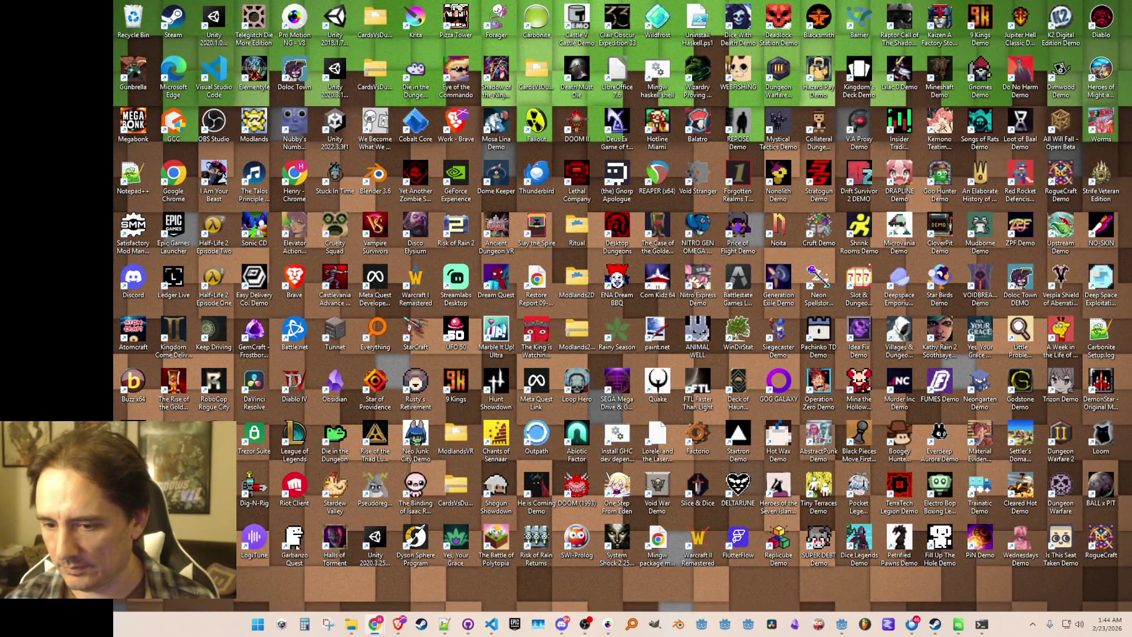
pyautogui.press('super+d')
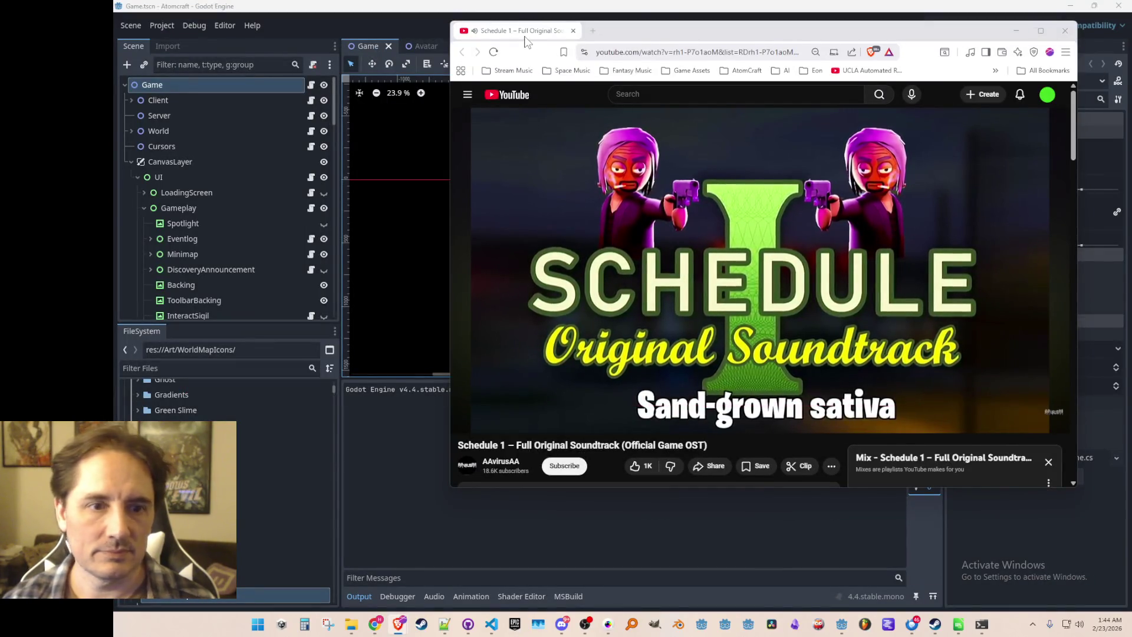
pyautogui.hotkey('alt', 'Tab')
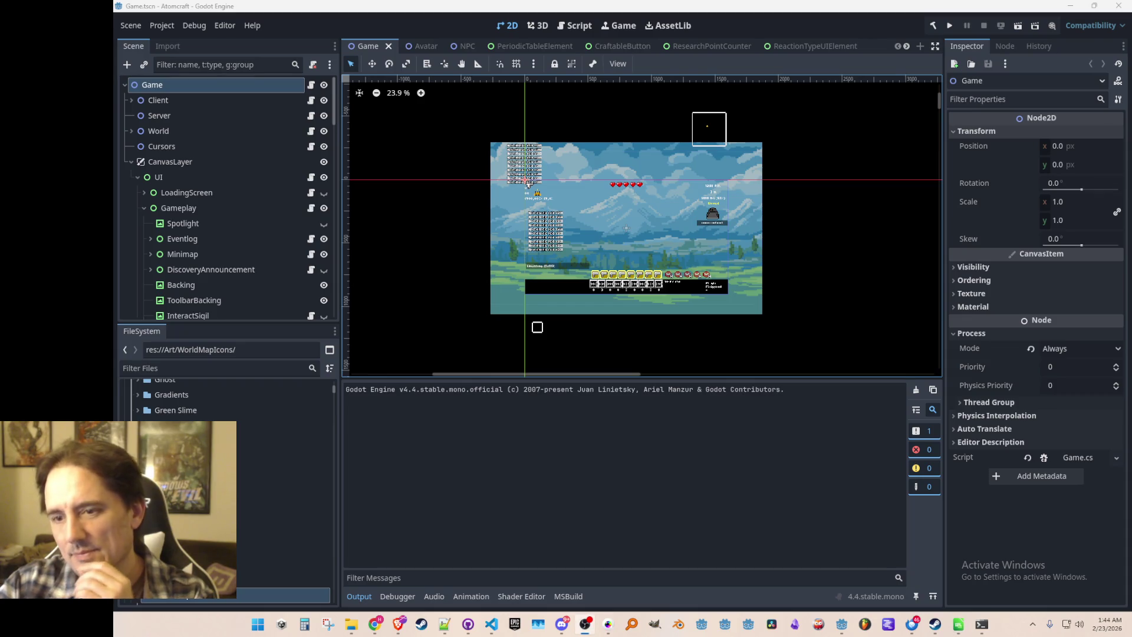
pyautogui.scroll(1, 732, 217)
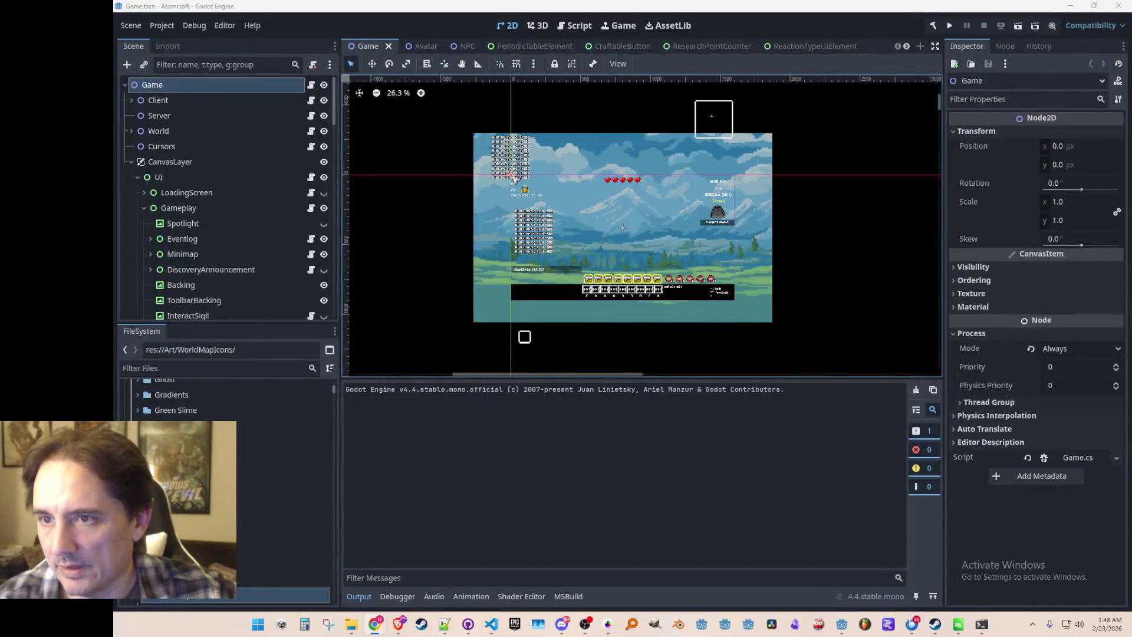
# - Pull the browser with the Atomcraft Miro board in from the right edge, over the Godot editor
pyautogui.moveTo(1131, 37); pyautogui.dragTo(686, 36)
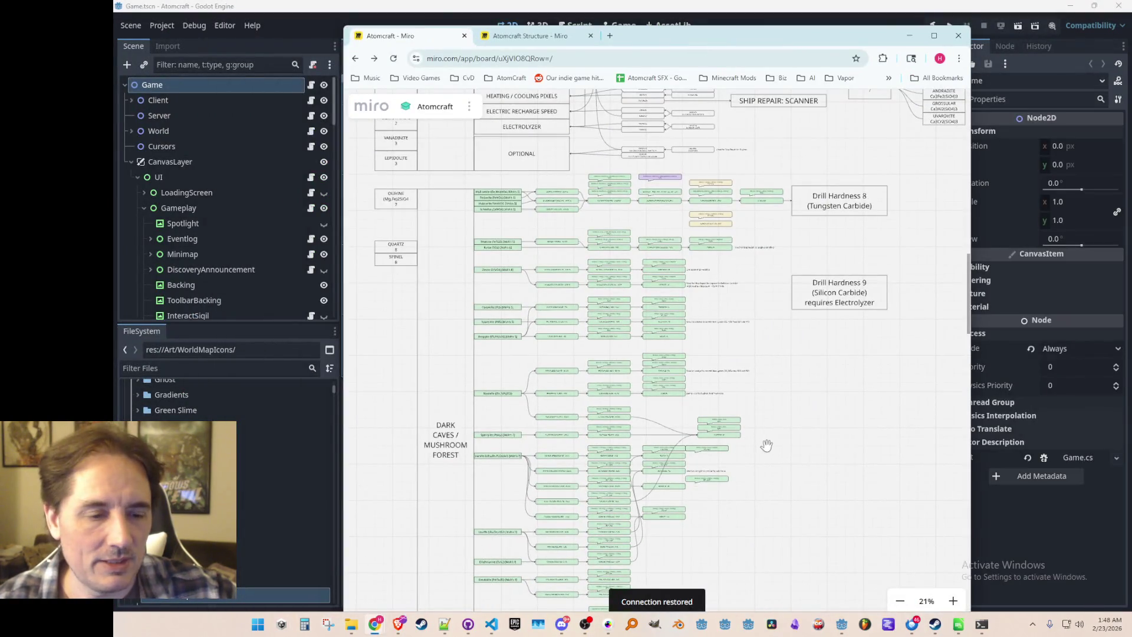
# - Select, then deselect, groups of mineral boxes, including the Yttrium, Dysprosium and Erbium rows
pyautogui.scroll(-10, 766, 444)
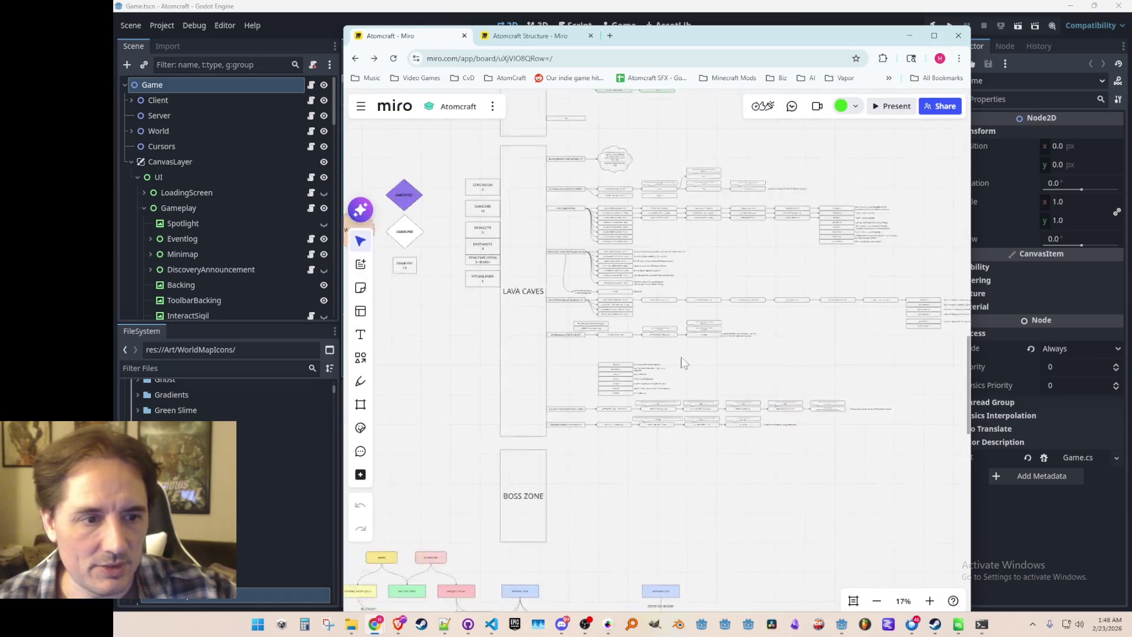
pyautogui.scroll(5, 673, 284)
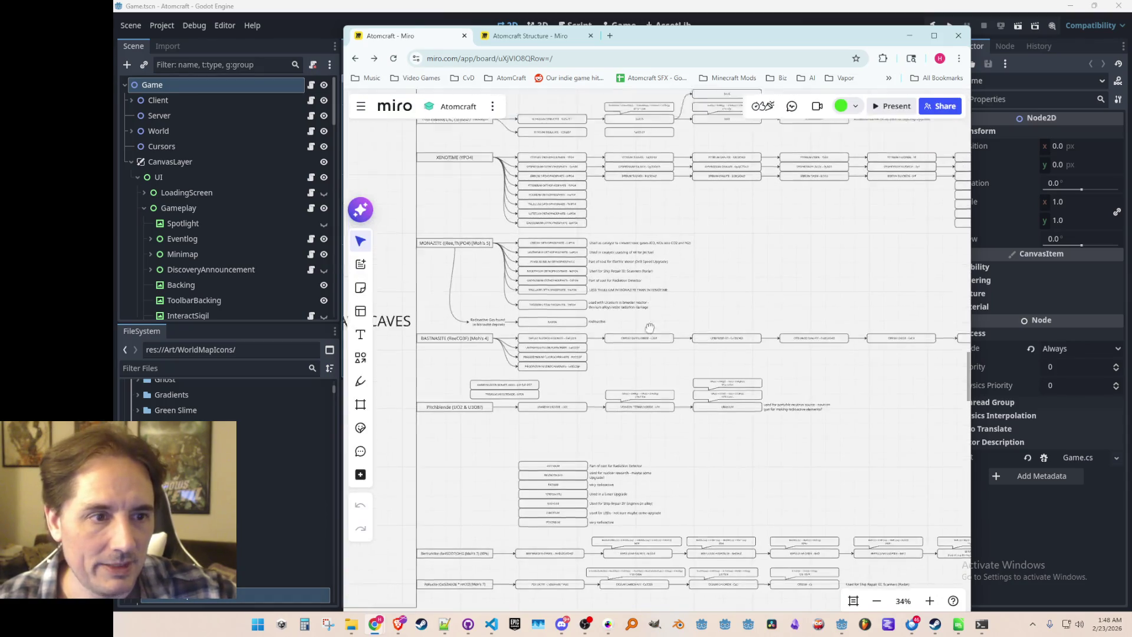
pyautogui.scroll(5, 649, 328)
pyautogui.moveTo(565, 418); pyautogui.dragTo(499, 557)
pyautogui.click(734, 492)
pyautogui.hscroll(3, 730, 479)
pyautogui.moveTo(516, 420); pyautogui.dragTo(940, 355)
pyautogui.click(714, 441)
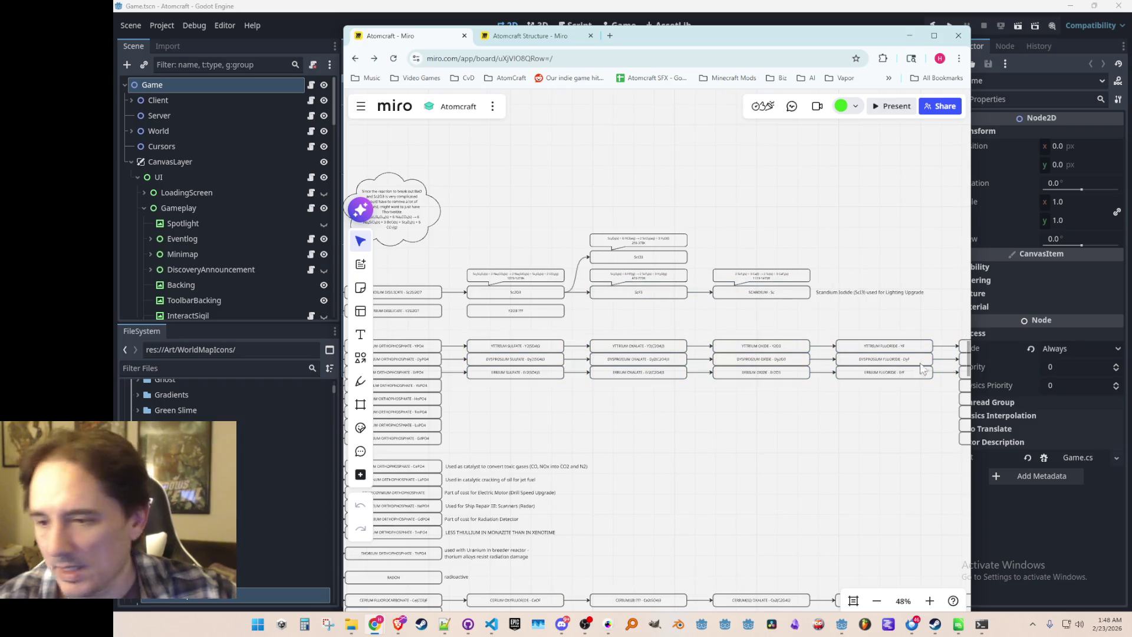
# - Scroll across the board to review the rest of the Lava Caves mineral chart
pyautogui.hscroll(4, 922, 368)
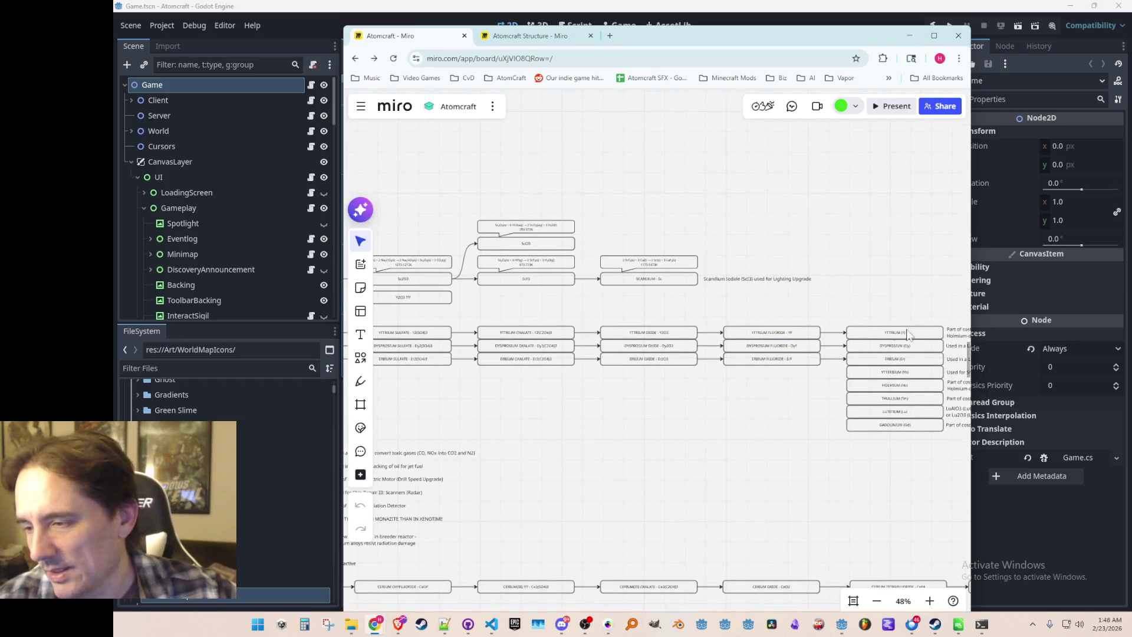
pyautogui.scroll(-3, 521, 229)
pyautogui.scroll(-5, 734, 391)
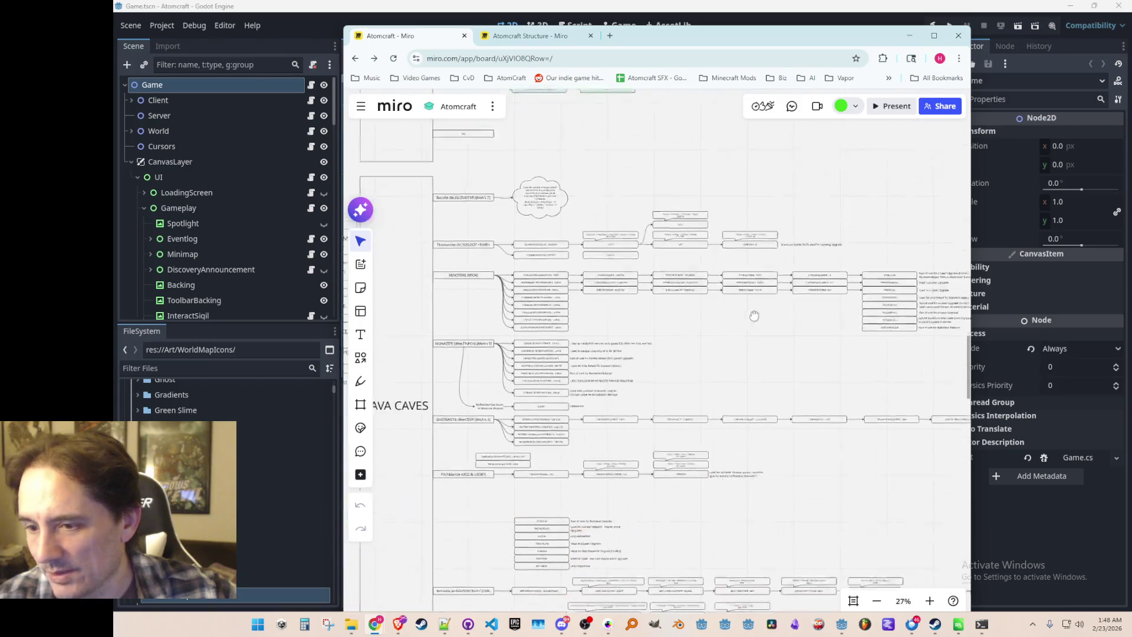
pyautogui.scroll(-3, 672, 330)
pyautogui.scroll(5, 653, 424)
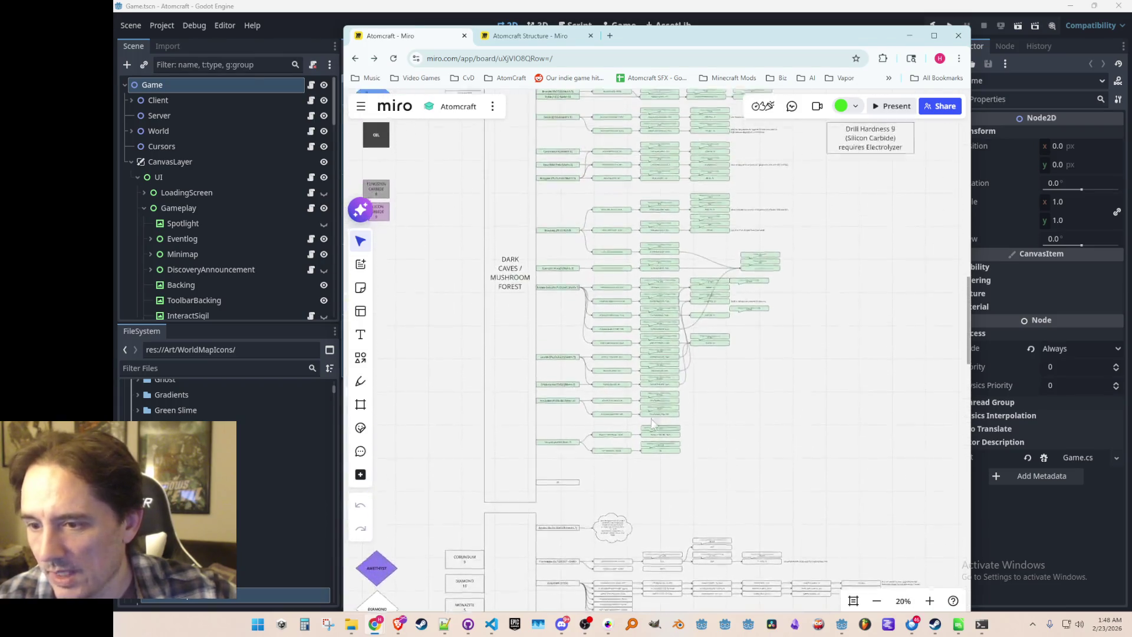
pyautogui.scroll(5, 652, 424)
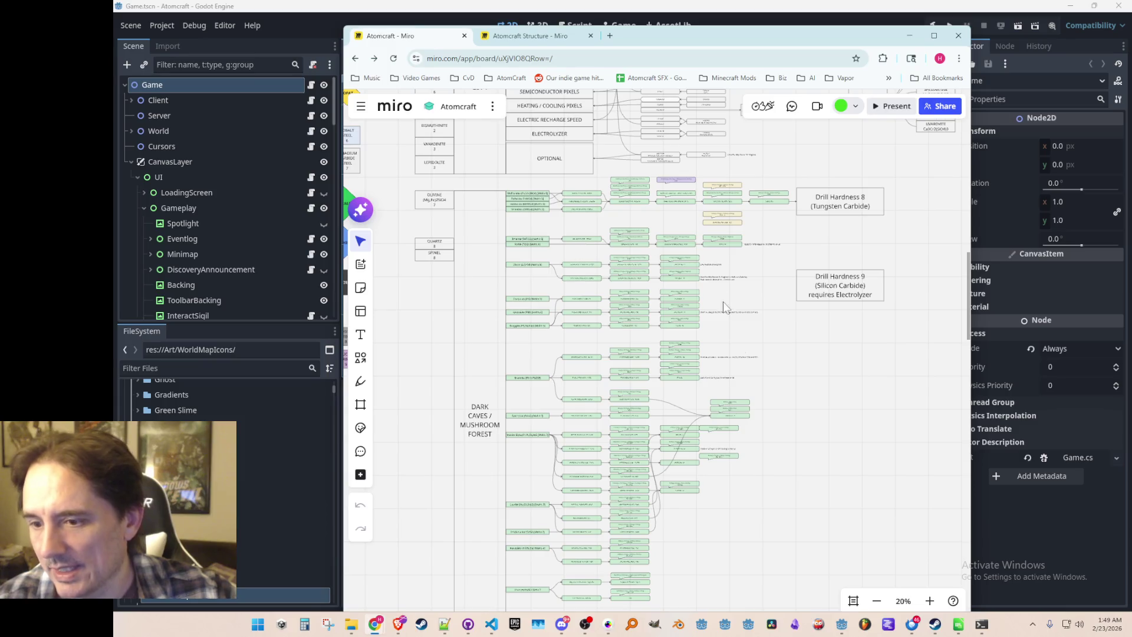
pyautogui.scroll(-10, 654, 472)
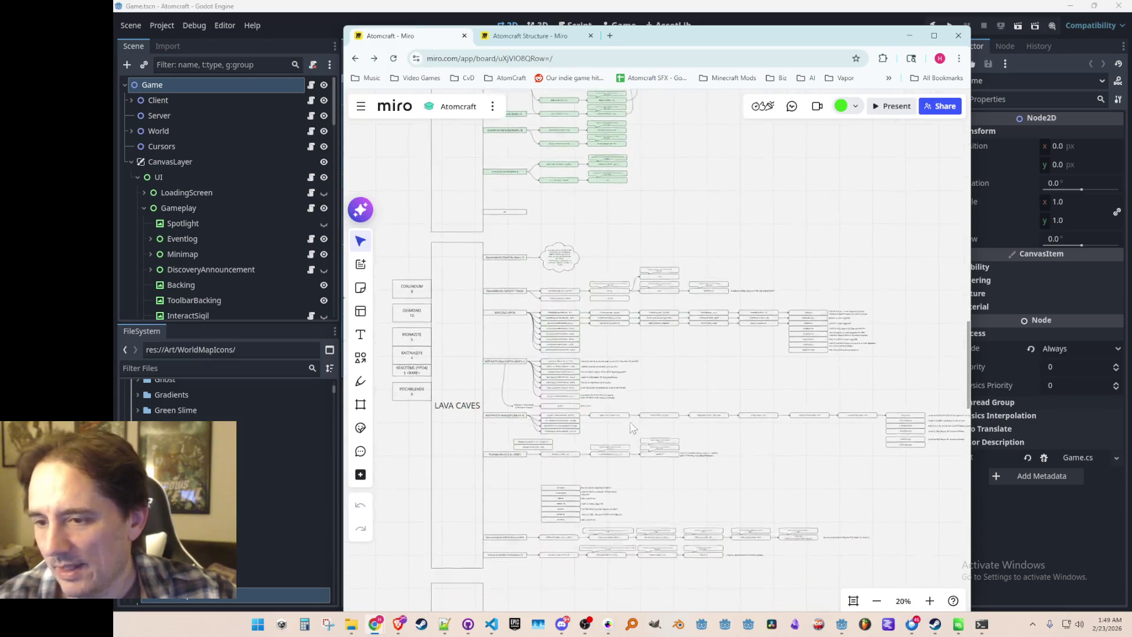
pyautogui.scroll(2, 632, 428)
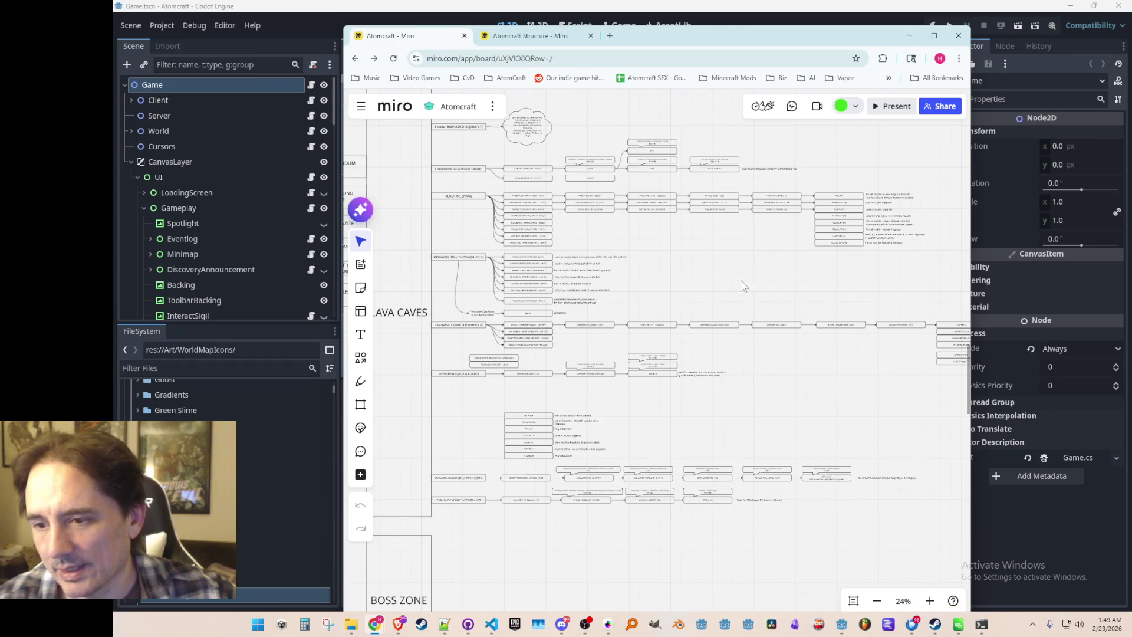